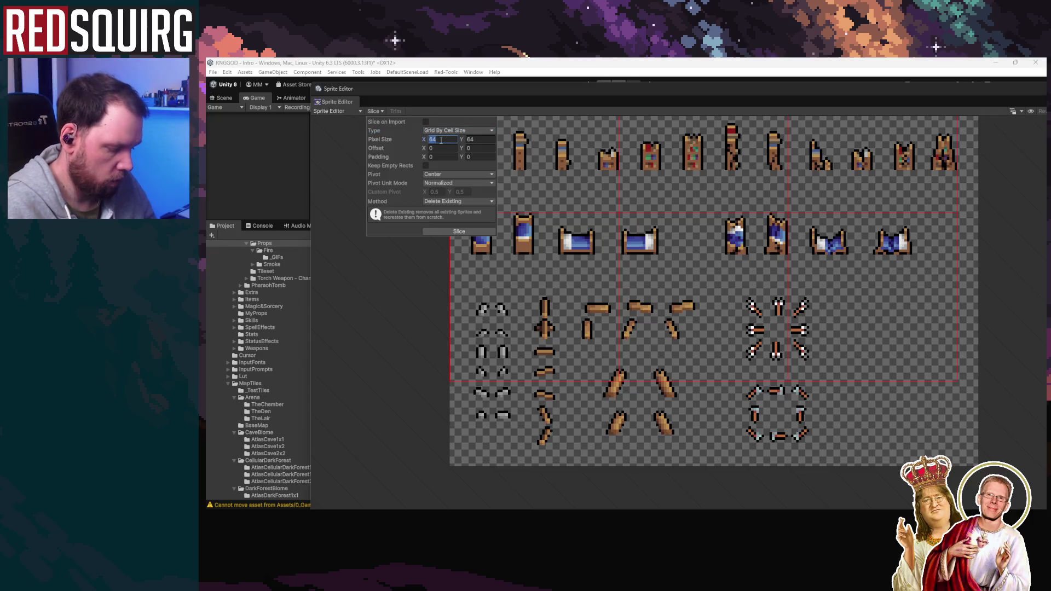
Slice the prop sprite sheet into 8×8 pixel cells with Keep Empty Rects enabled
type("8")
left_click(480, 141)
type("8")
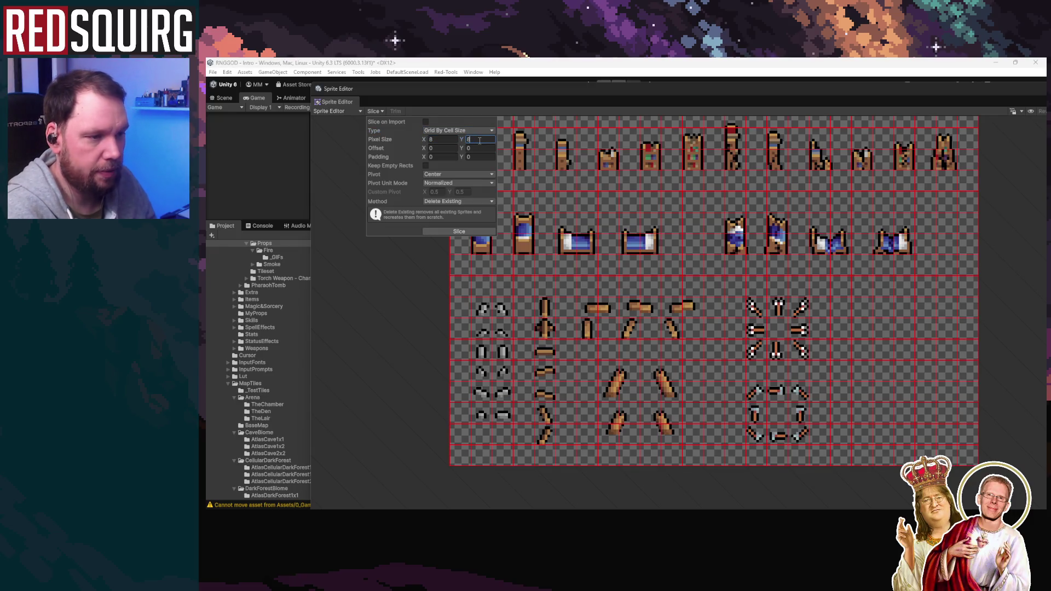
scroll(613, 269, "down", 2)
left_click(607, 288)
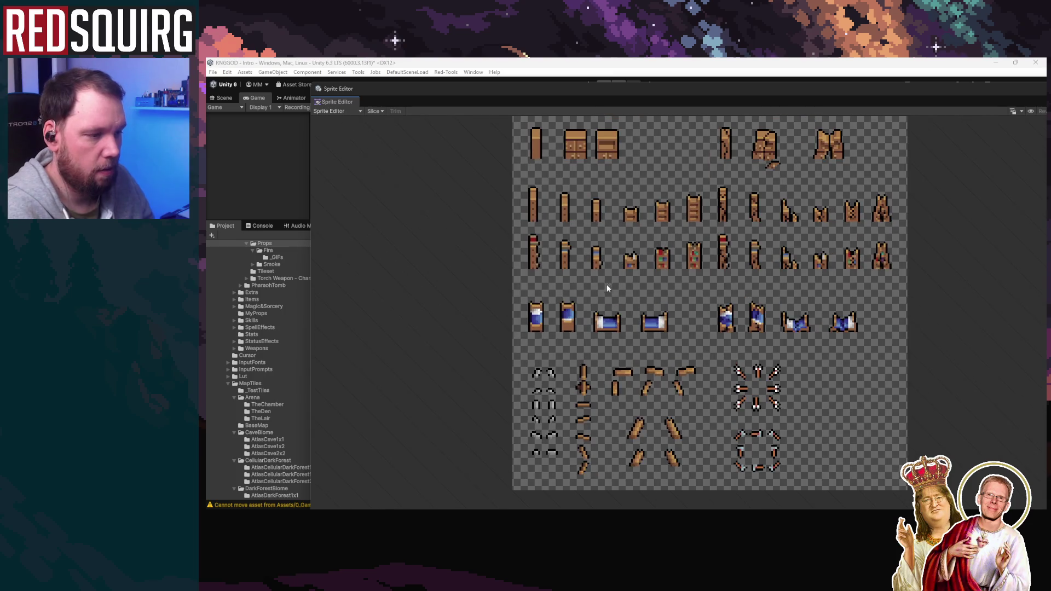
left_click(376, 111)
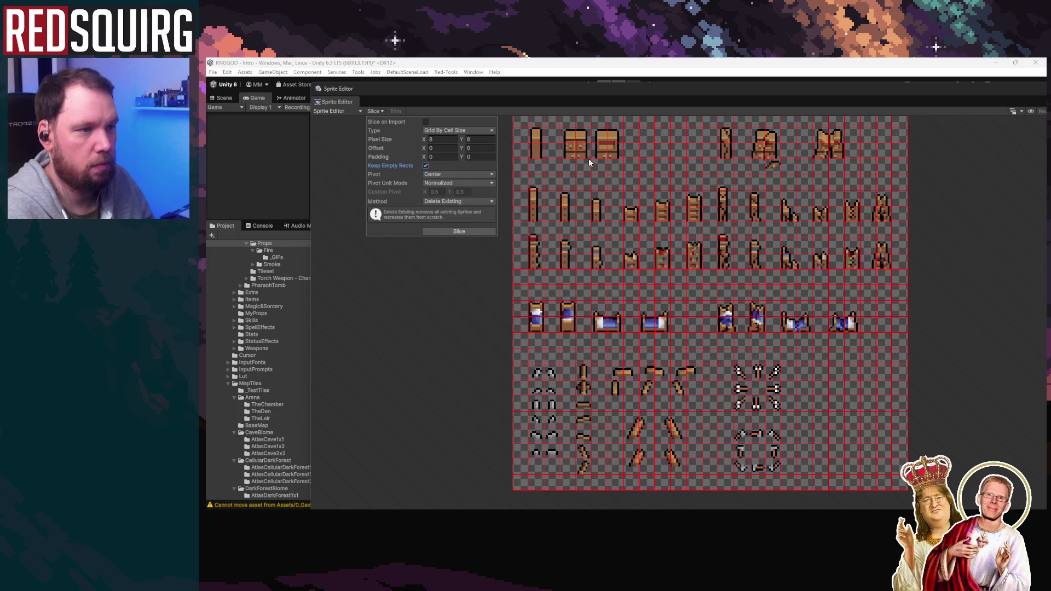
scroll(596, 197, "down", 5)
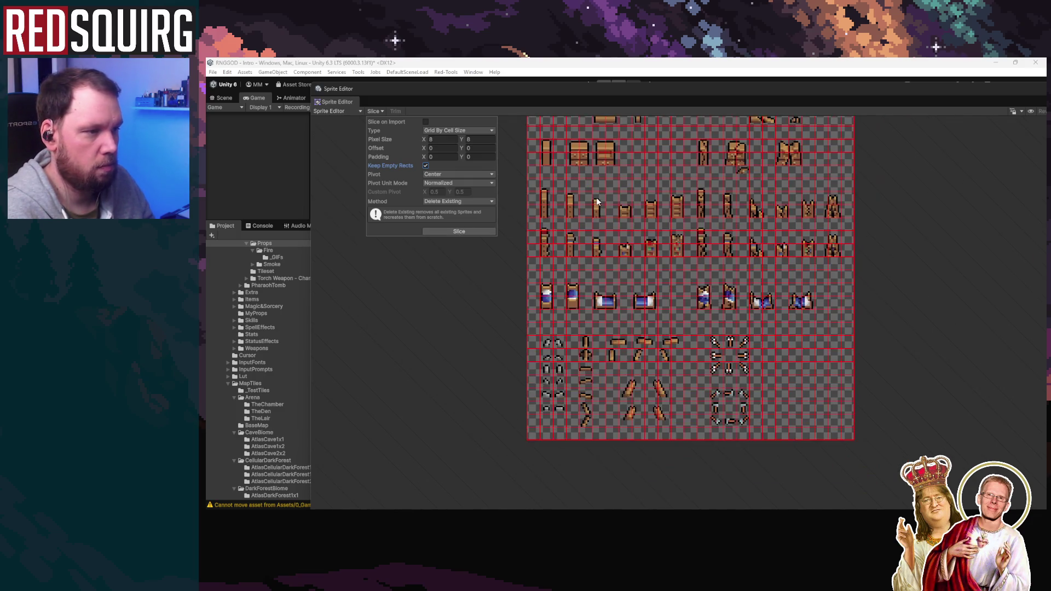
left_click(459, 231)
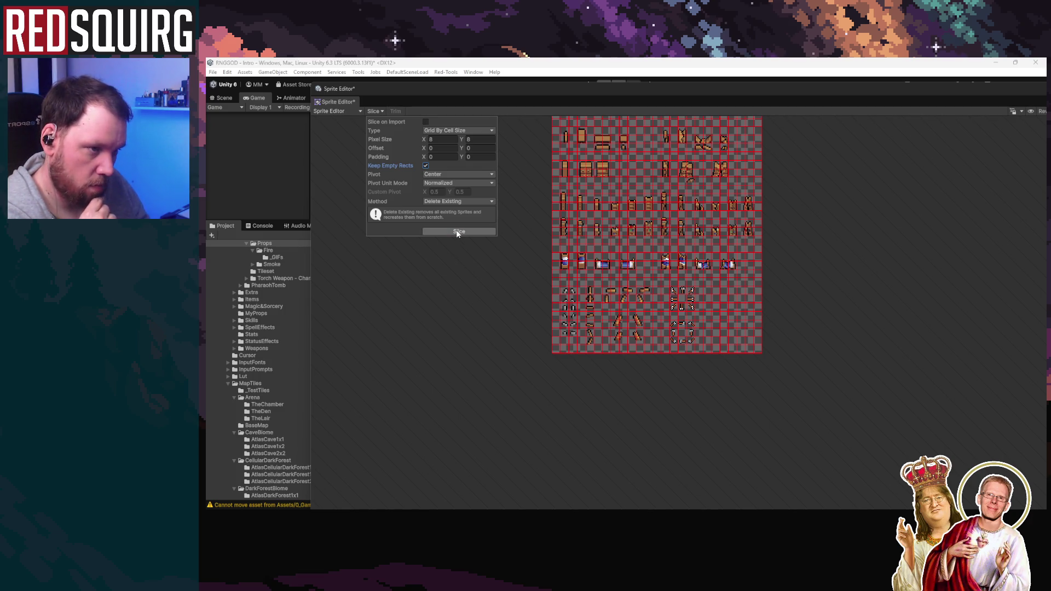
left_click(458, 233)
Pan and zoom across the sliced sheet to inspect its top rows and lower beds and weapons
scroll(605, 270, "up", 1)
scroll(605, 269, "up", 1)
mouse_move(560, 137)
left_mouse_down()
mouse_move(560, 366)
mouse_move(563, 264)
left_mouse_up()
scroll(560, 367, "up", 1)
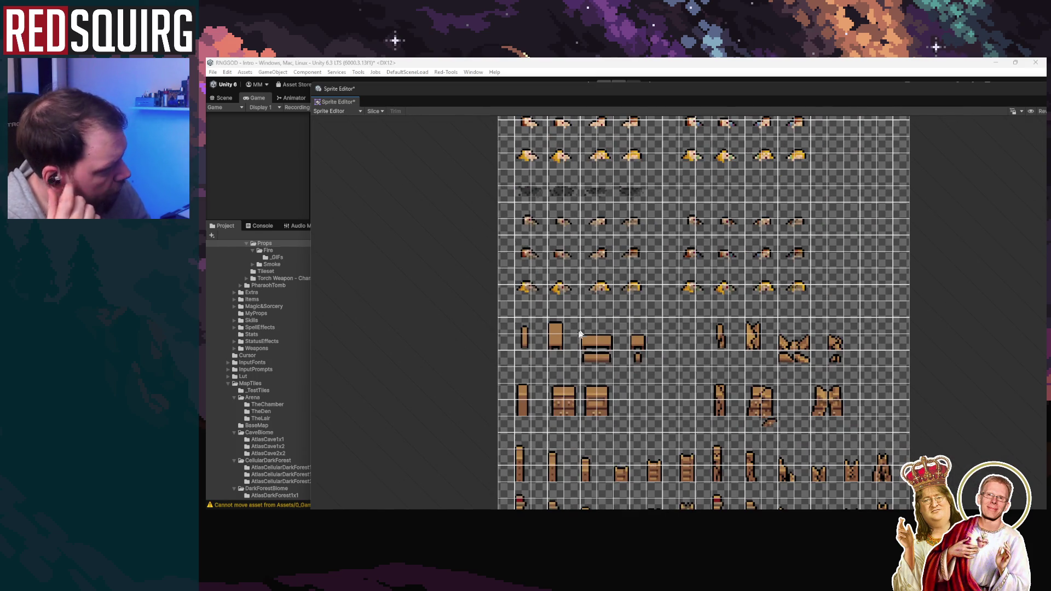
scroll(583, 331, "down", 1)
left_click_drag(580, 504, 581, 378)
scroll(555, 320, "up", 1)
scroll(533, 323, "up", 2)
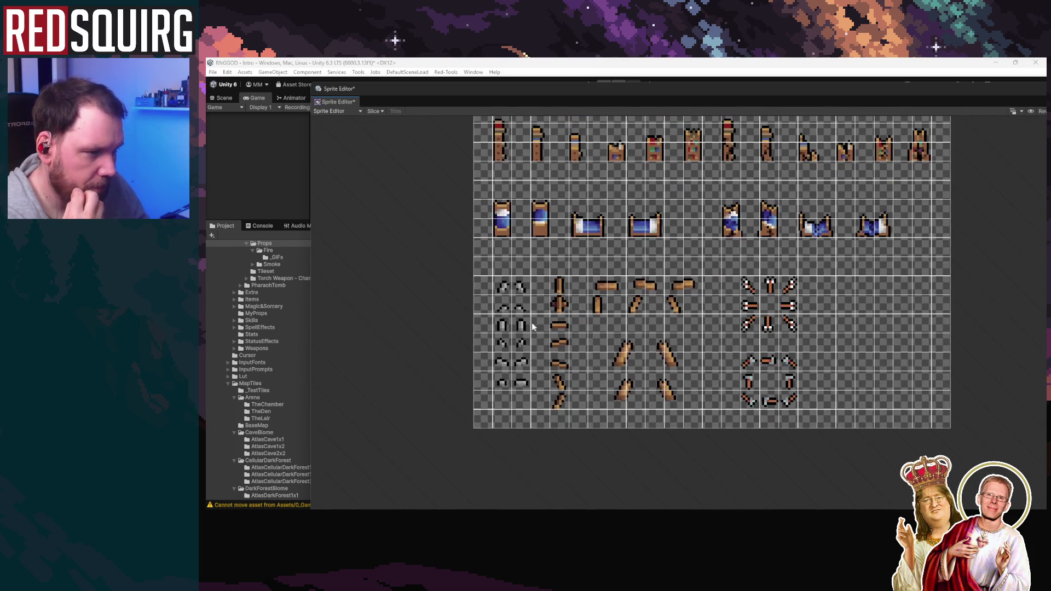
Select sprite Props1_902 (8×8 at X 16, Y 56) and maximize the Sprite Editor
left_click(502, 280)
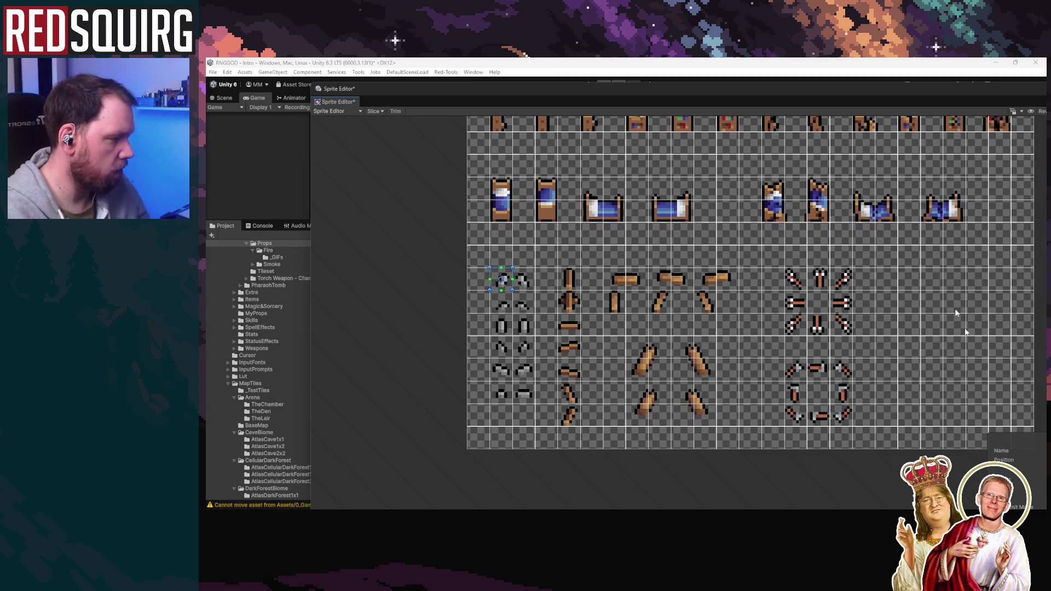
double_click(836, 88)
left_click(913, 100)
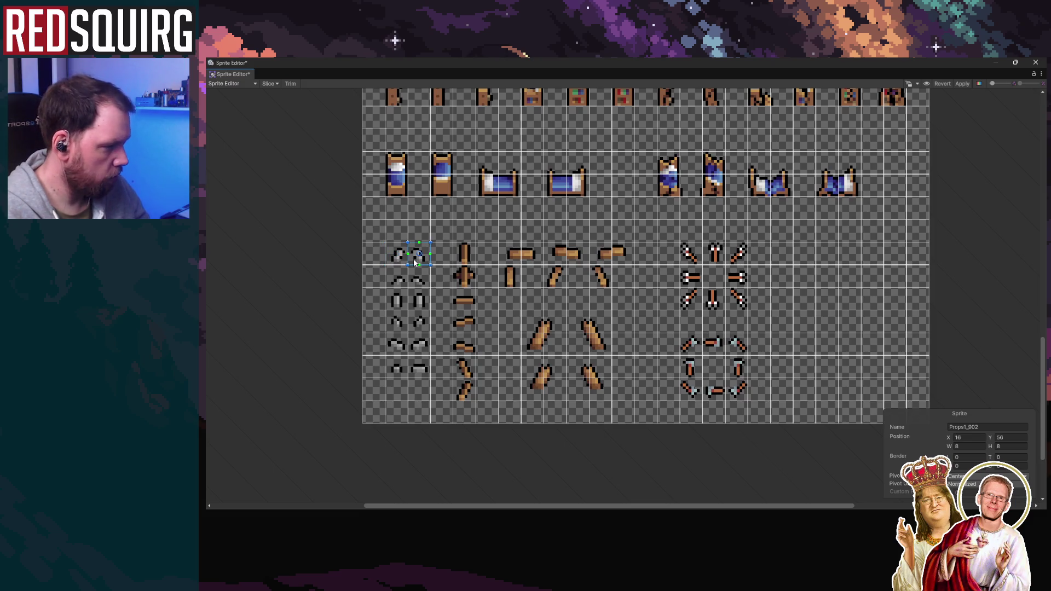
Compare sprites Props1_926, 927 and 902, settling on the top-left Props1_901
left_click(399, 281)
left_click(416, 283)
left_click(398, 278)
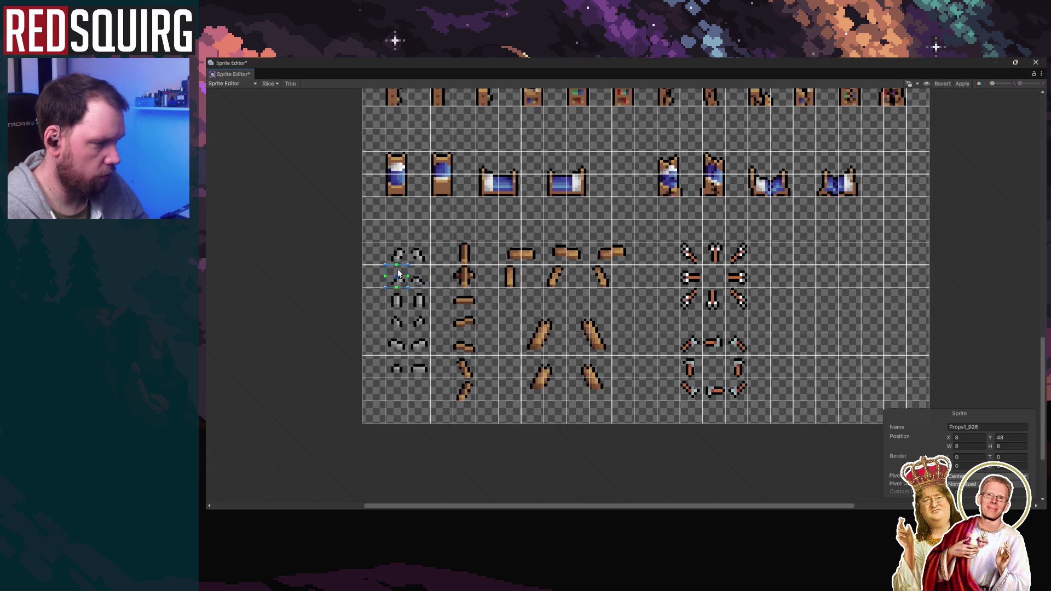
left_click(411, 257)
left_click(394, 259)
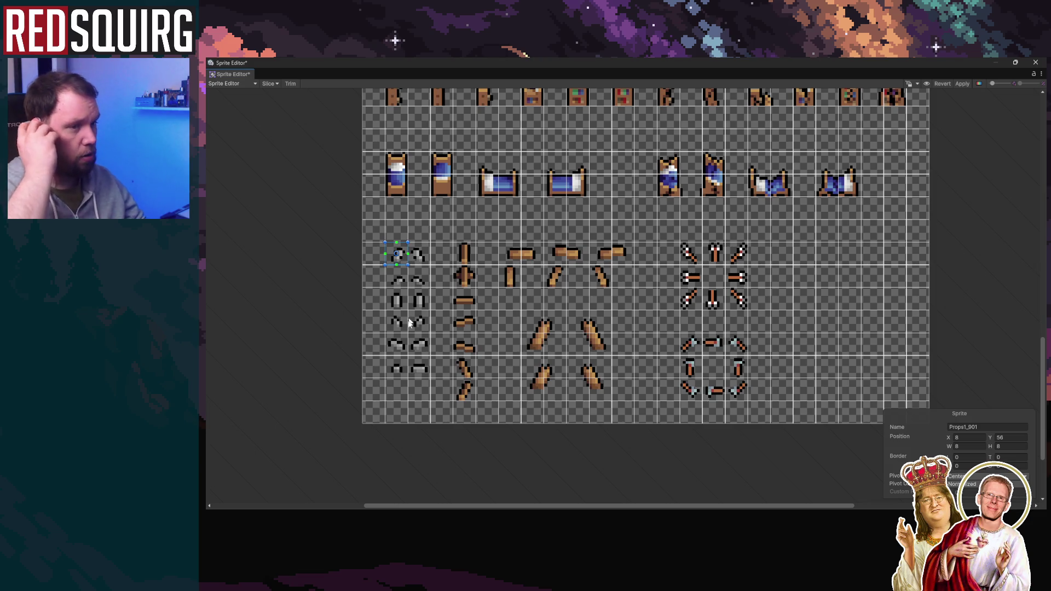
left_click(397, 278)
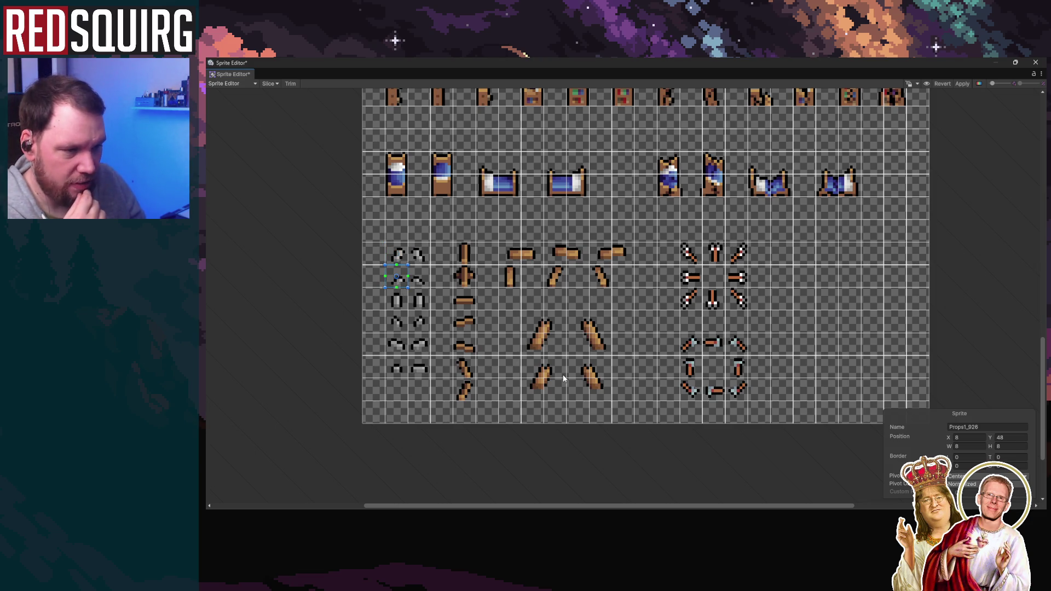
left_click(399, 258)
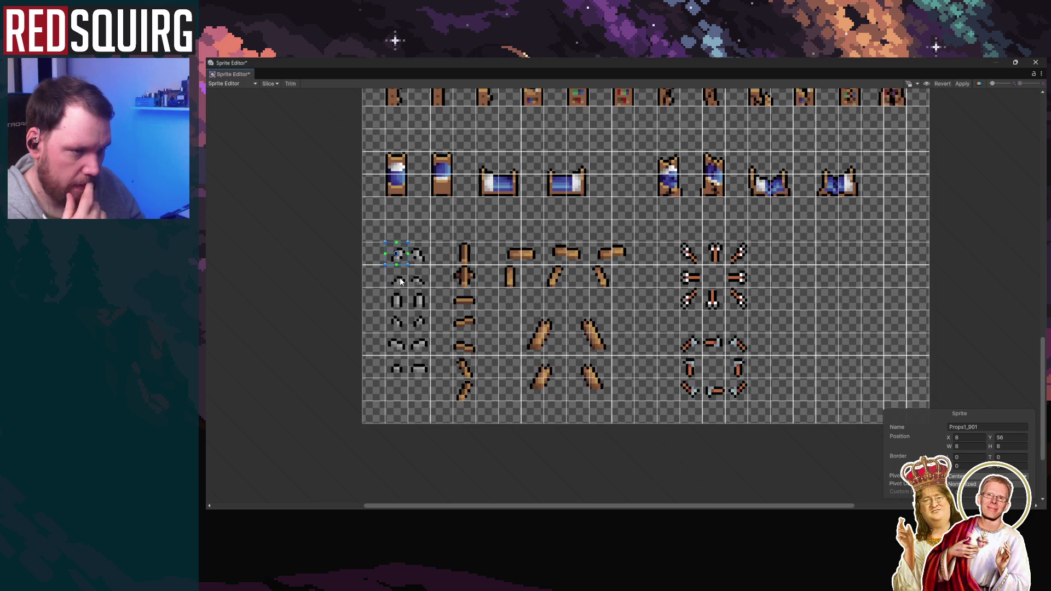
Check Props1_976, 951 and 926 further down the left column, returning to Props1_901
left_click(397, 322)
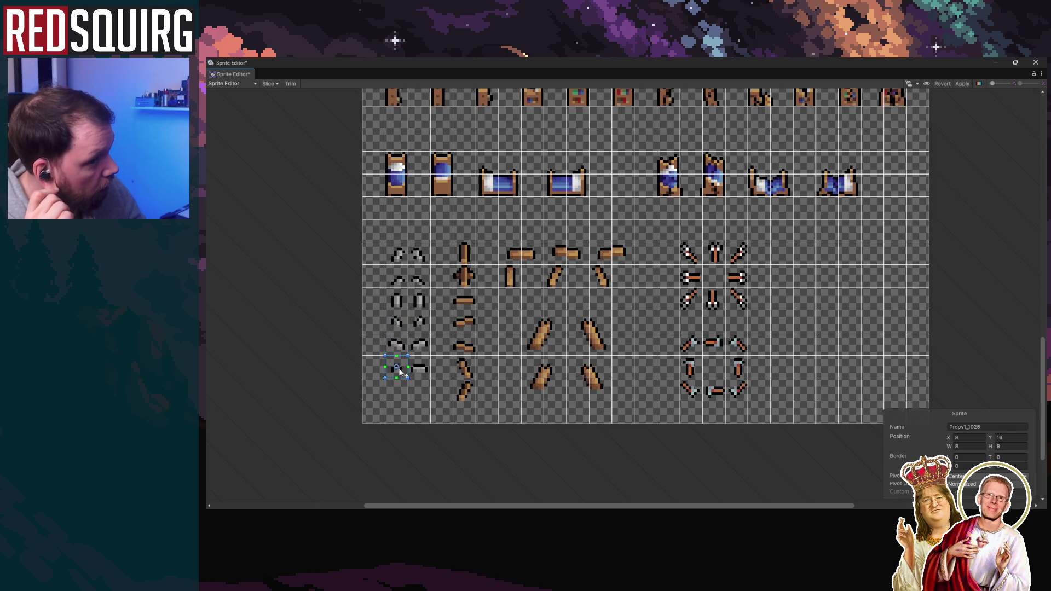
left_click(399, 295)
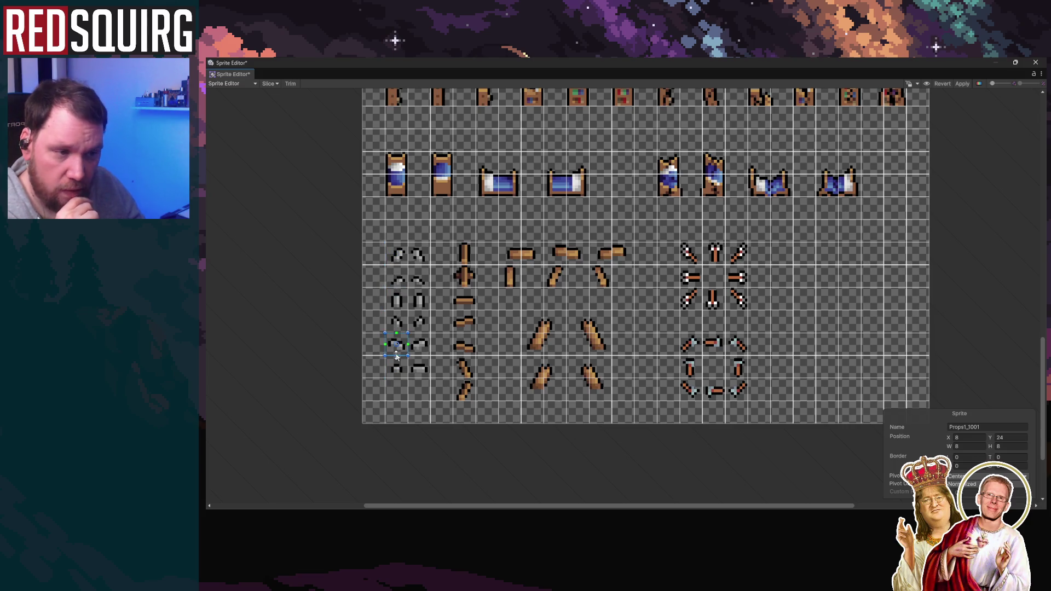
left_click(398, 265)
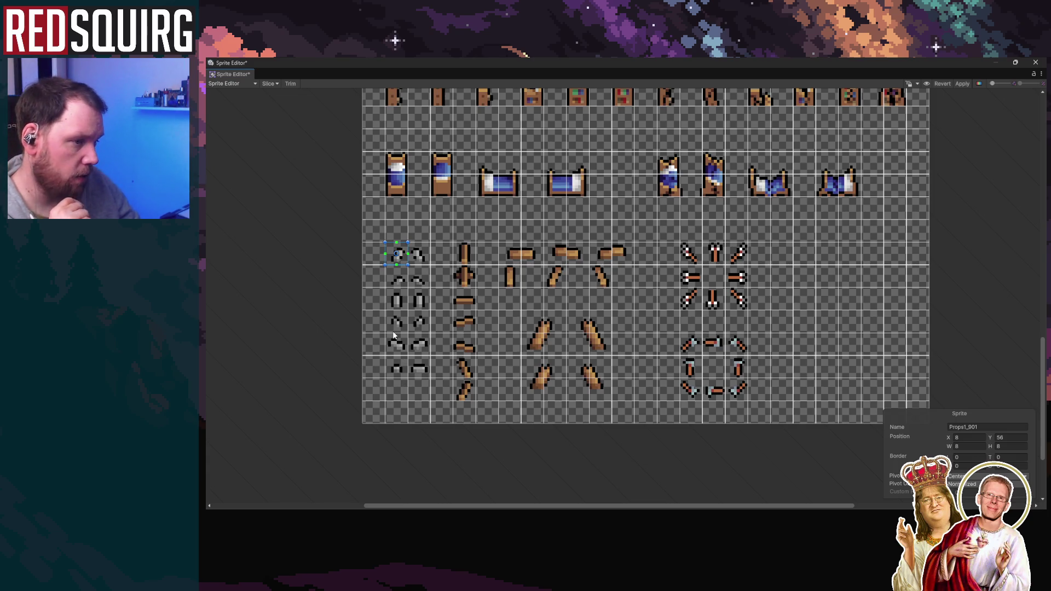
left_click(396, 320)
left_click(396, 367)
left_click(396, 343)
left_click(397, 319)
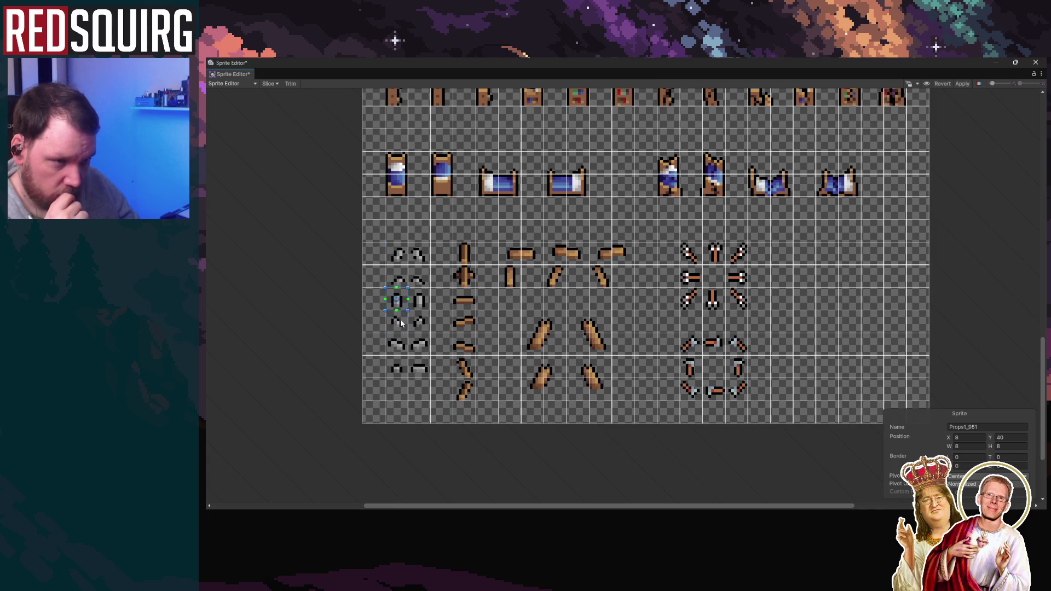
left_click(395, 368)
left_click(398, 255)
left_click(398, 278)
left_click(398, 256)
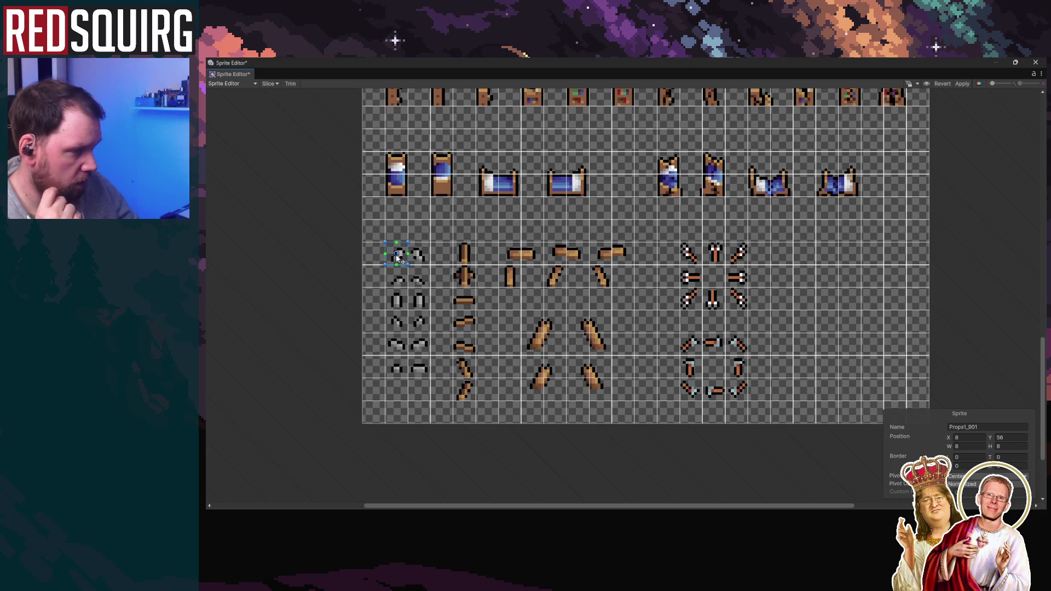
Step down the column to Props1_1001, back to Props1_901, highlight 901, and close the editor
left_click(400, 285)
left_click(400, 303)
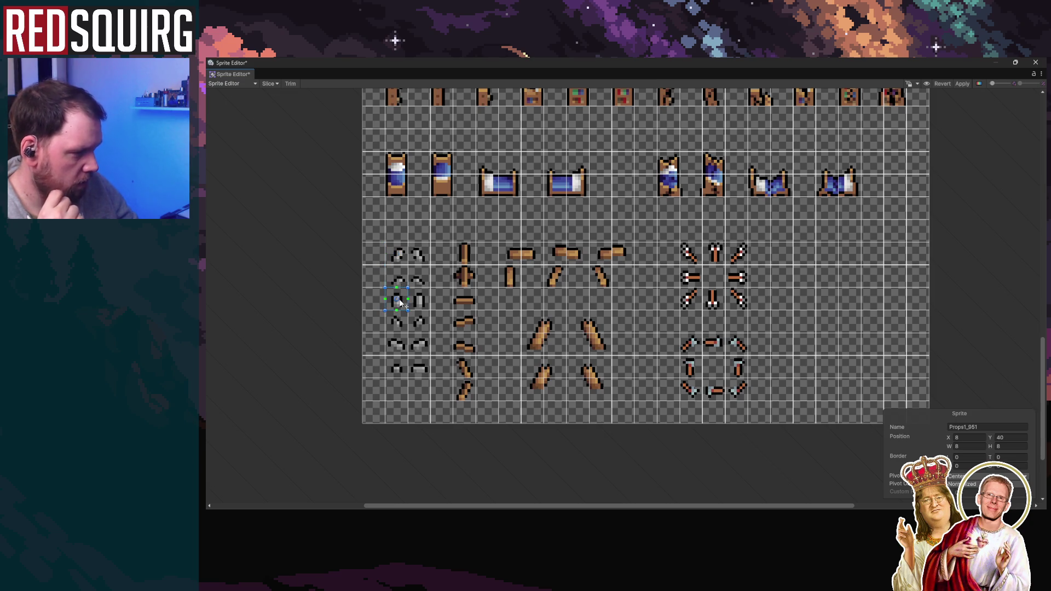
left_click(399, 322)
left_click(398, 346)
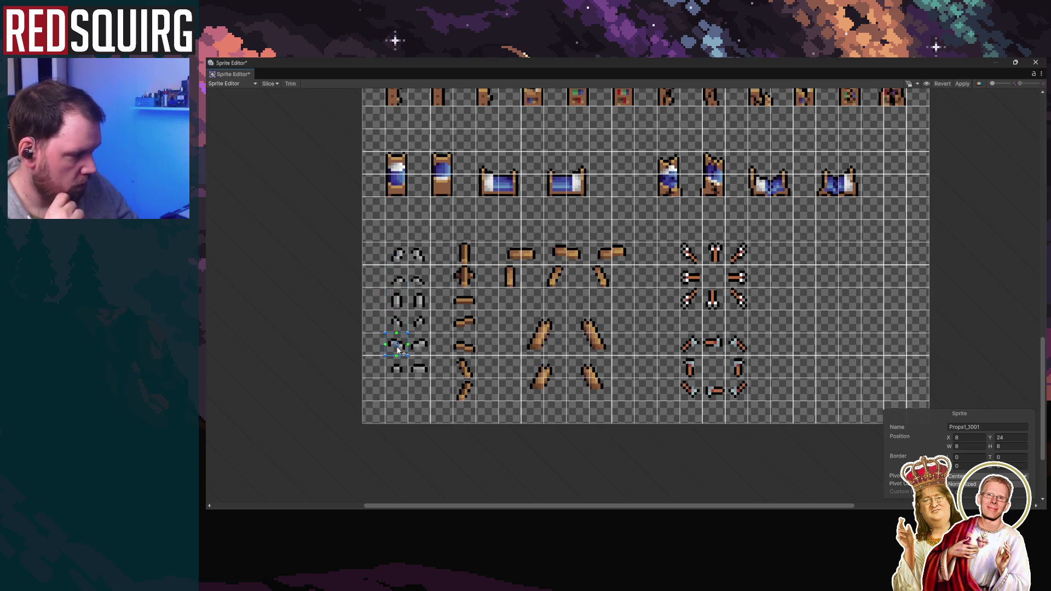
left_click(400, 371)
left_click(399, 255)
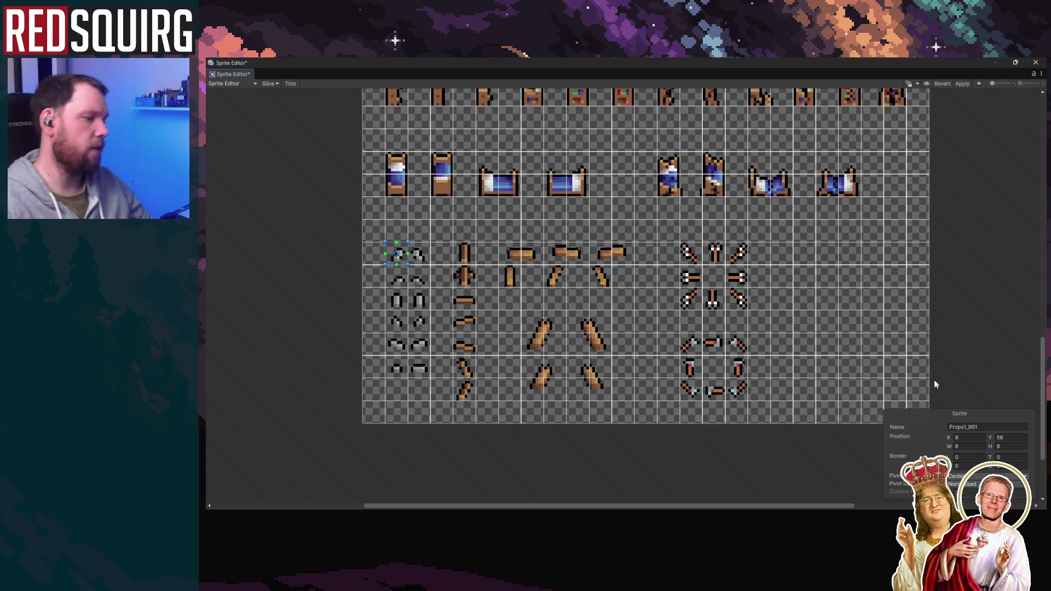
left_click_drag(978, 426, 970, 427)
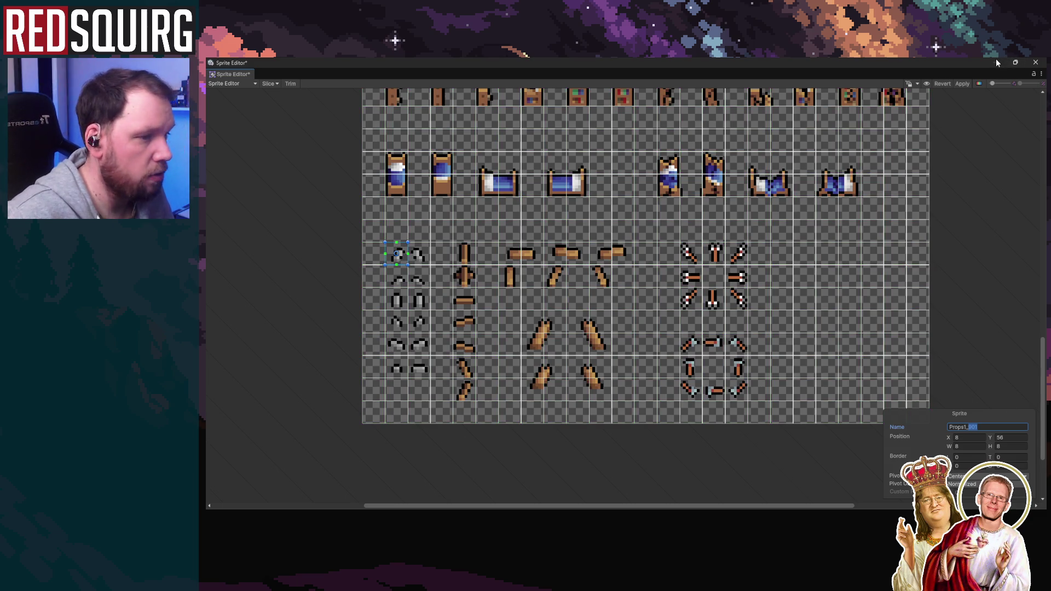
key("alt+Tab")
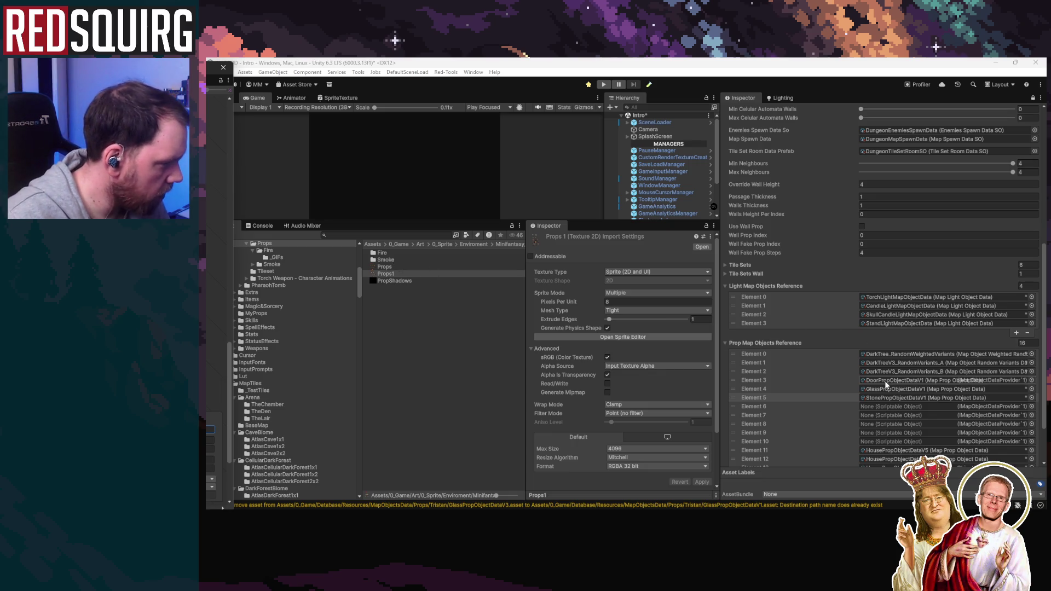
Open StonePropObjectDataV1 and review its base tile index and render tile size
left_click(906, 400)
left_click(416, 302)
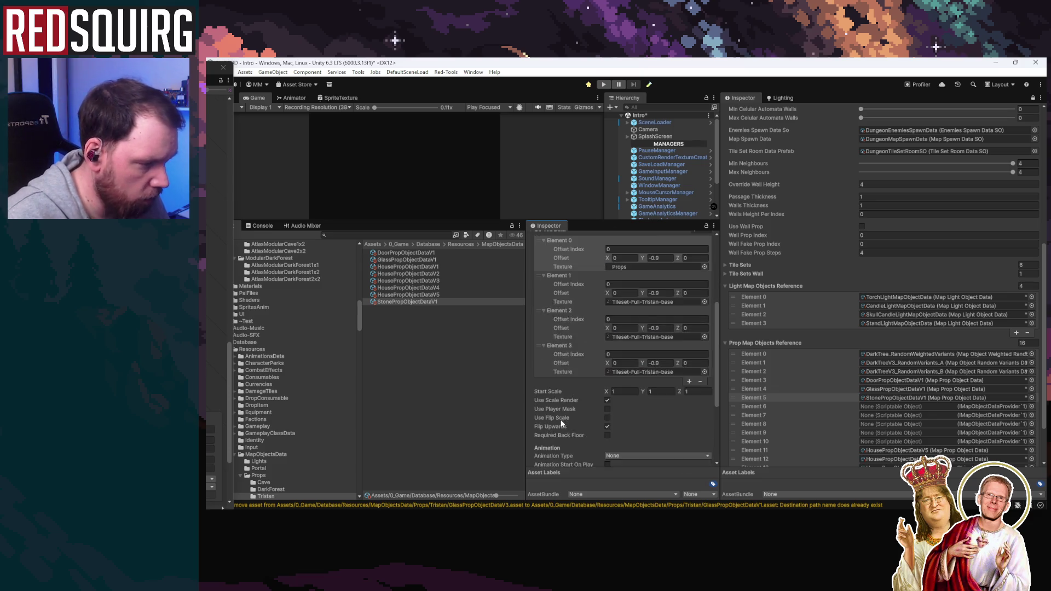
scroll(561, 423, "down", 6)
scroll(560, 418, "up", 3)
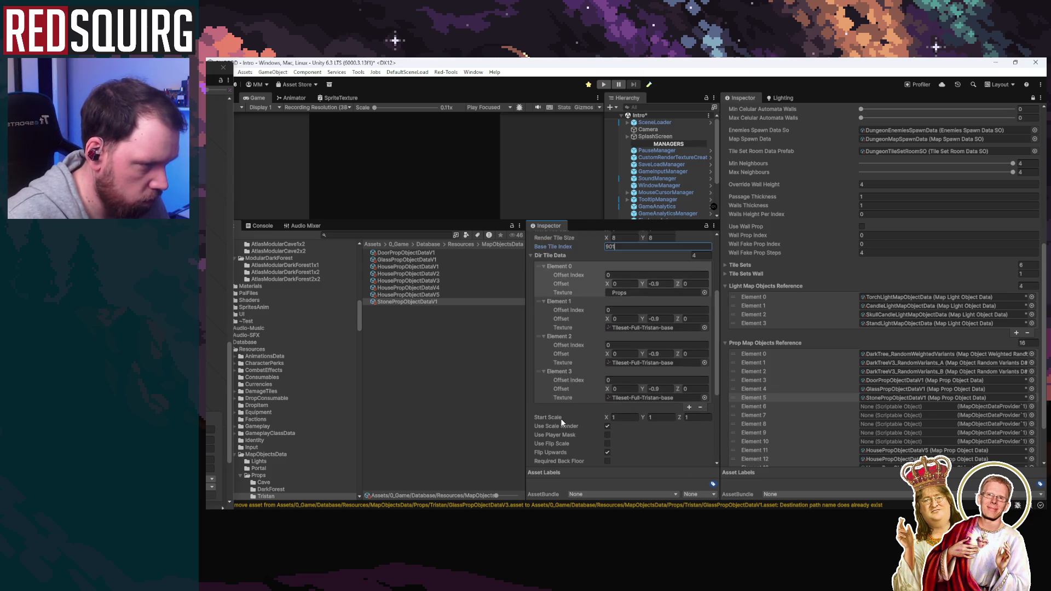
scroll(561, 419, "up", 3)
left_click(651, 341)
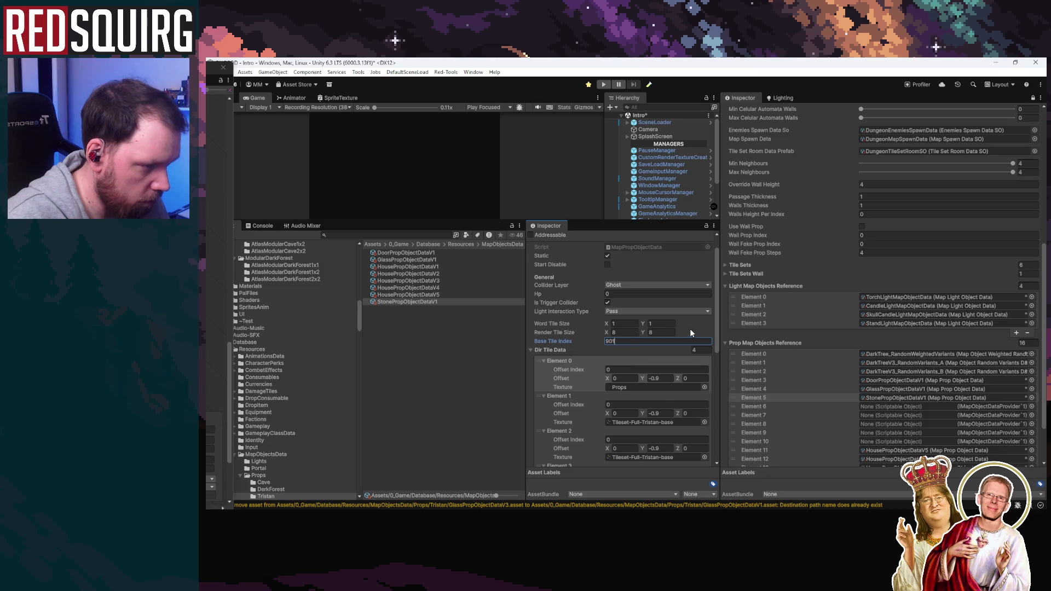
left_click(624, 334)
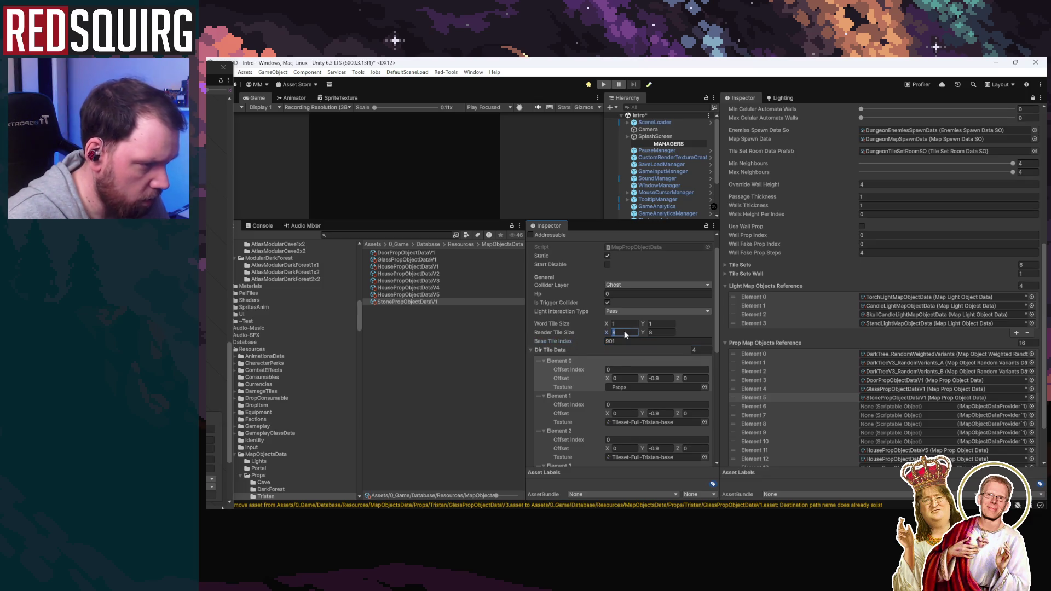
scroll(599, 439, "down", 3)
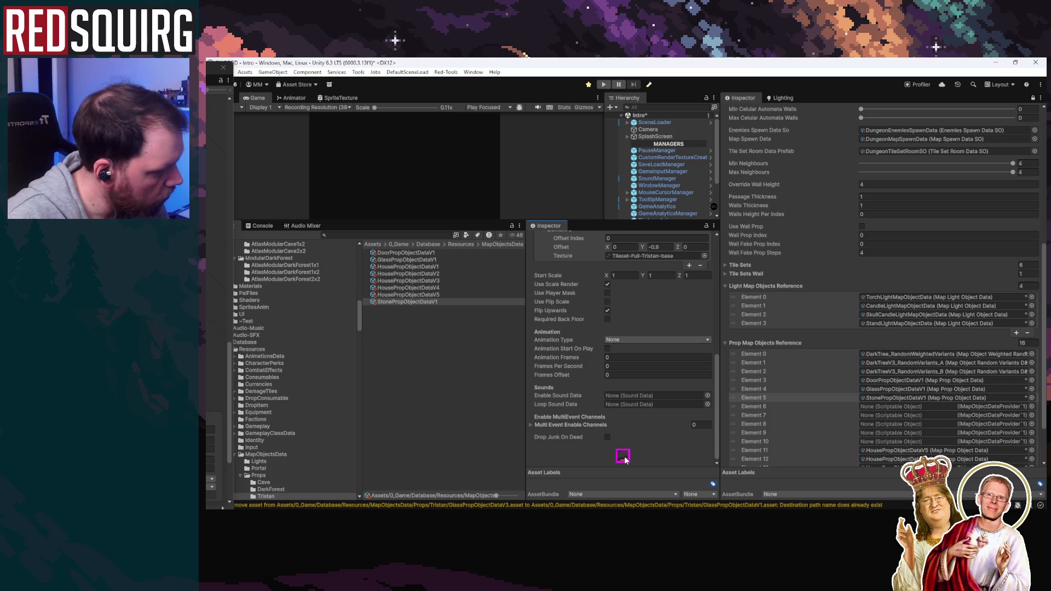
scroll(624, 455, "down", 3)
scroll(624, 455, "up", 6)
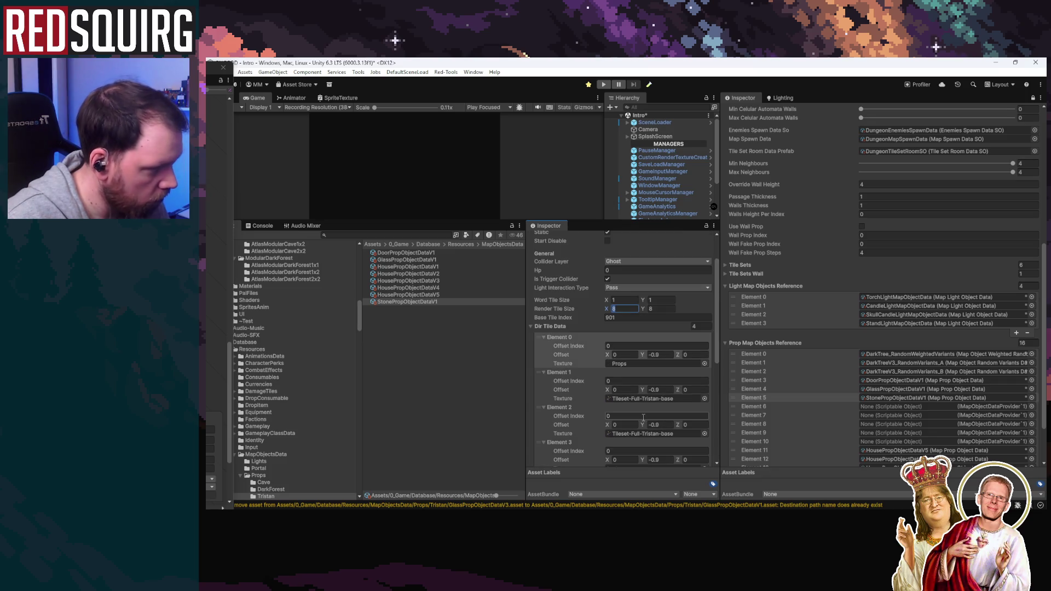
Assign the Props texture to the Texture fields of Dir Tile Data Elements 1, 2 and 3
left_click(618, 363)
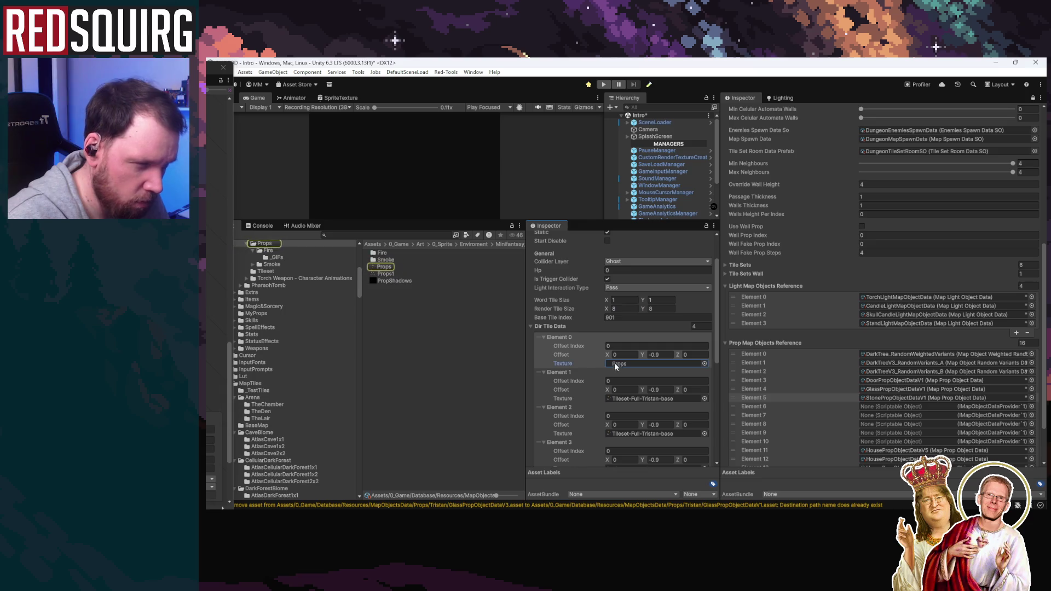
left_click_drag(387, 268, 656, 398)
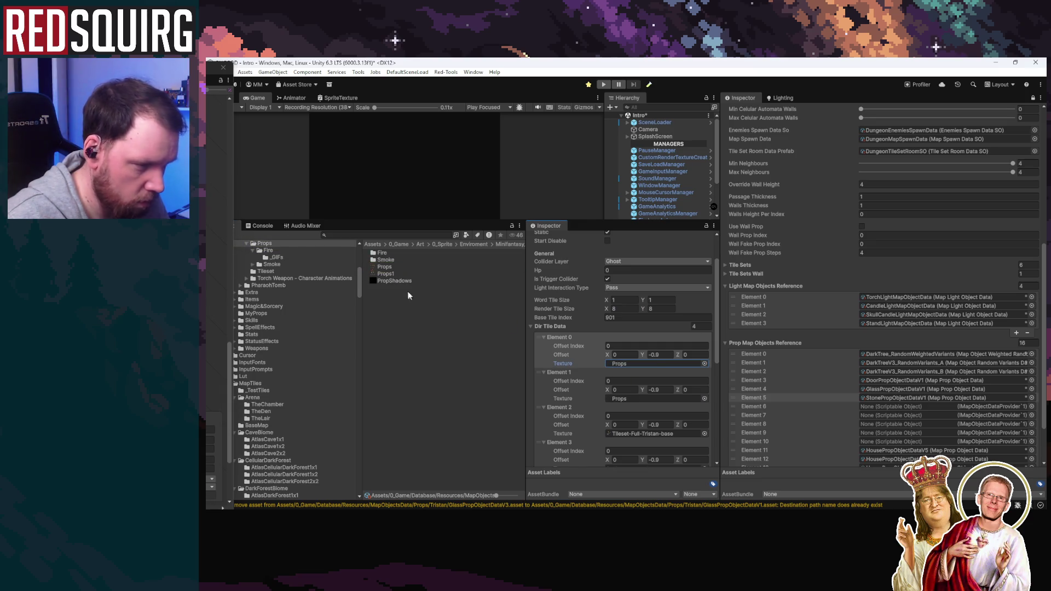
left_click_drag(386, 271, 647, 433)
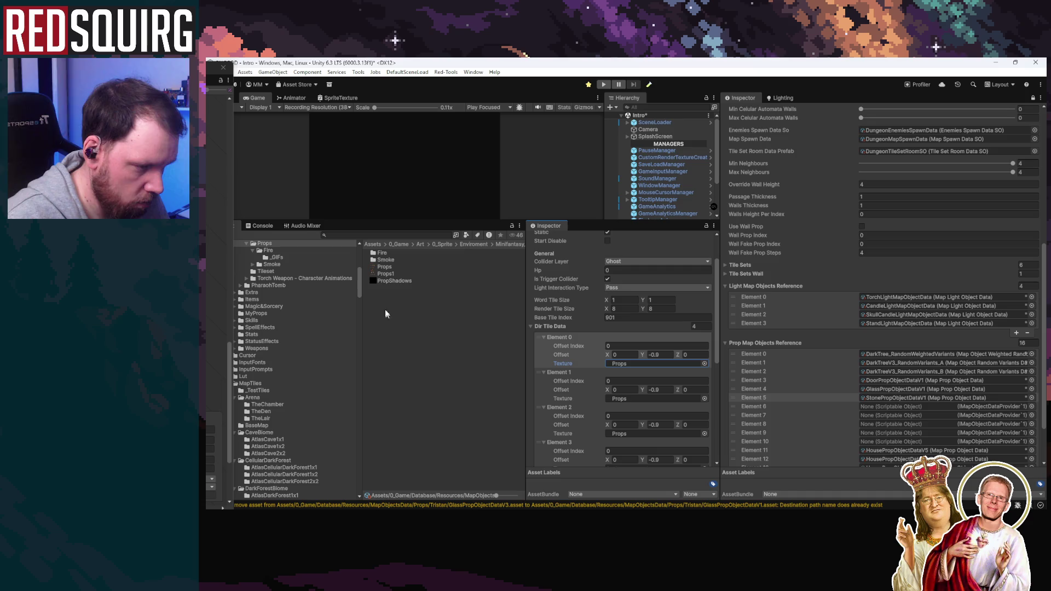
mouse_move(386, 266)
left_mouse_down()
mouse_move(634, 460)
mouse_move(625, 253)
left_mouse_up()
scroll(640, 353, "up", 1)
scroll(640, 353, "up", 2)
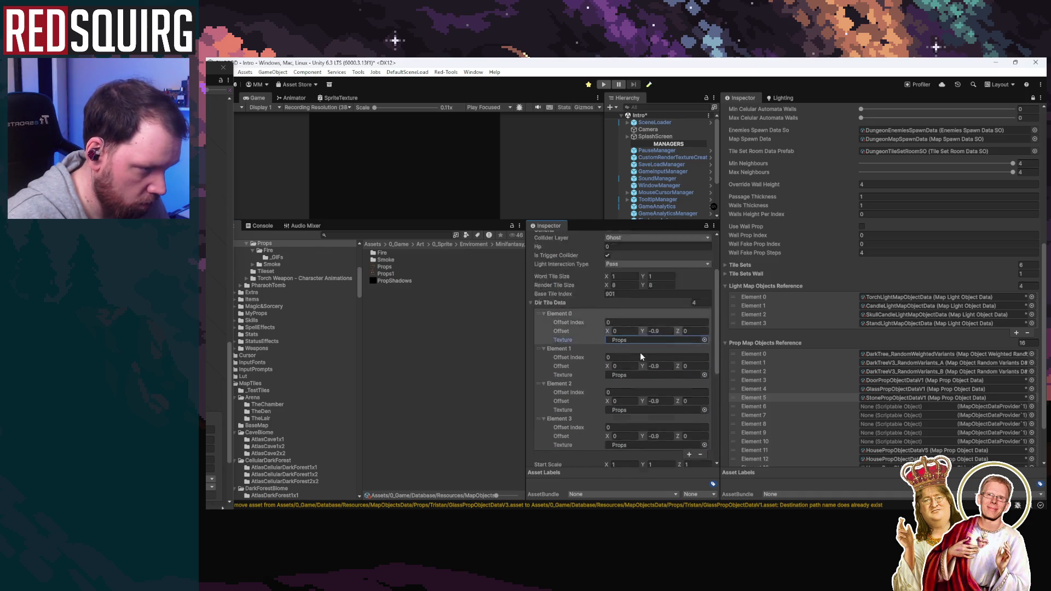
scroll(640, 352, "up", 2)
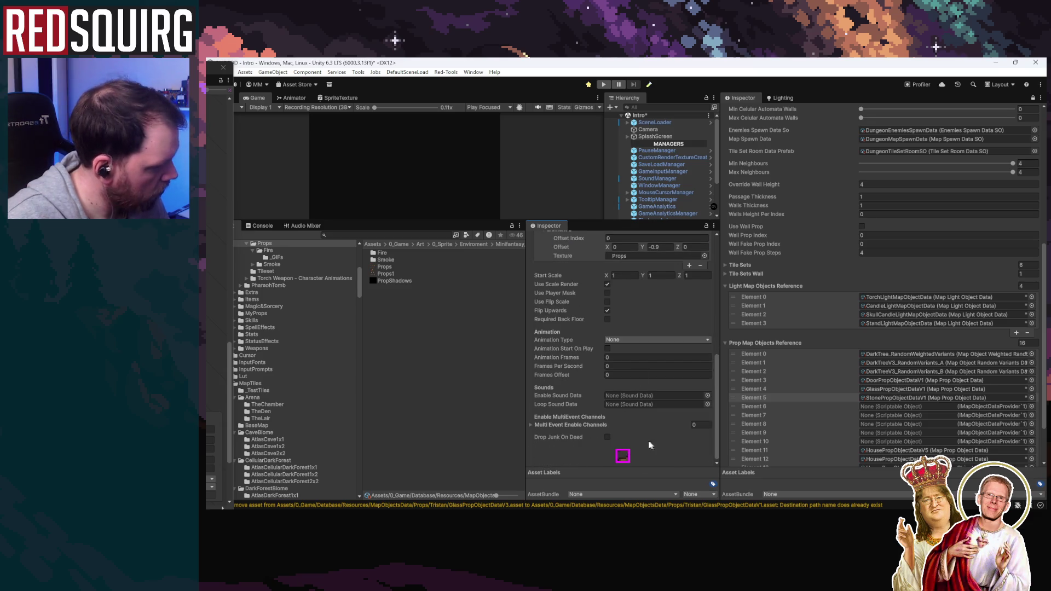
scroll(633, 434, "up", 2)
scroll(633, 434, "up", 2)
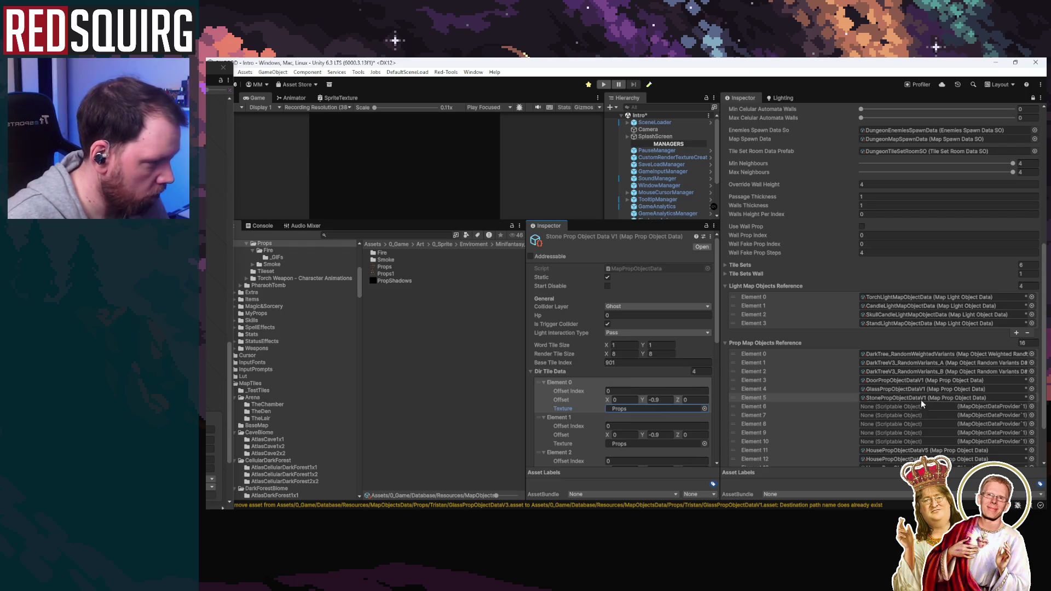
left_click(896, 397)
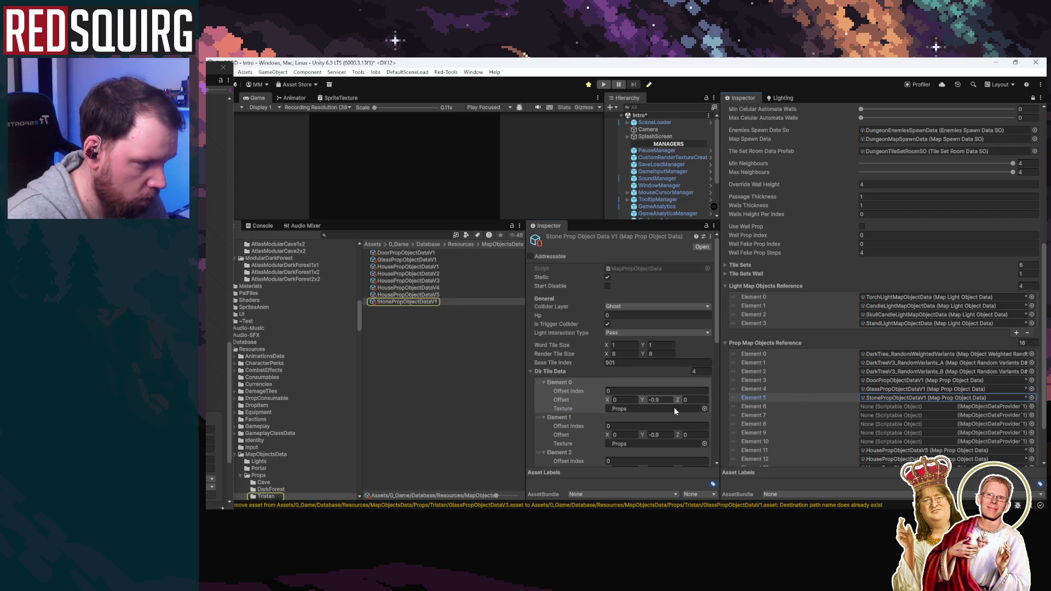
scroll(677, 414, "down", 1)
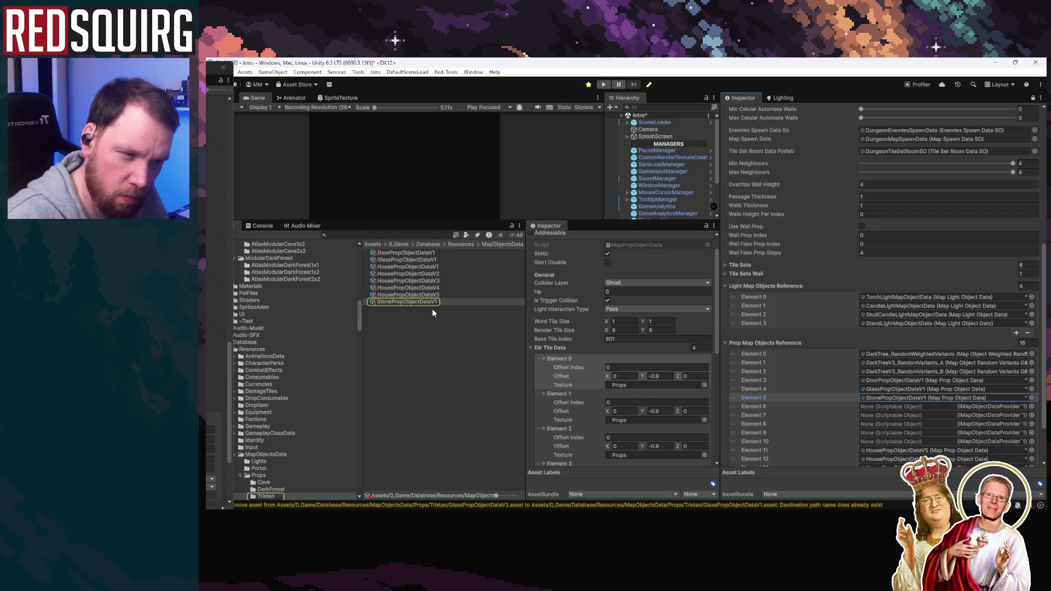
Change the Props texture's Wrap Mode from Repeat to Clamp, apply, and reselect StonePropObjectDataV1
left_click(626, 385)
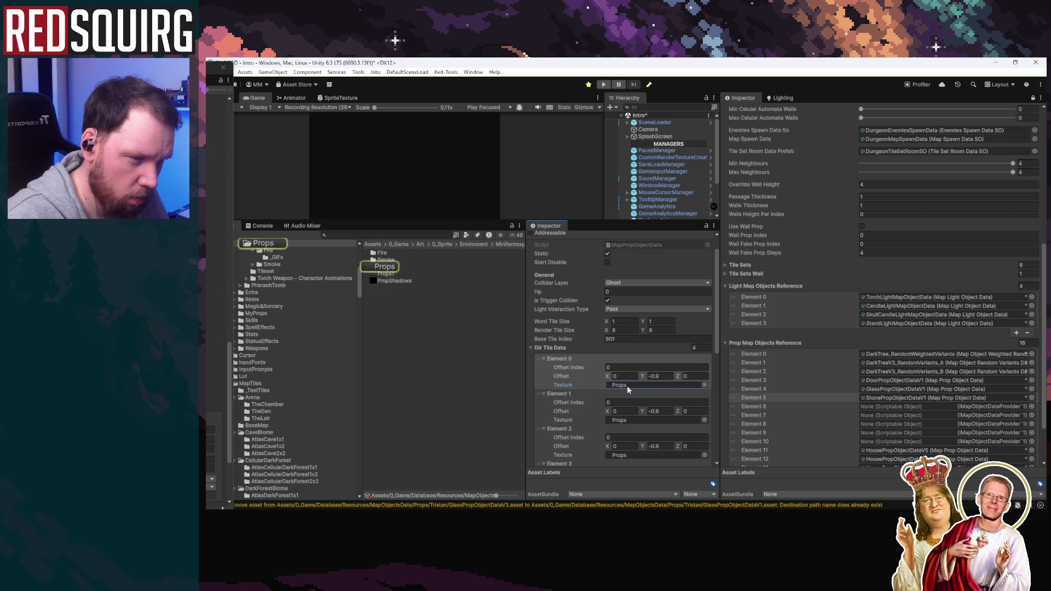
left_click(392, 269)
left_click(671, 296)
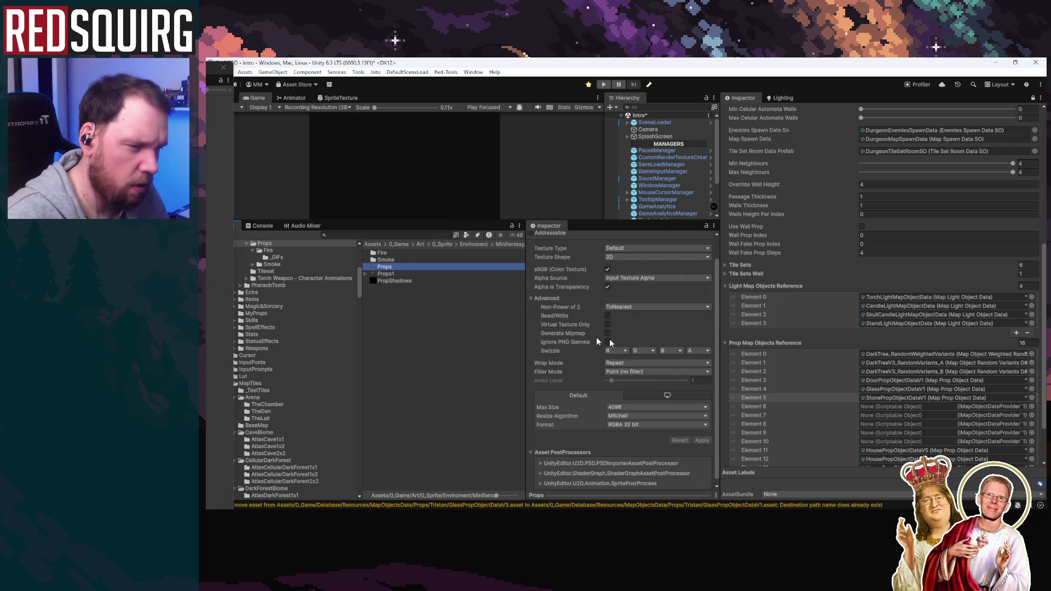
left_click(629, 362)
left_click(633, 384)
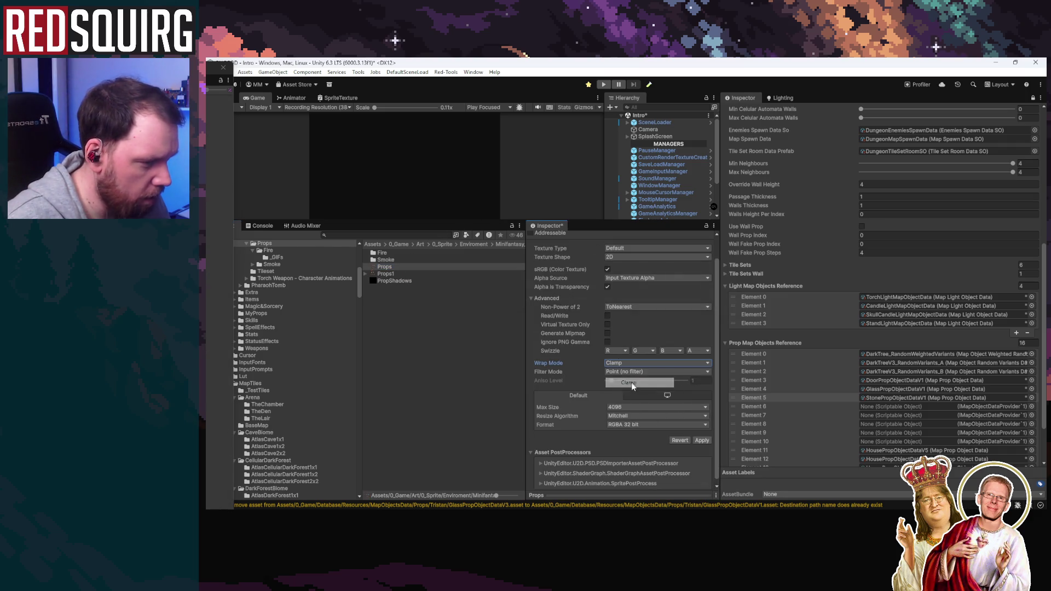
left_click(703, 441)
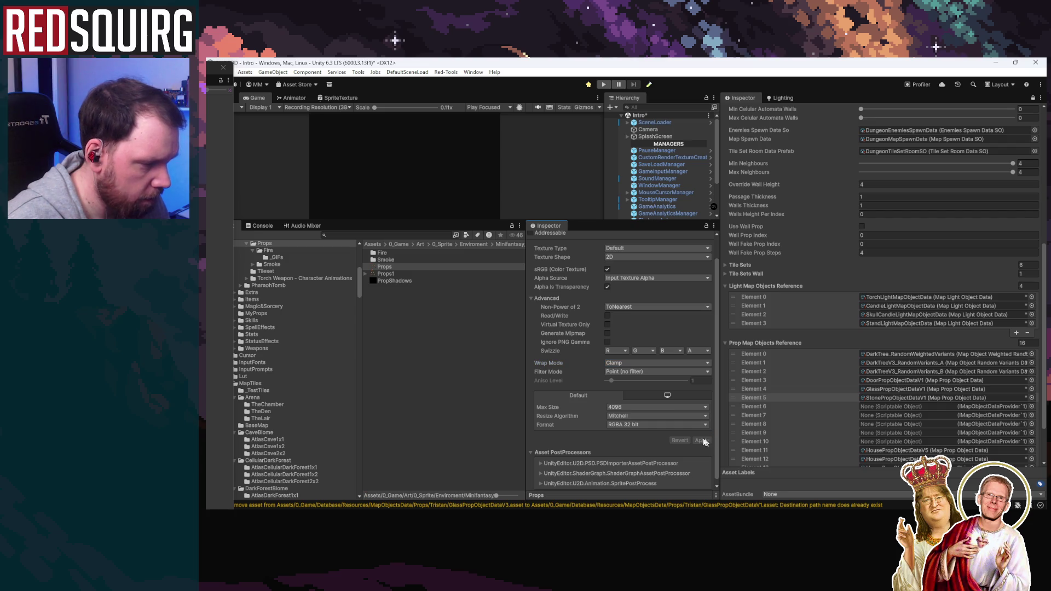
left_click(904, 398)
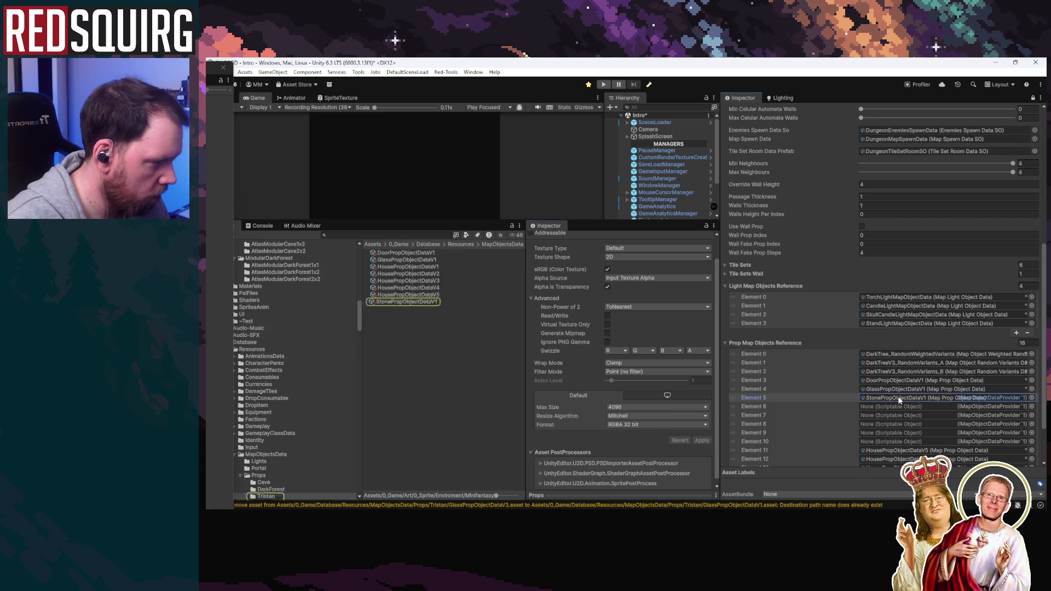
left_click(415, 301)
Scroll through StonePropObjectDataV1's settings, toggling Use Flip Scale on and back off
scroll(539, 395, "down", 10)
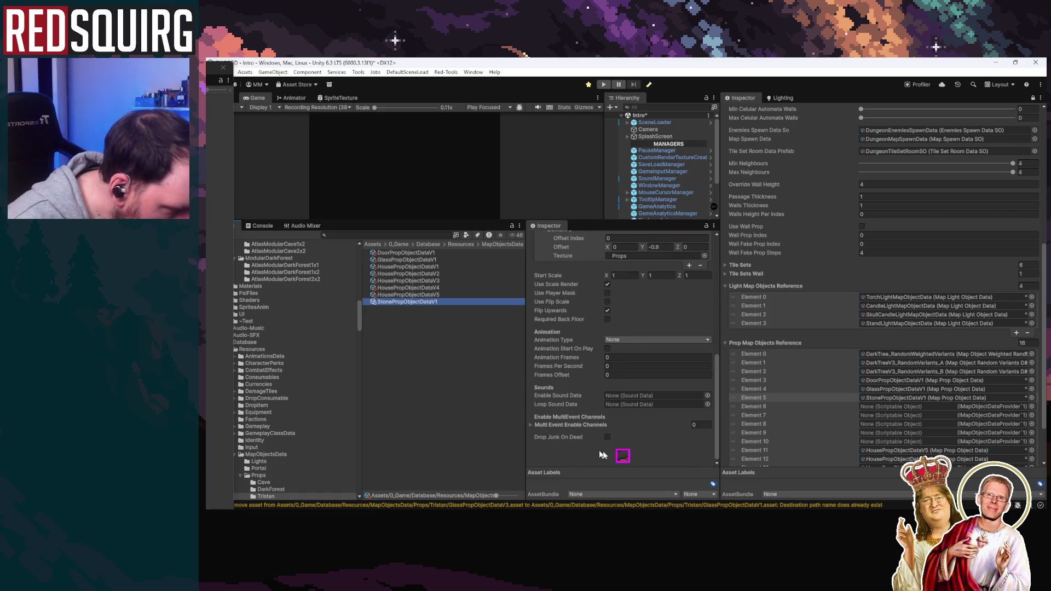
scroll(592, 349, "up", 7)
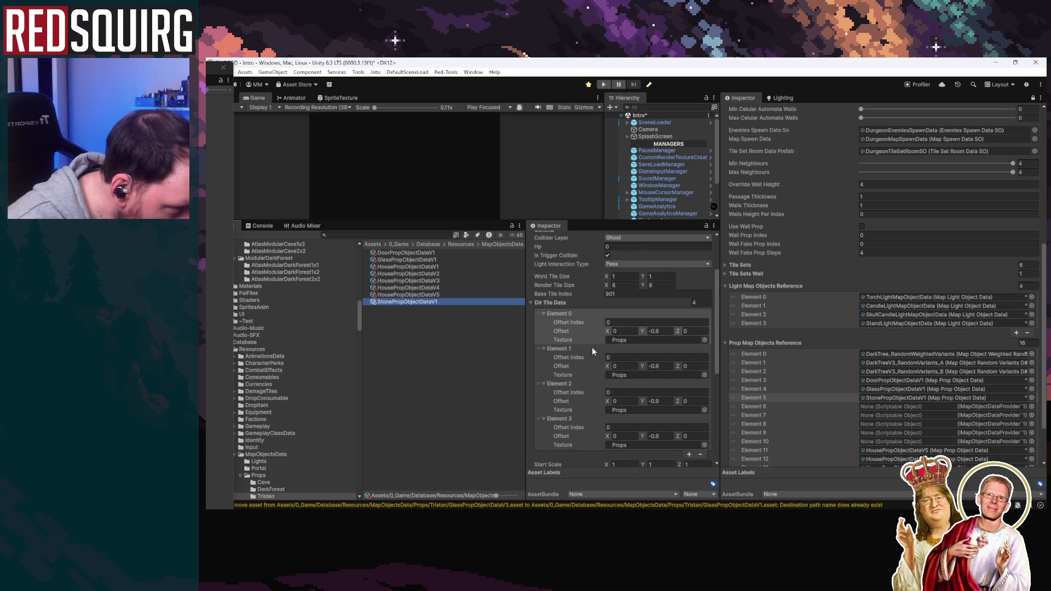
scroll(592, 347, "down", 7)
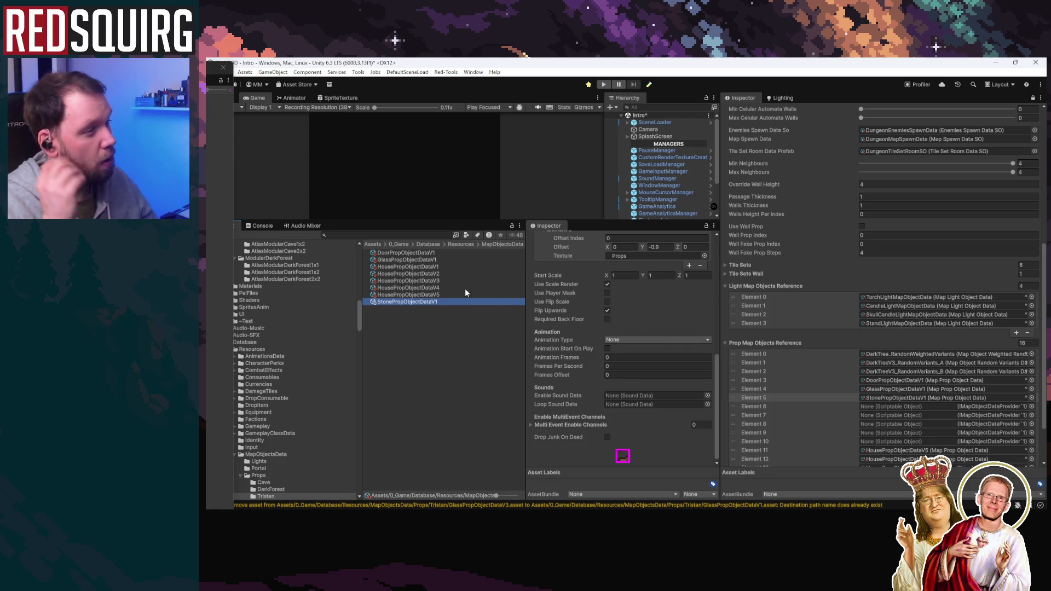
left_click(606, 303)
left_click(607, 302)
left_click(607, 310)
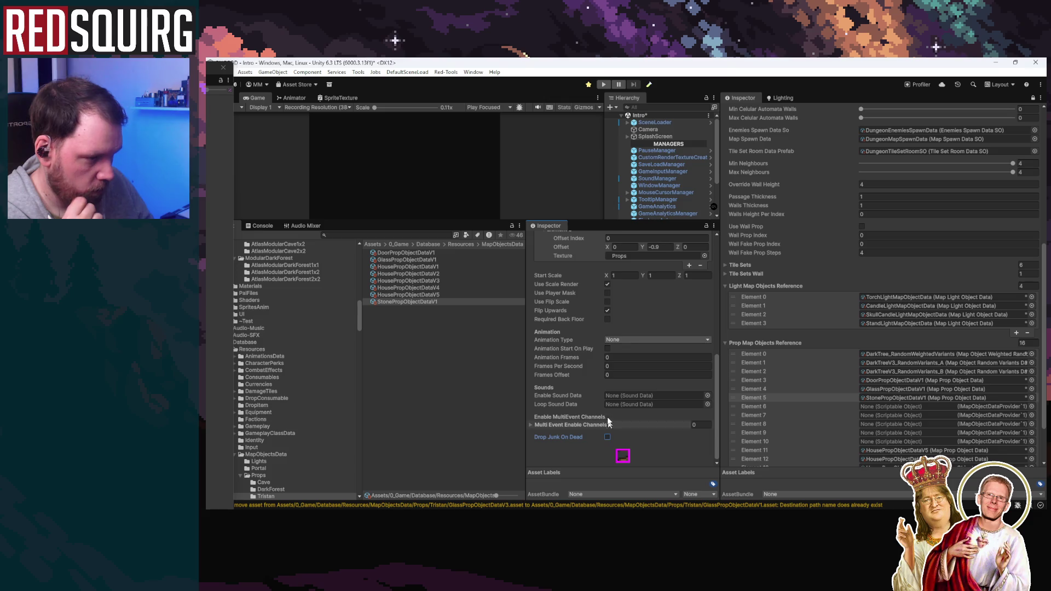
scroll(608, 425, "up", 5)
scroll(602, 360, "up", 2)
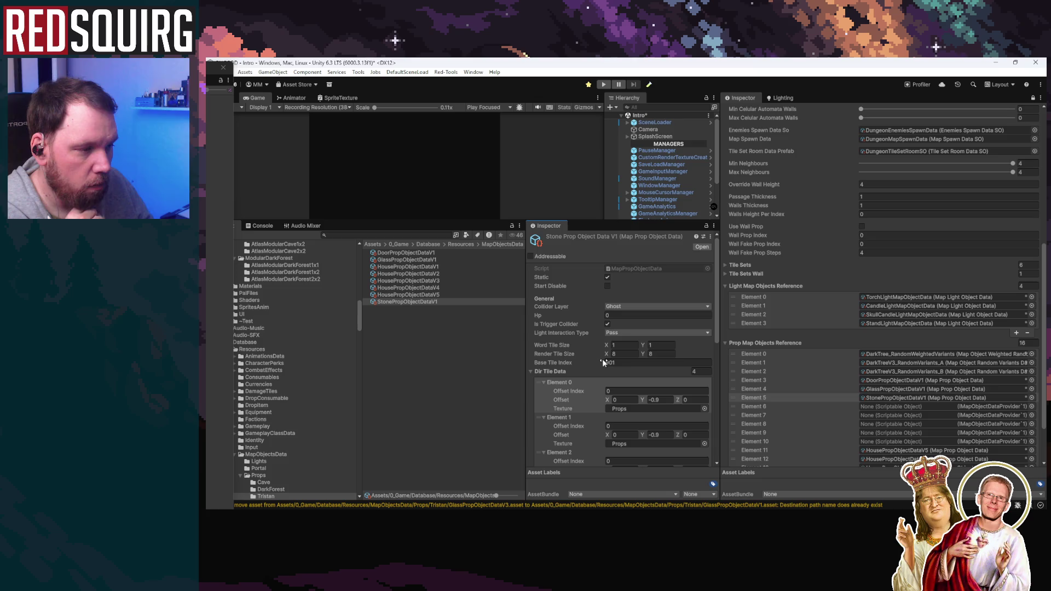
Ping the Props texture from Element 0's Texture field to show the Props sprite folder
left_click(430, 302)
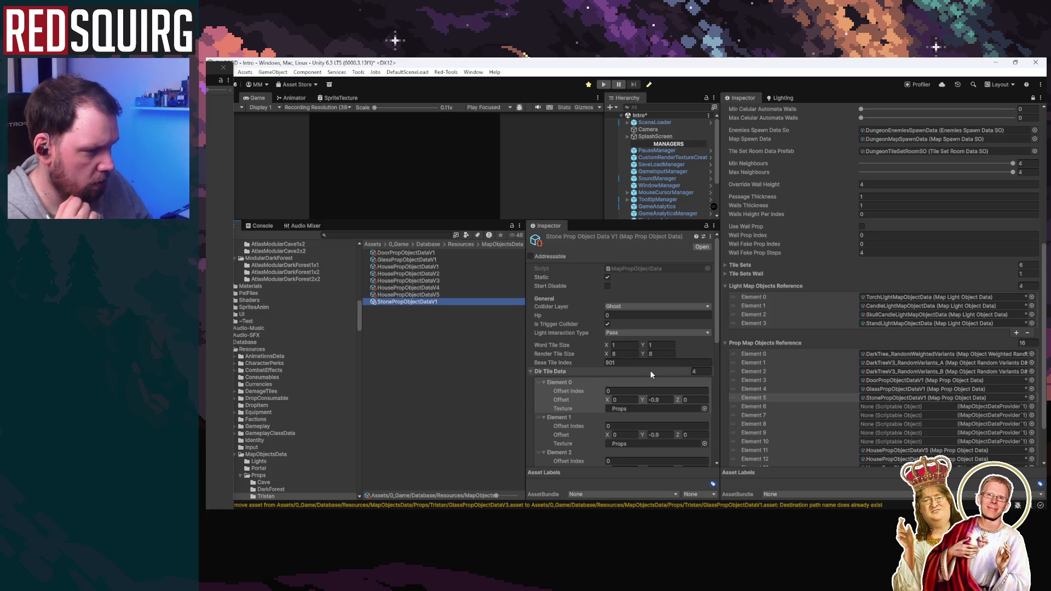
scroll(649, 370, "down", 5)
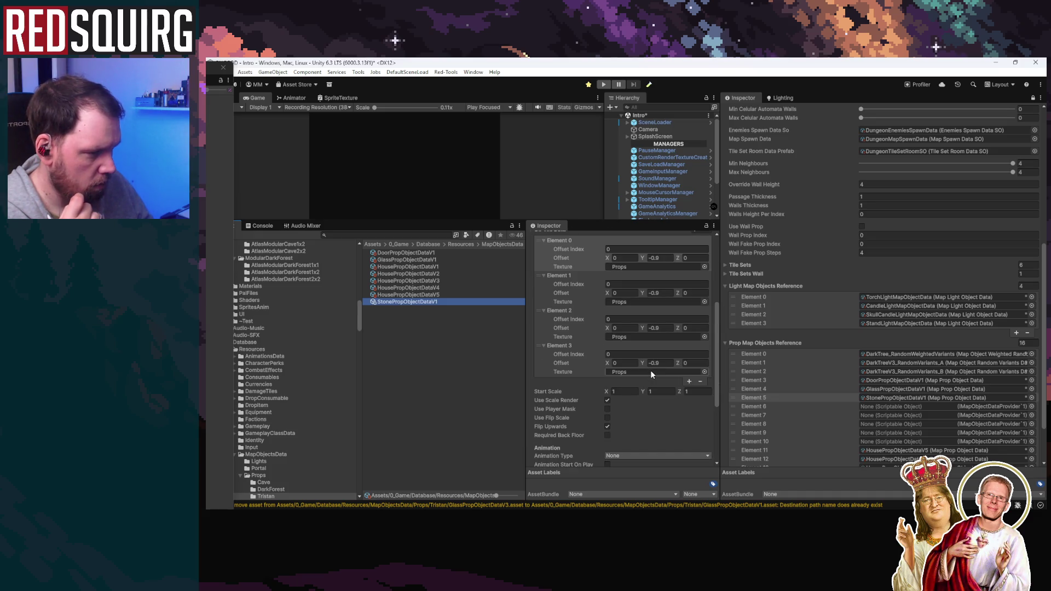
scroll(650, 370, "down", 4)
scroll(651, 371, "up", 4)
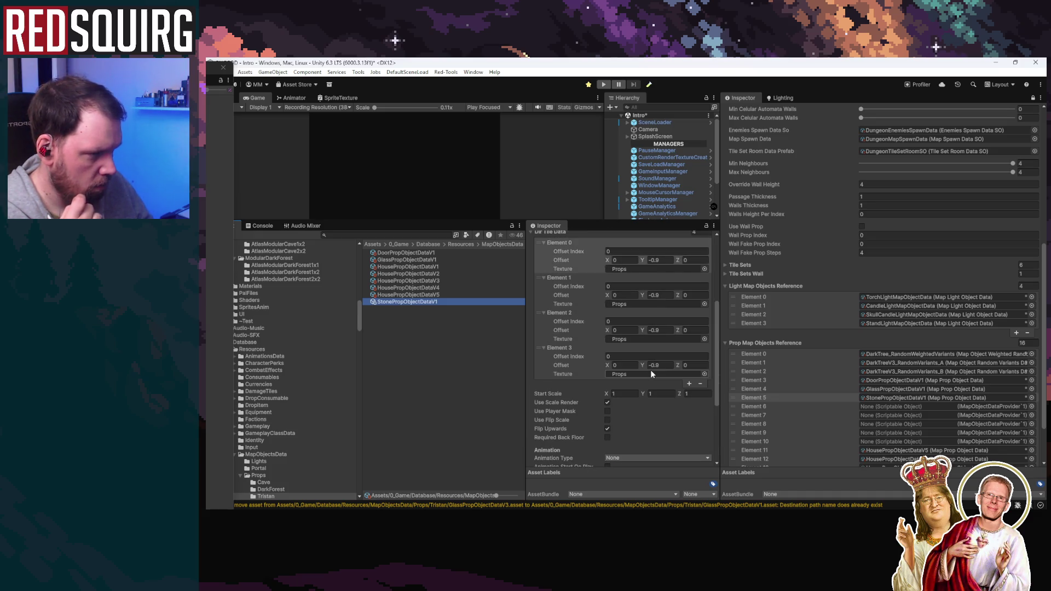
left_click(622, 269)
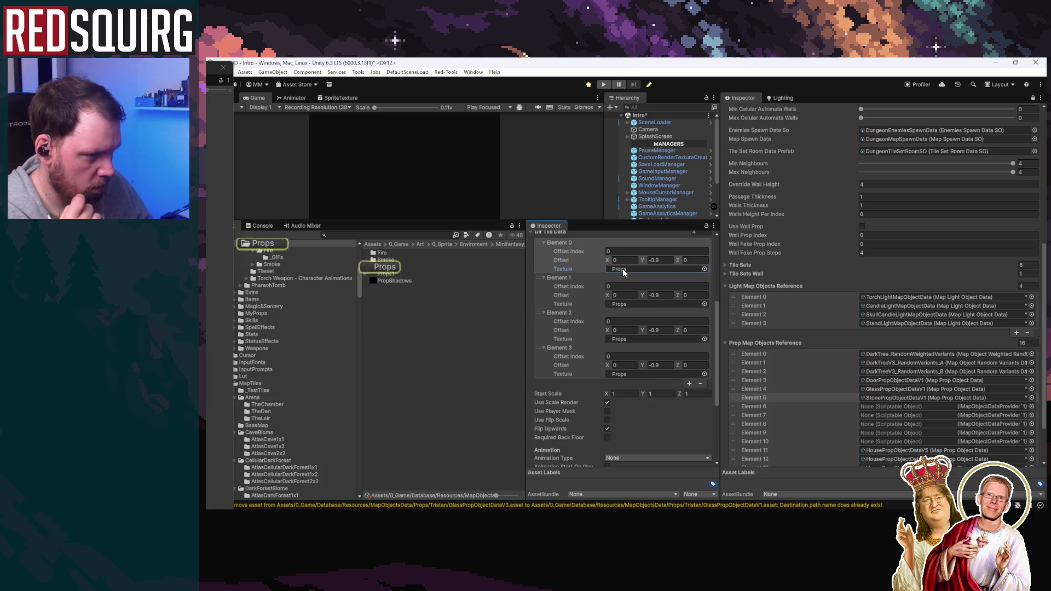
Set the Props texture's Non-Power of 2 option to None and apply, keeping 200×352
left_click(385, 267)
left_click(569, 495)
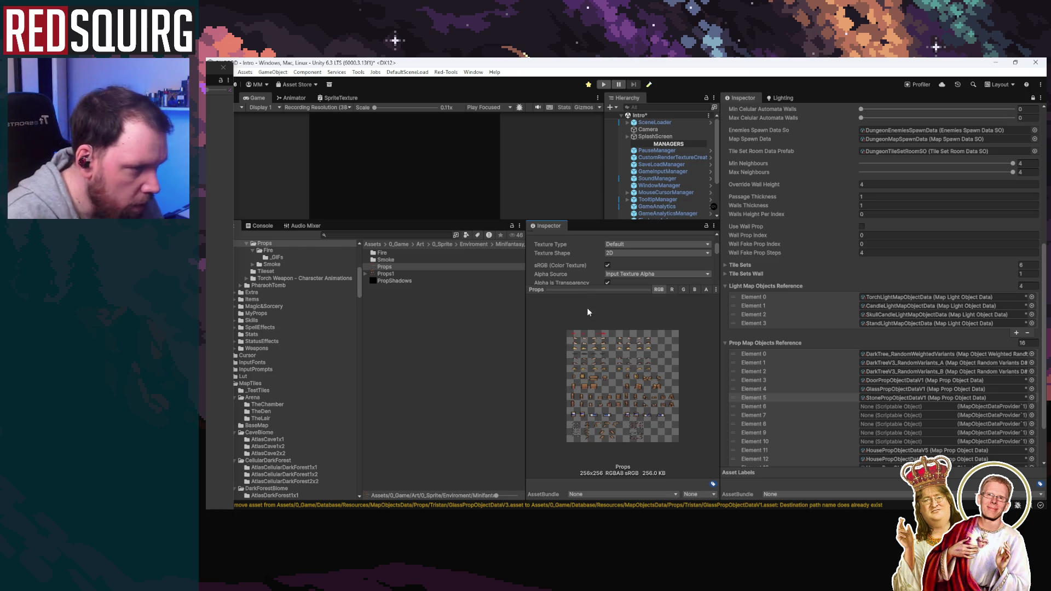
left_click(581, 290)
scroll(586, 315, "down", 2)
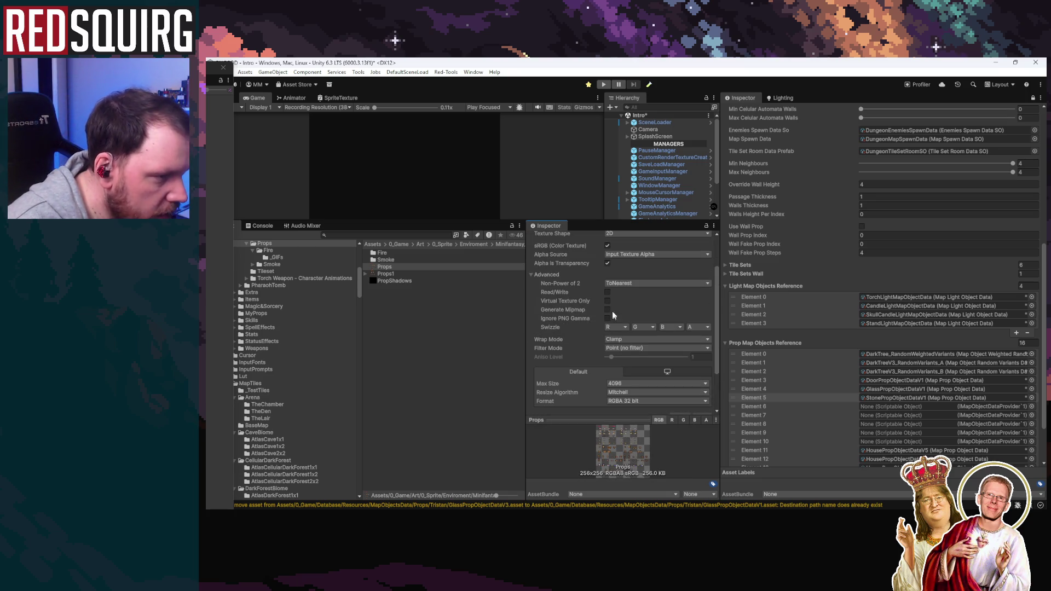
left_click(610, 283)
left_click(645, 294)
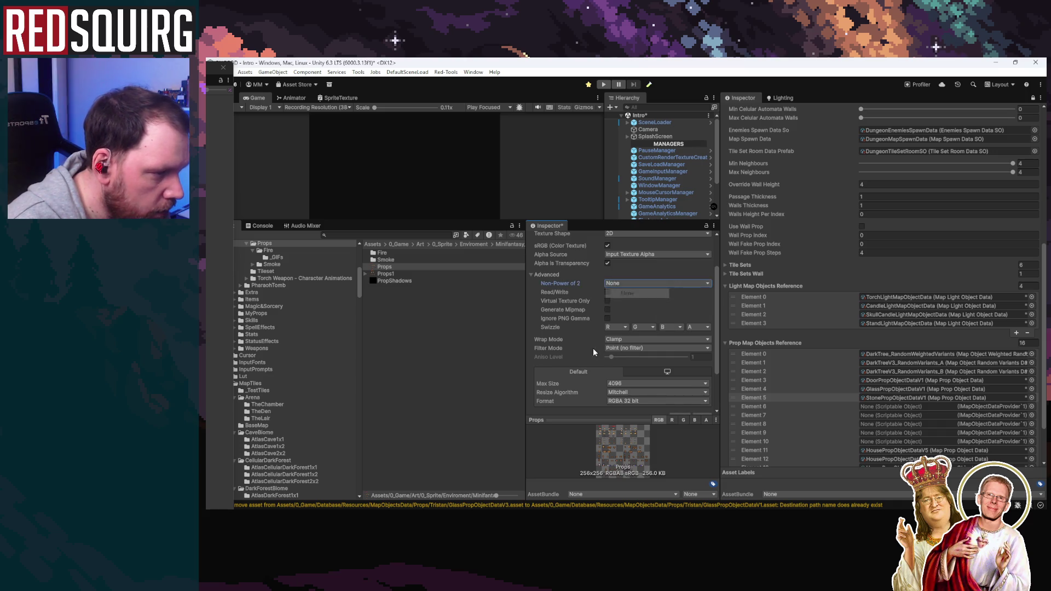
scroll(592, 348, "down", 2)
left_click(702, 362)
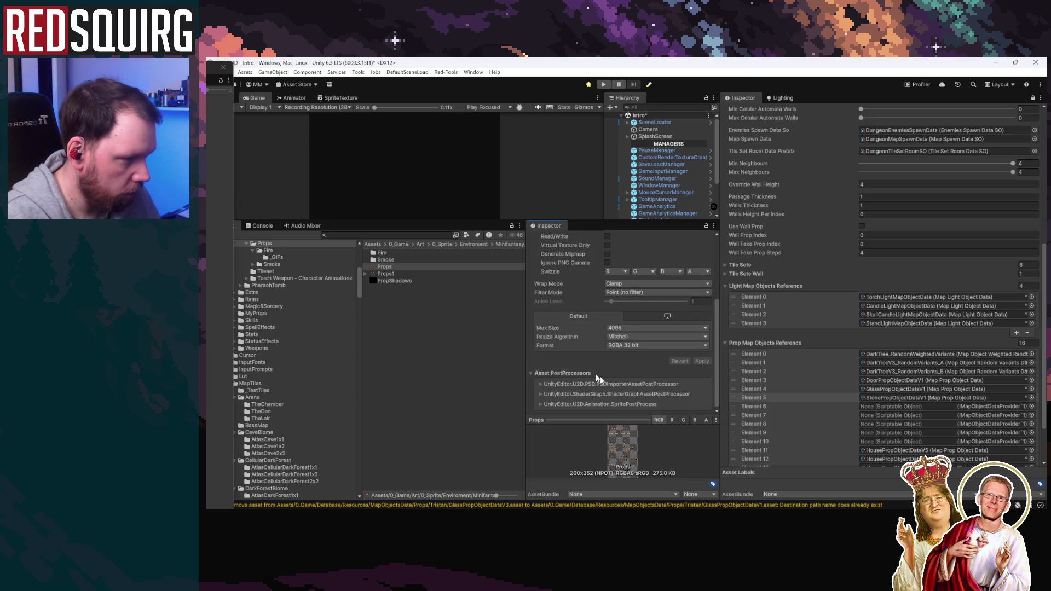
scroll(633, 395, "up", 5)
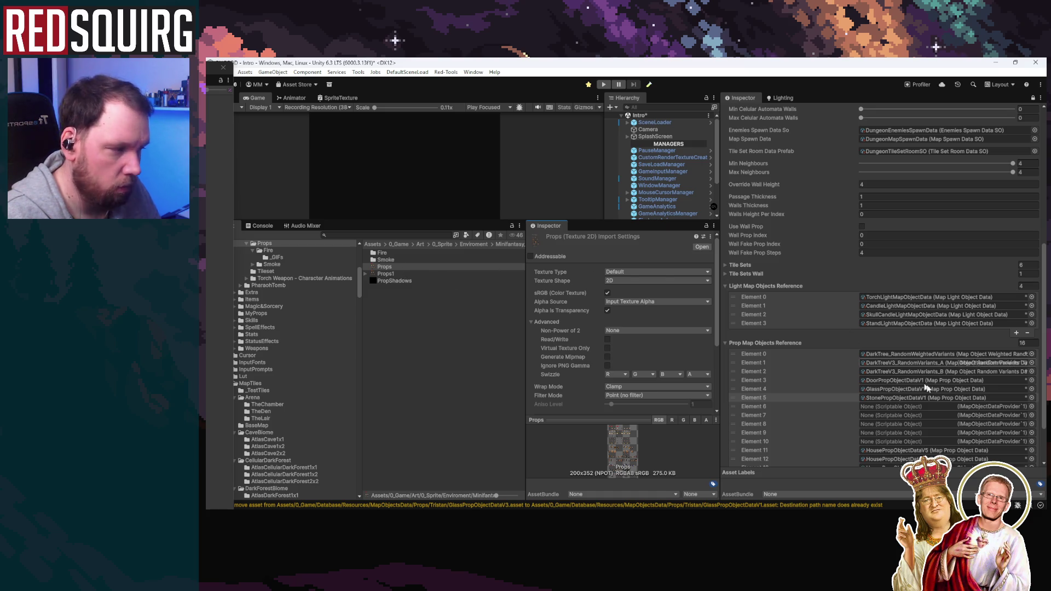
Reselect the StonePropObjectDataV1 asset in the project
left_click(912, 397)
left_click(414, 302)
scroll(598, 400, "down", 10)
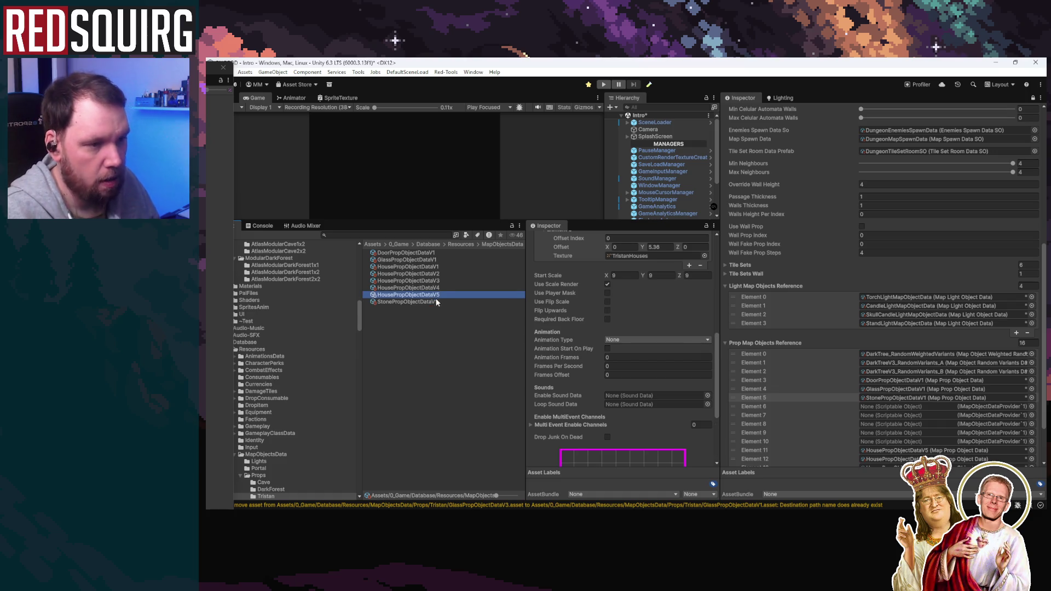
Duplicate the stone data into V2 and V3, giving V3 Base Tile Index 951
key("ctrl+d")
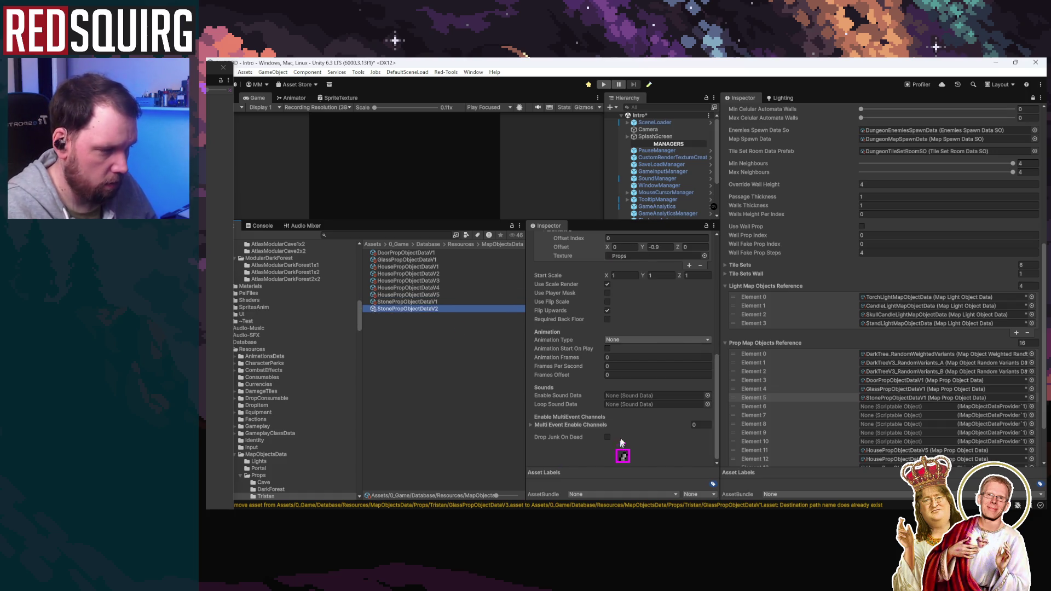
scroll(631, 323, "up", 10)
left_click(641, 364)
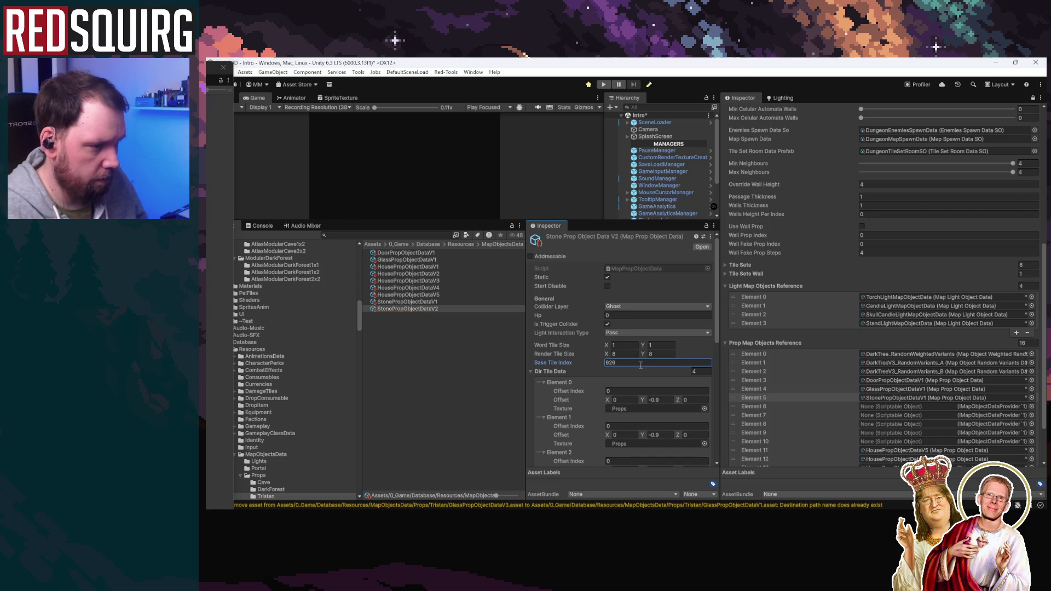
scroll(599, 369, "down", 10)
left_click(415, 308)
key("ctrl+d")
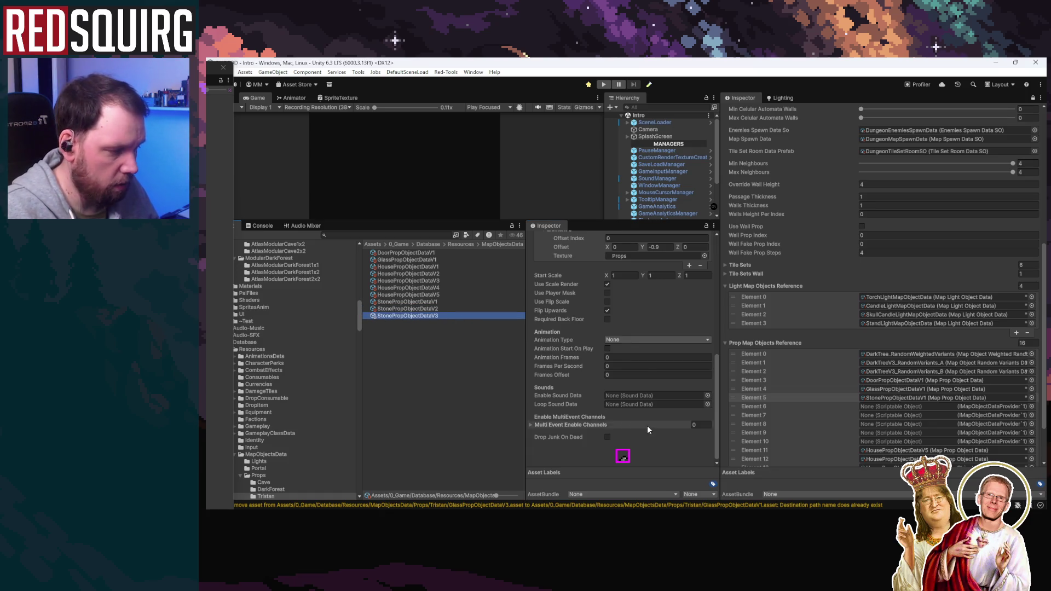
scroll(647, 425, "up", 10)
left_click(642, 362)
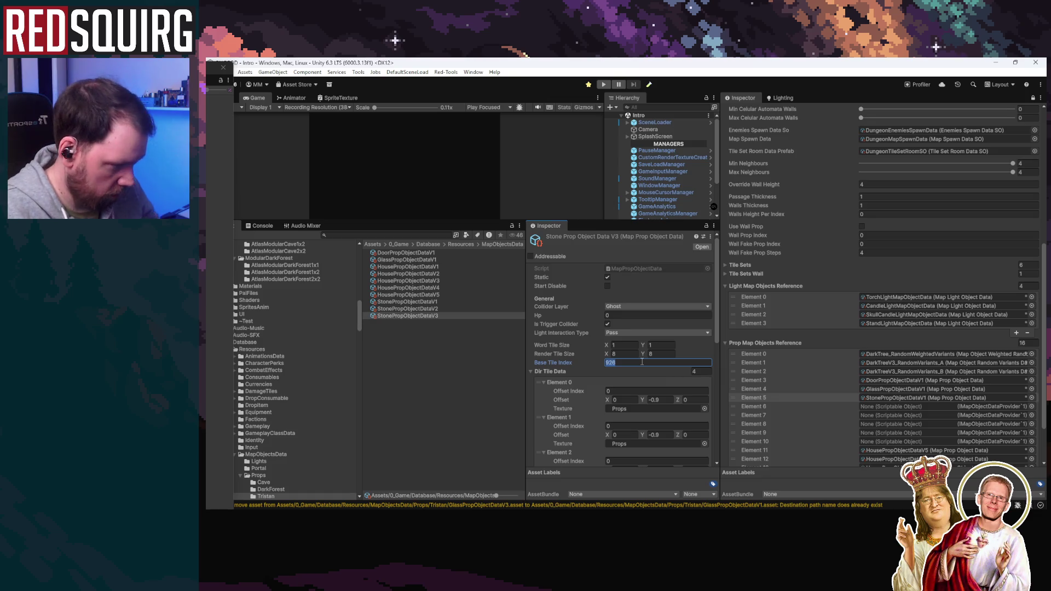
type("1")
key("Return")
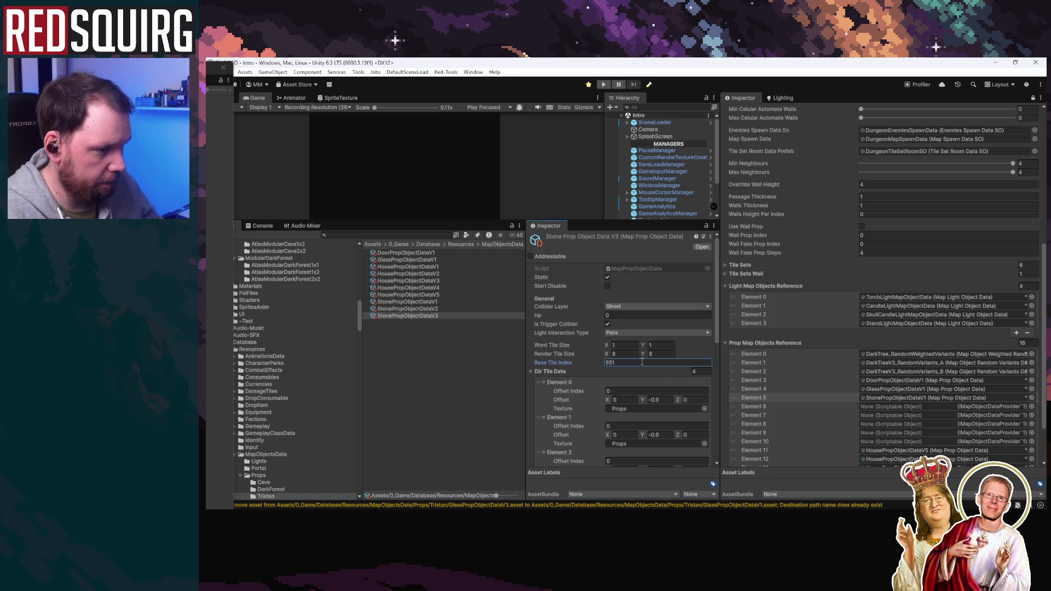
scroll(602, 383, "down", 10)
Duplicate into StonePropObjectDataV4 with its Base Tile Index raised to 976
left_click(425, 316)
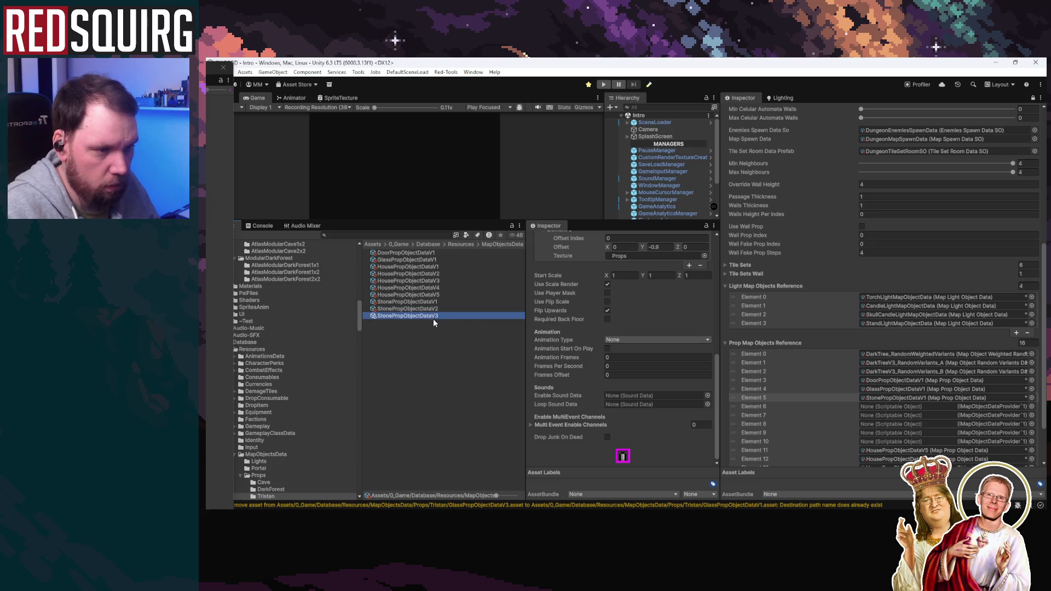
key("ctrl+d")
scroll(642, 366, "up", 4)
scroll(642, 363, "up", 4)
left_click(649, 294)
key("End")
type("+1")
key("Return")
scroll(641, 377, "down", 10)
Duplicate into StonePropObjectDataV5 with Base Tile Index 1001
left_click(429, 323)
key("ctrl+d")
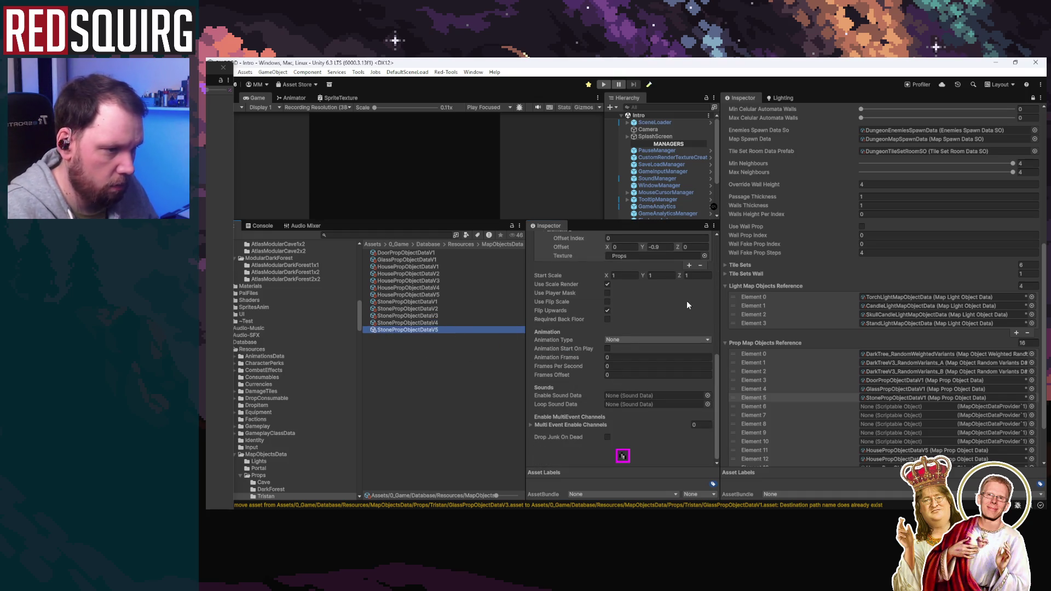
left_click(648, 341)
left_click(648, 341)
type("+2")
key("Return")
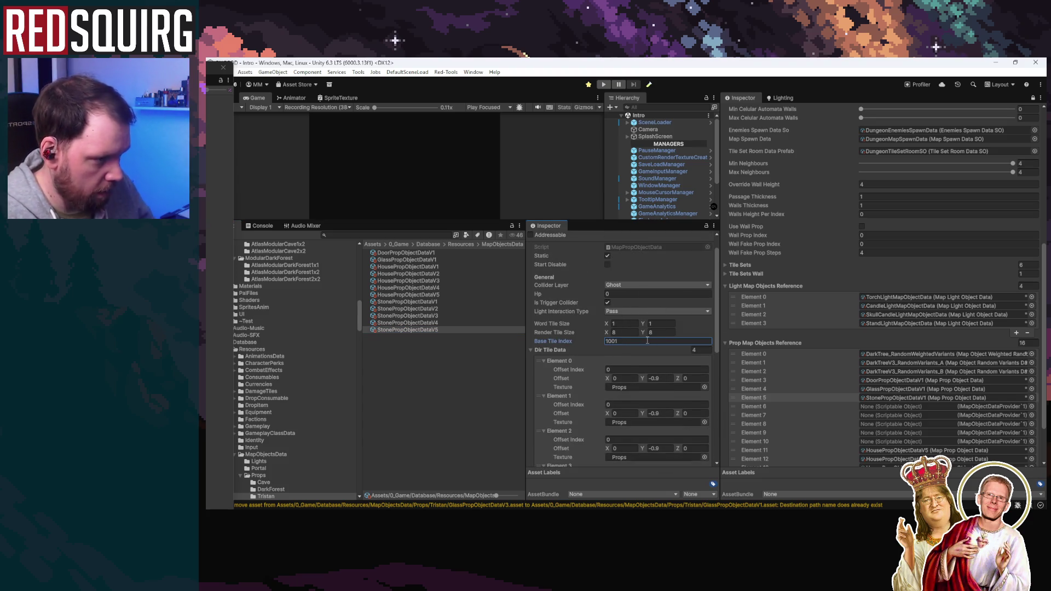
scroll(648, 336, "down", 5)
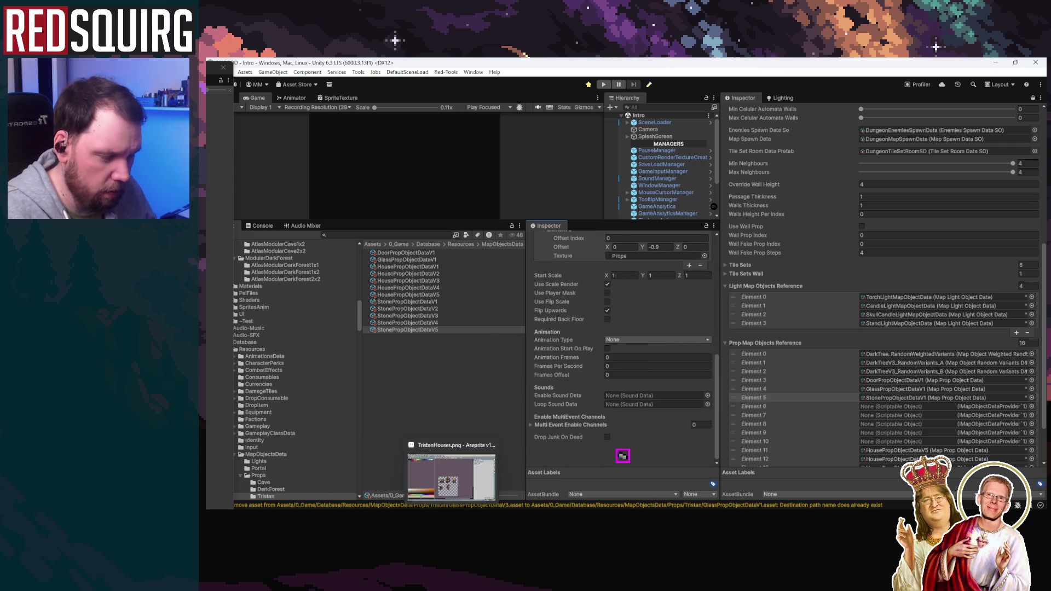
Duplicate into StonePropObjectDataV6 with Base Tile Index 1026
left_click(432, 324)
key("ctrl+d")
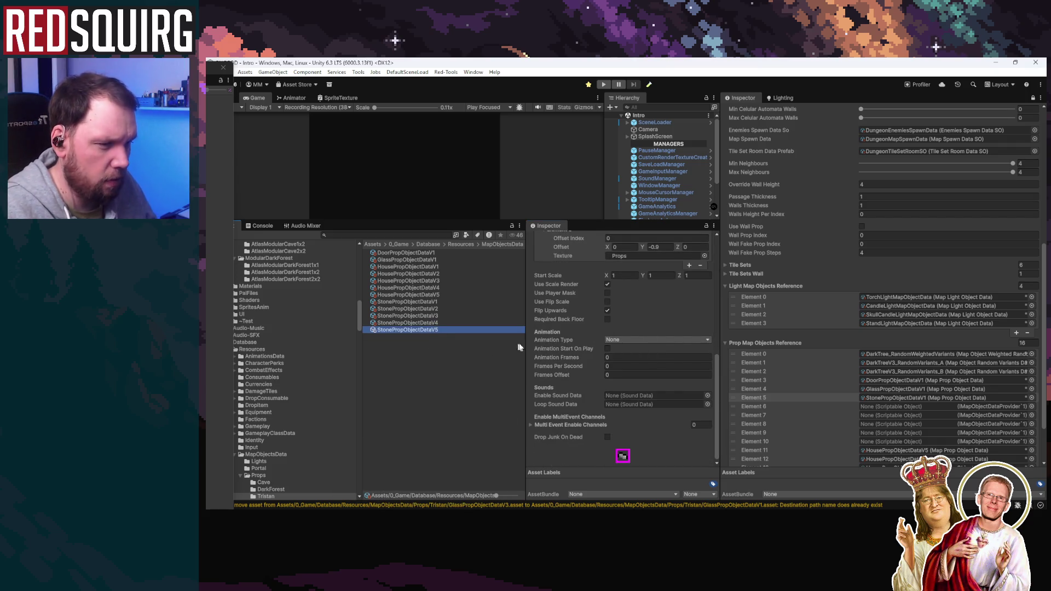
left_click(639, 363)
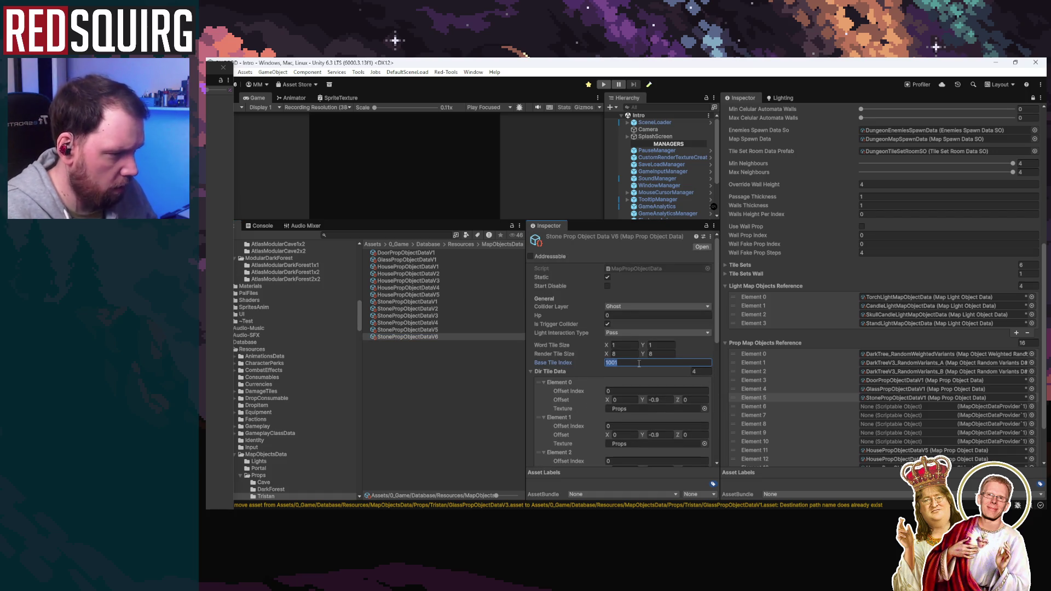
left_click(639, 363)
type("+254")
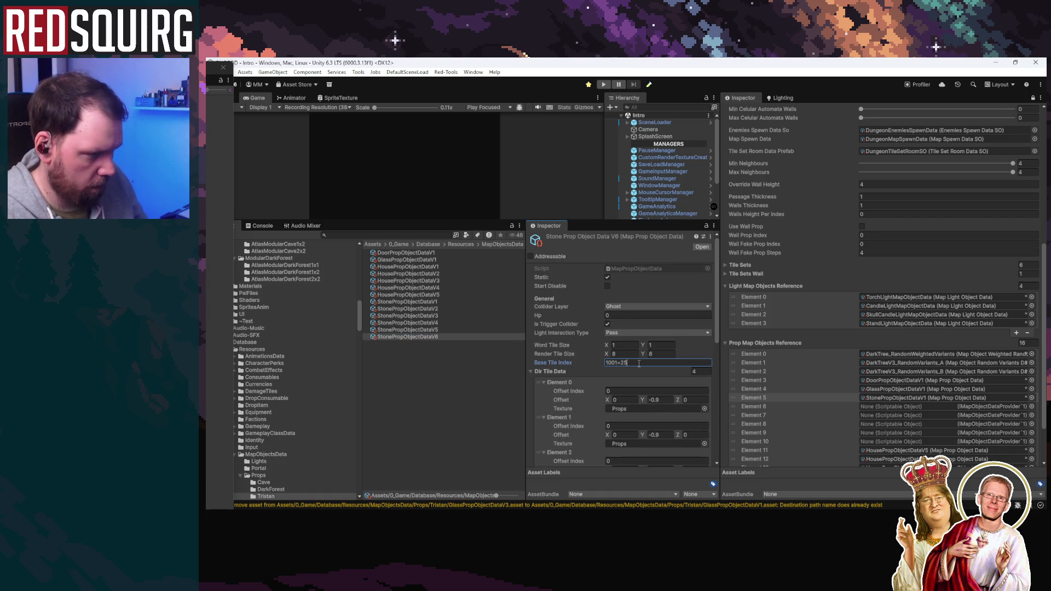
key("Return")
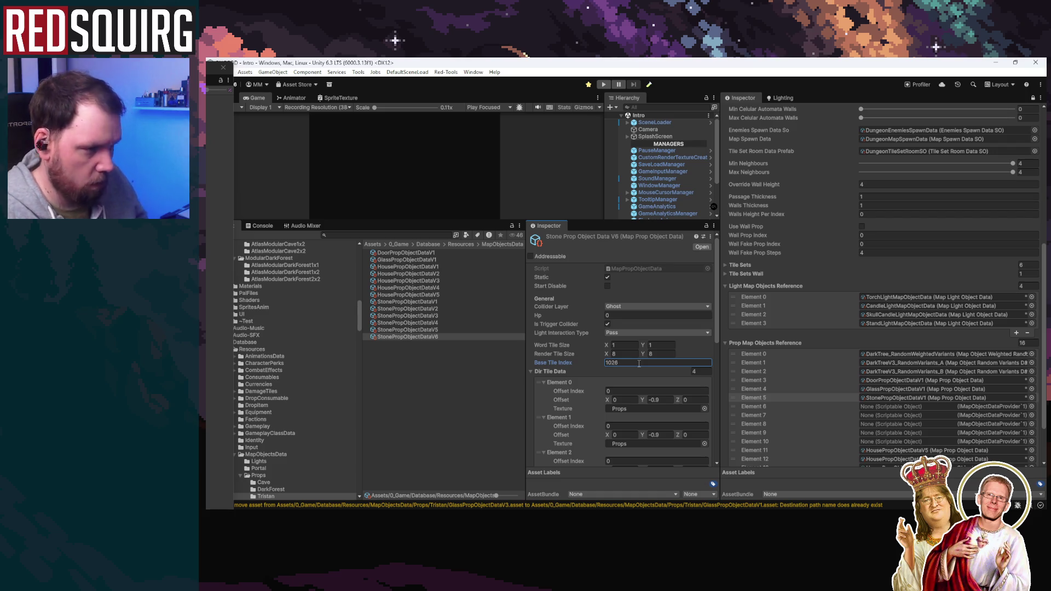
left_click(439, 337)
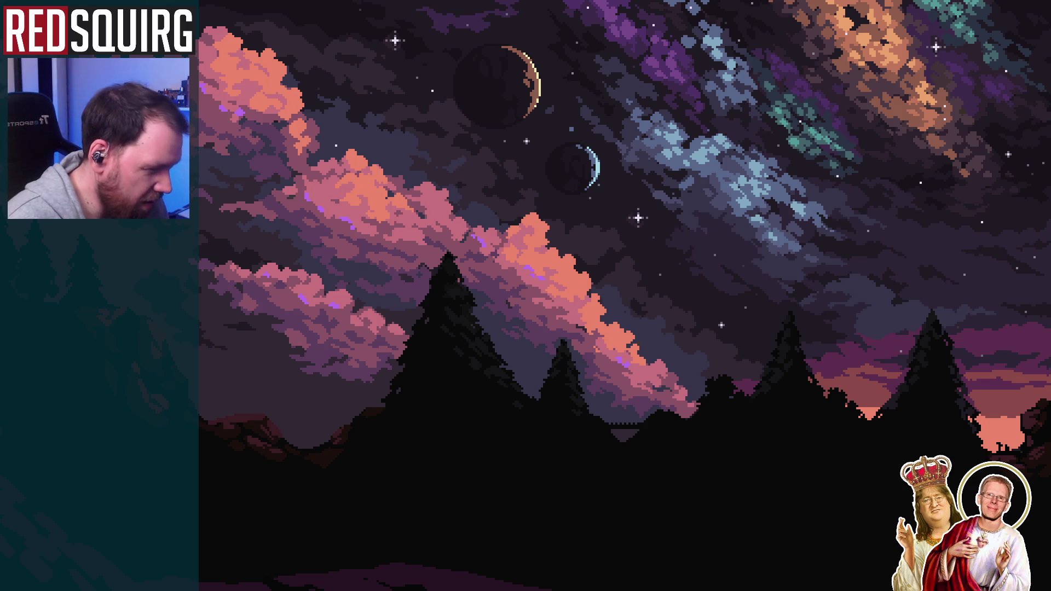
key("Up")
key("Up")
key("Up")
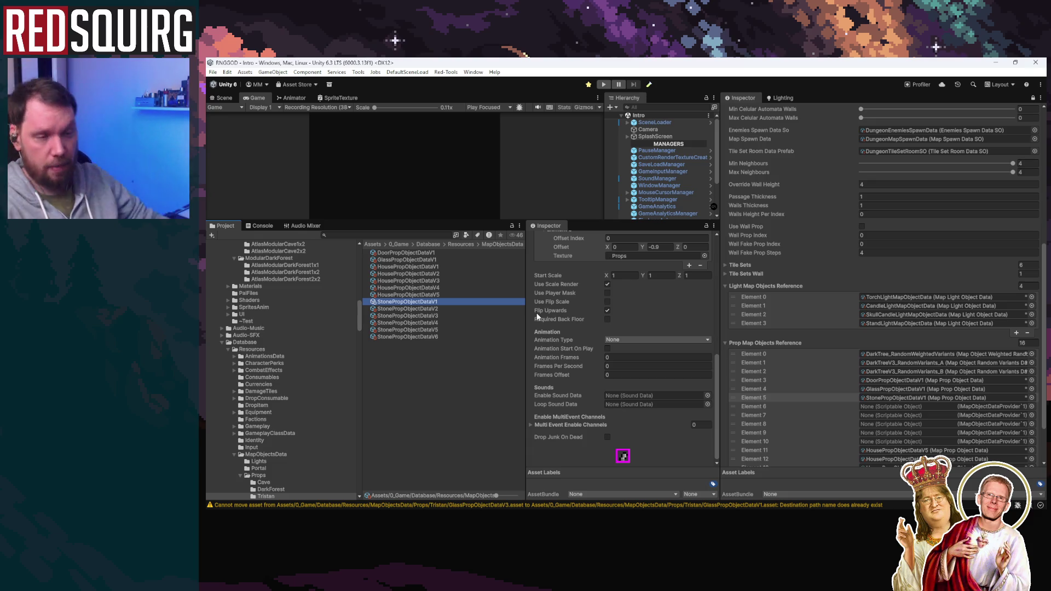
Locate the asset referenced by Element 5 from the Resources folder and widen the Project browser
scroll(264, 340, "up", 6)
scroll(302, 367, "up", 3)
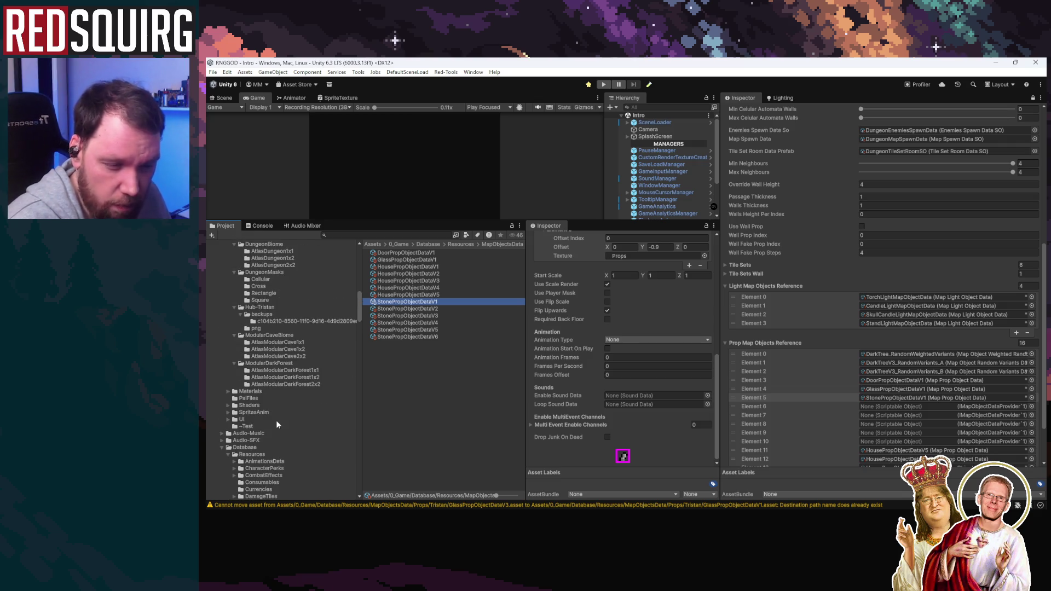
left_click(461, 244)
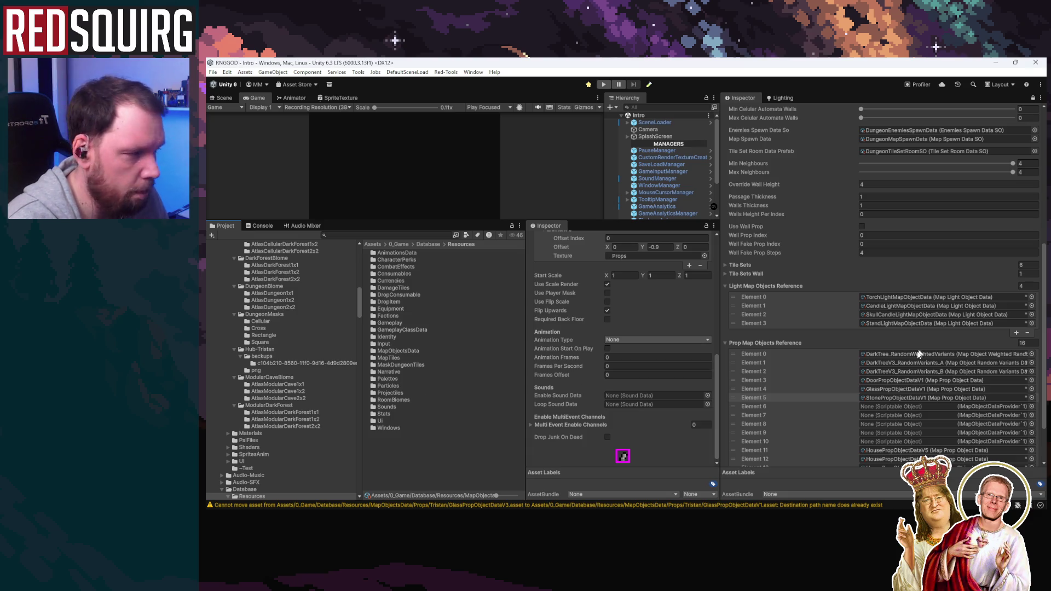
left_click(919, 398)
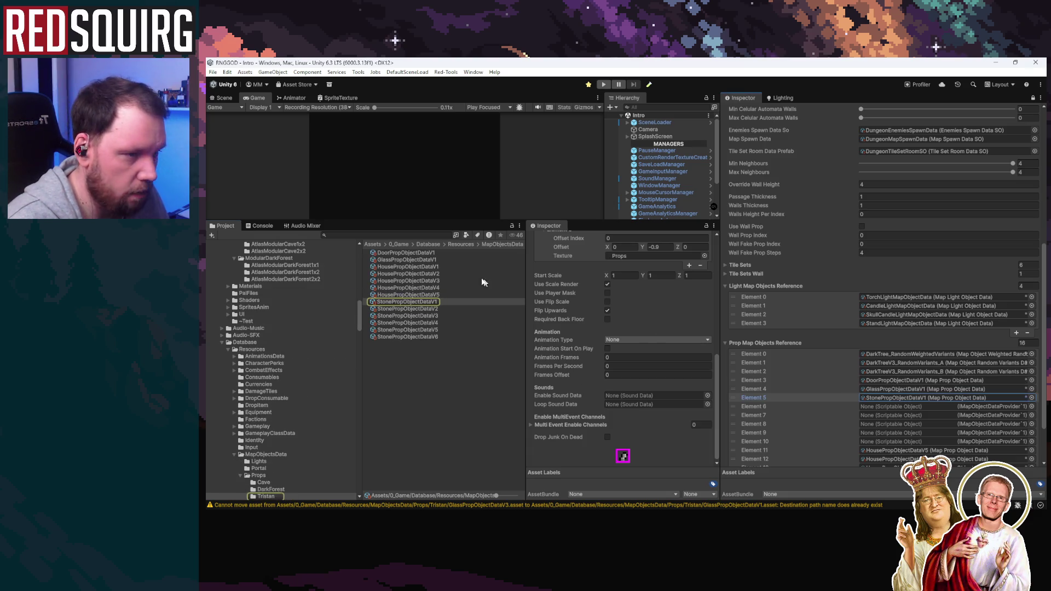
left_click_drag(524, 254, 592, 254)
Open the Props/DarkForest folder and select DarkTree_RandomVariants to see its two variants
left_click(537, 244)
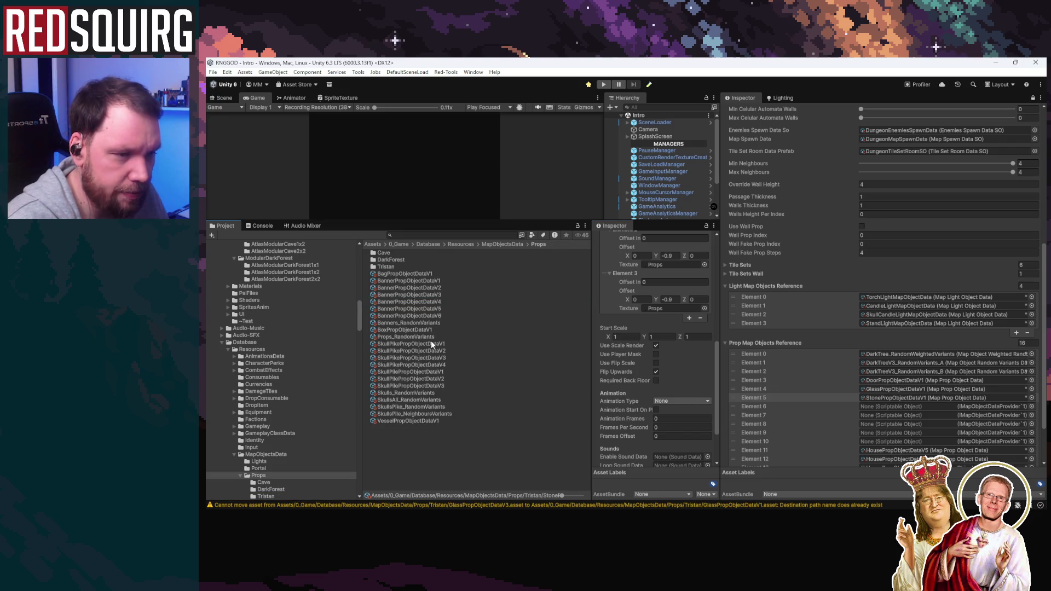
left_click(402, 253)
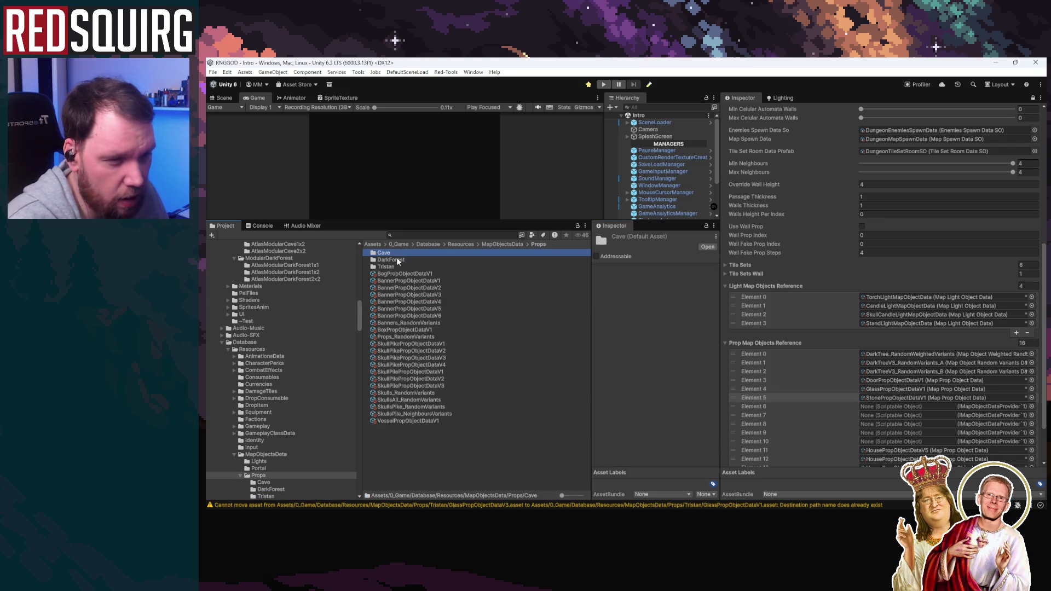
left_click(396, 258)
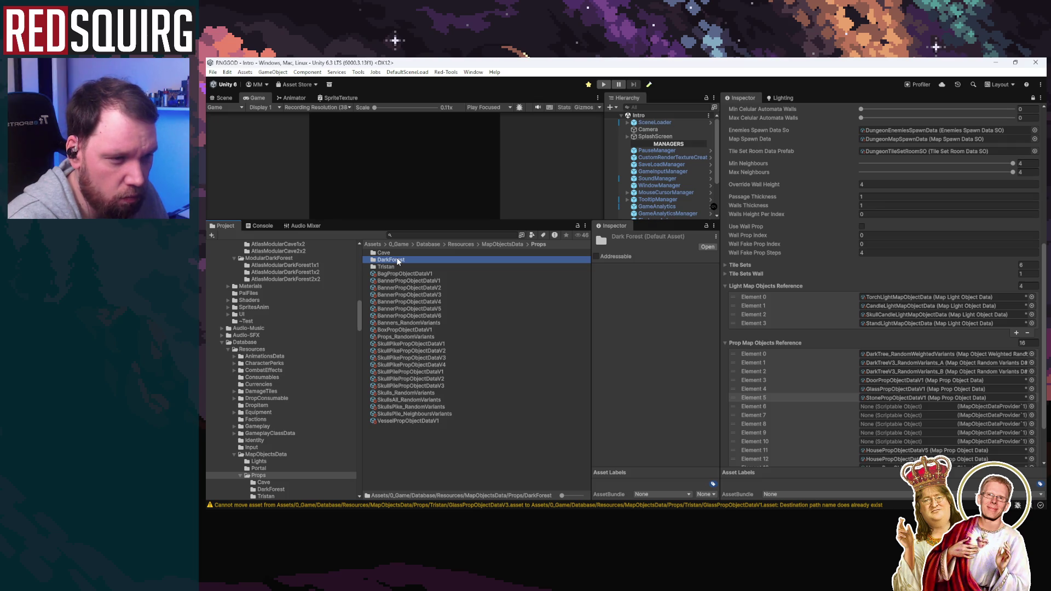
double_click(396, 258)
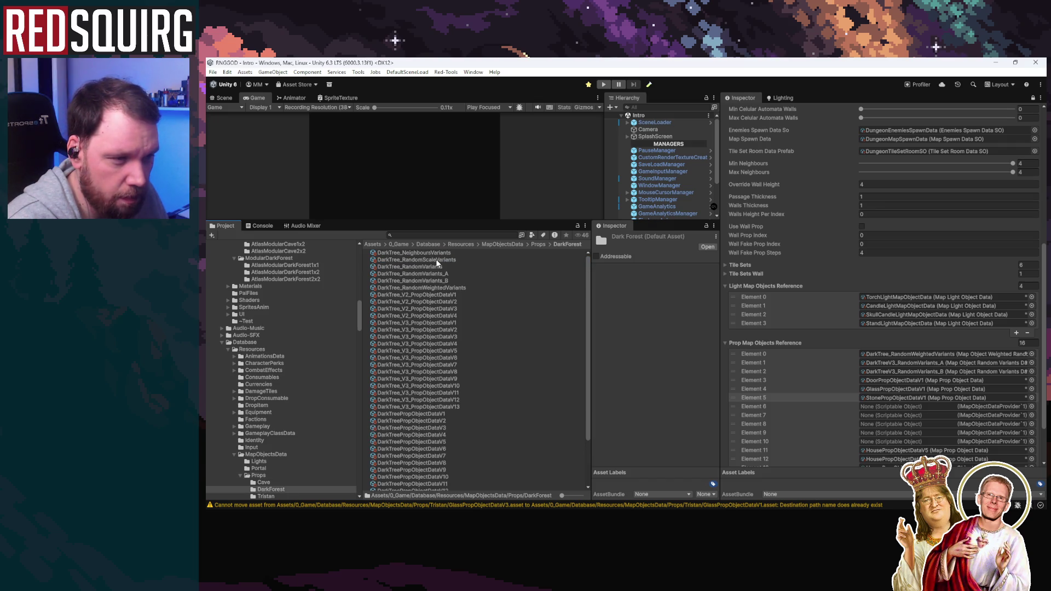
left_click(436, 266)
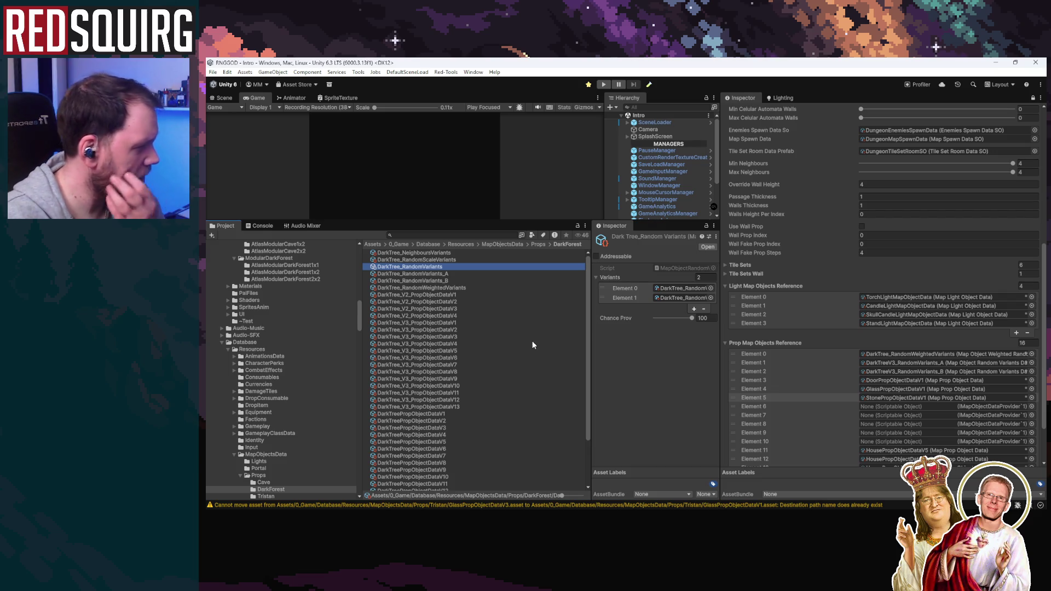
Review DarkTree_RandomVariants_A and _B, then widen the Inspector and Project panels
mouse_move(591, 334)
left_mouse_down()
mouse_move(460, 326)
mouse_move(525, 319)
mouse_move(511, 319)
left_mouse_up()
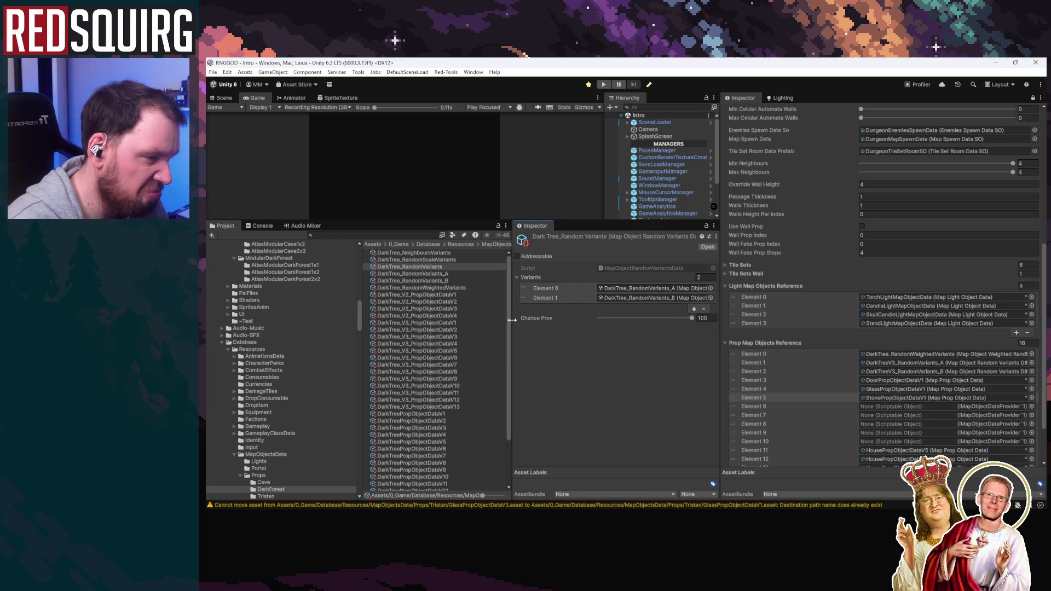
left_click(439, 274)
left_click(436, 278)
left_click(437, 266)
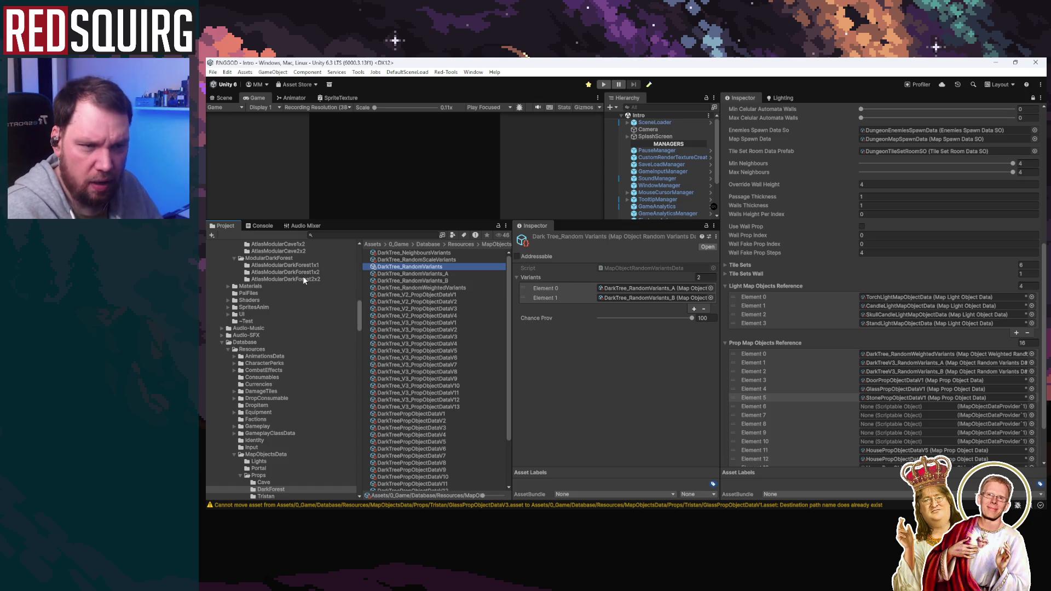
scroll(303, 276, "up", 10)
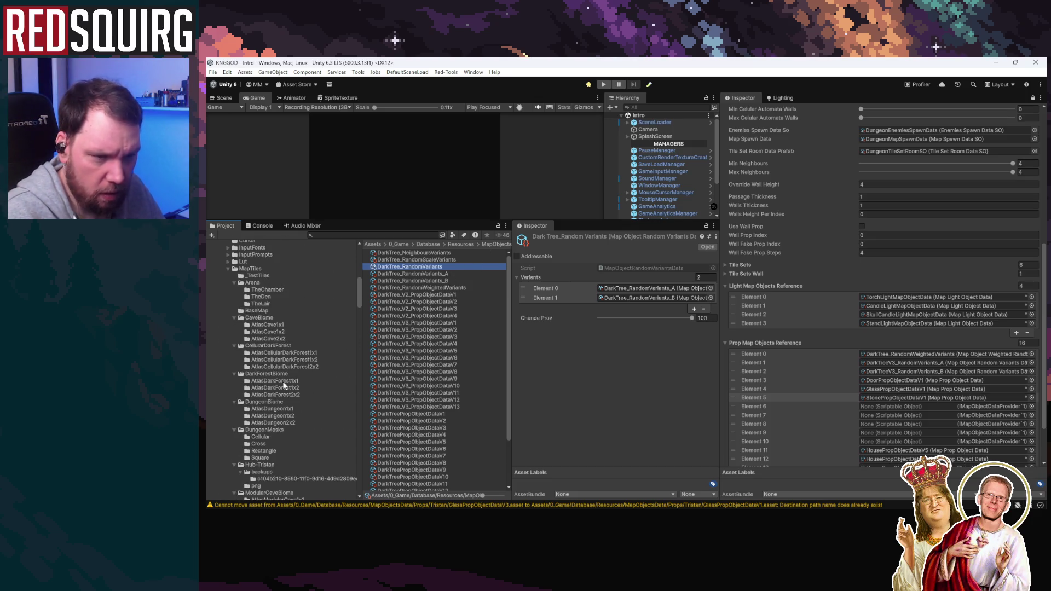
scroll(282, 381, "down", 3)
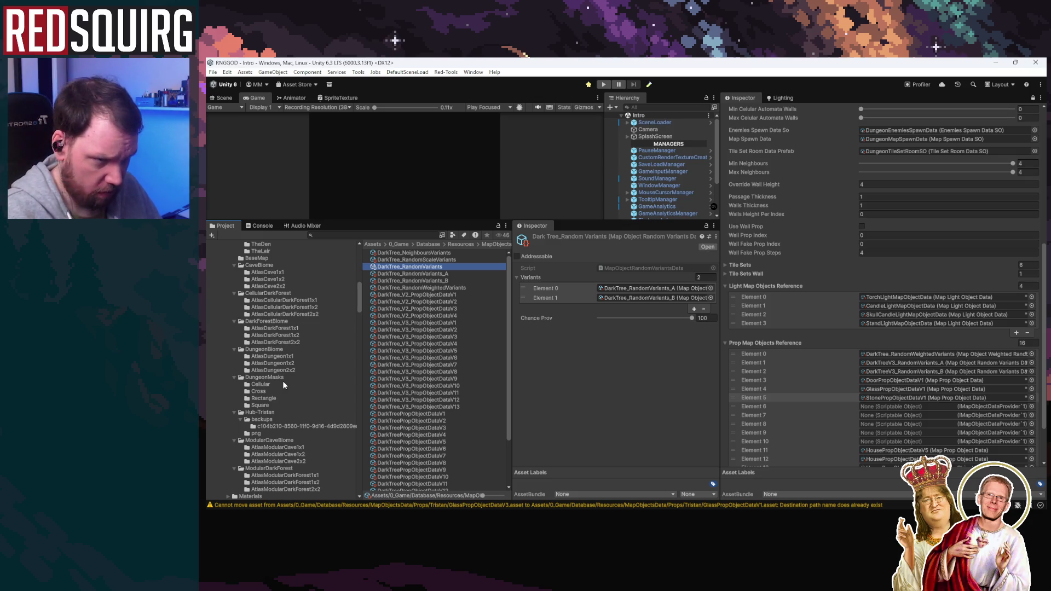
left_click_drag(513, 297, 625, 297)
left_click_drag(361, 265, 272, 265)
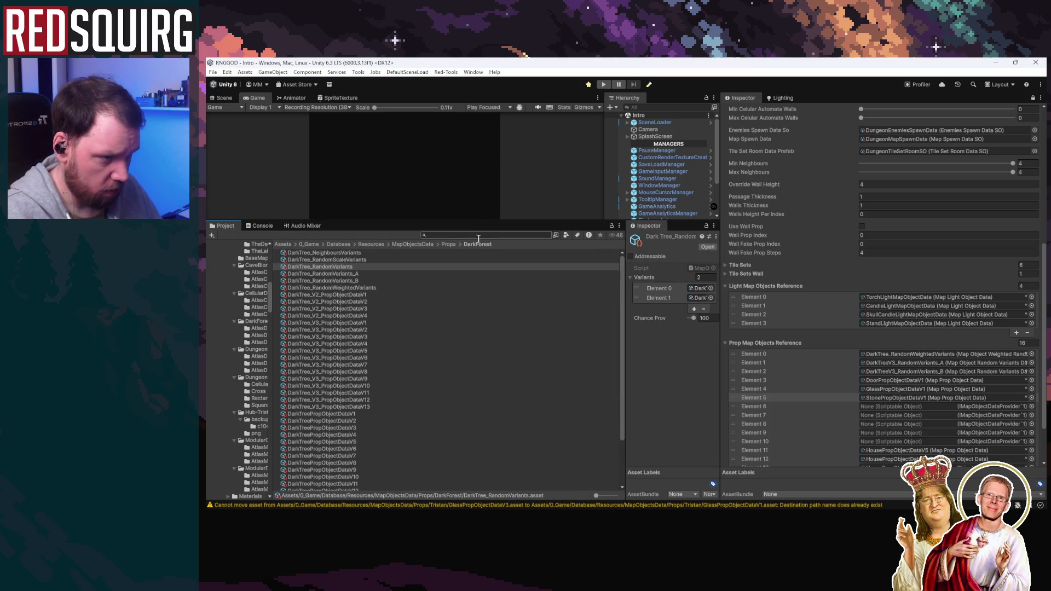
In Props/Tristan, rename the copied DarkTree asset to StoneProp_RandomVariants
left_click(448, 244)
double_click(295, 267)
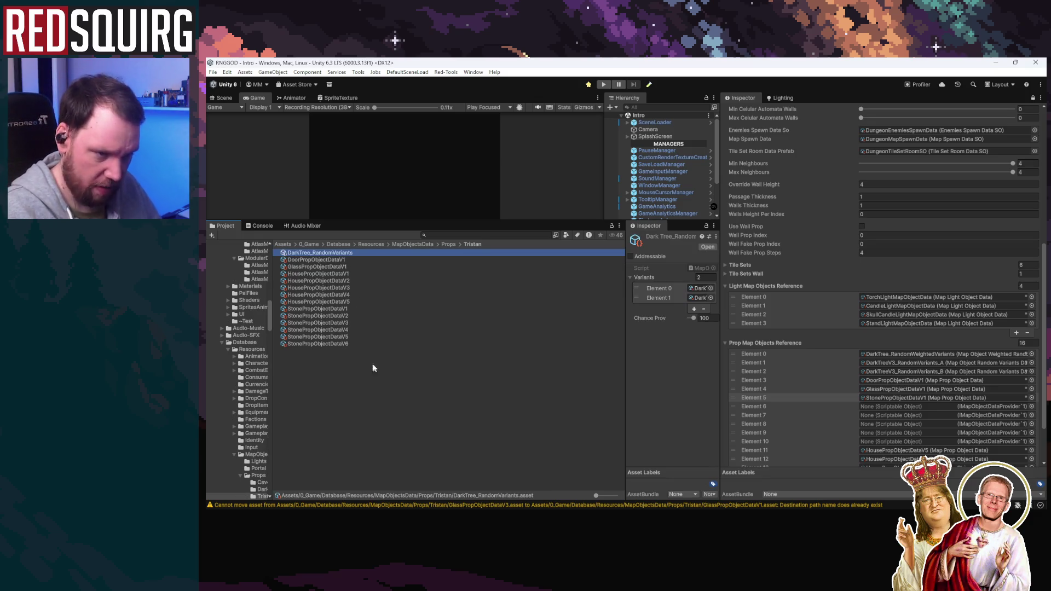
left_click(321, 255)
left_click_drag(310, 255, 281, 256)
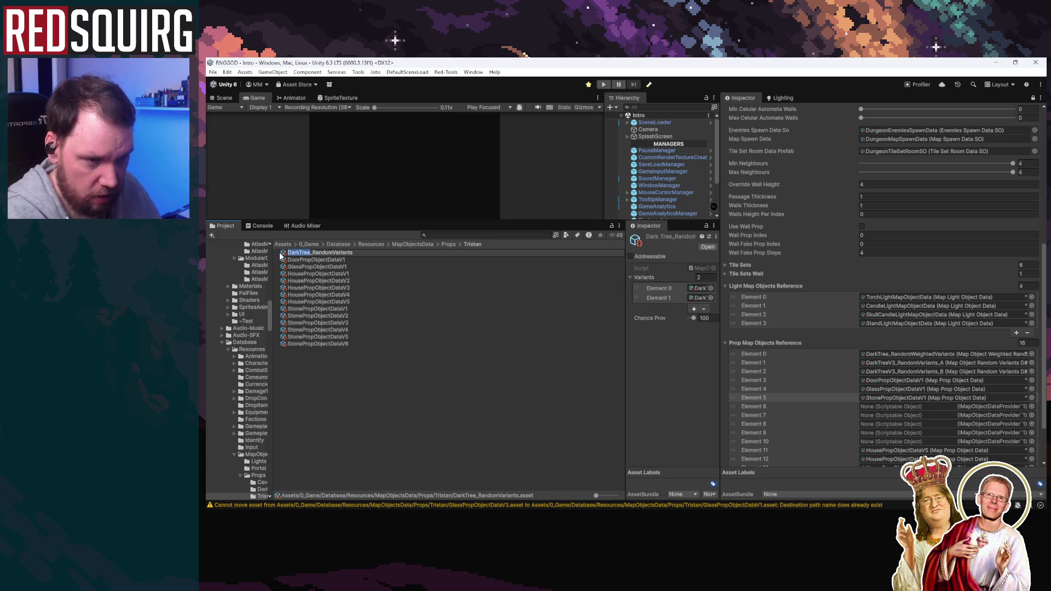
type("Stone")
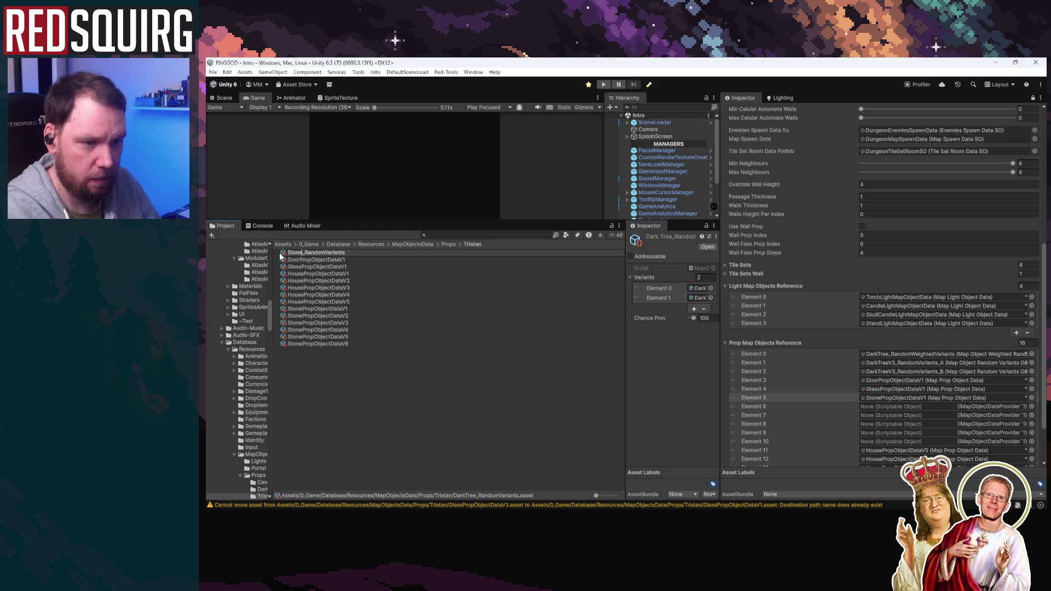
type("Prop")
key("Return")
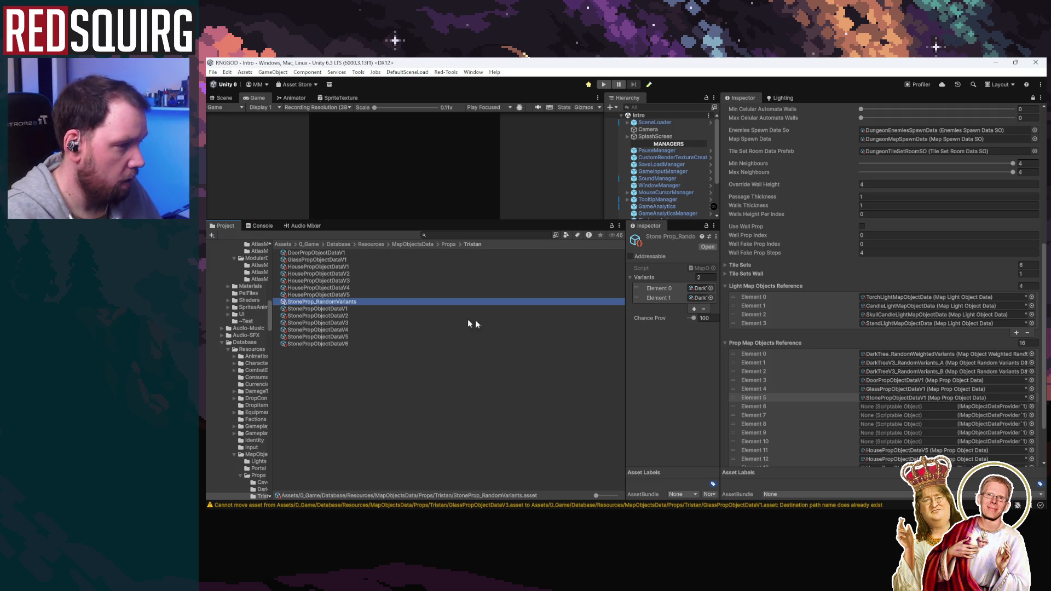
Assign StoneProp_RandomVariants to Element 5 of Prop Map Objects Reference
mouse_move(347, 302)
left_mouse_down()
mouse_move(887, 386)
mouse_move(901, 398)
left_mouse_up()
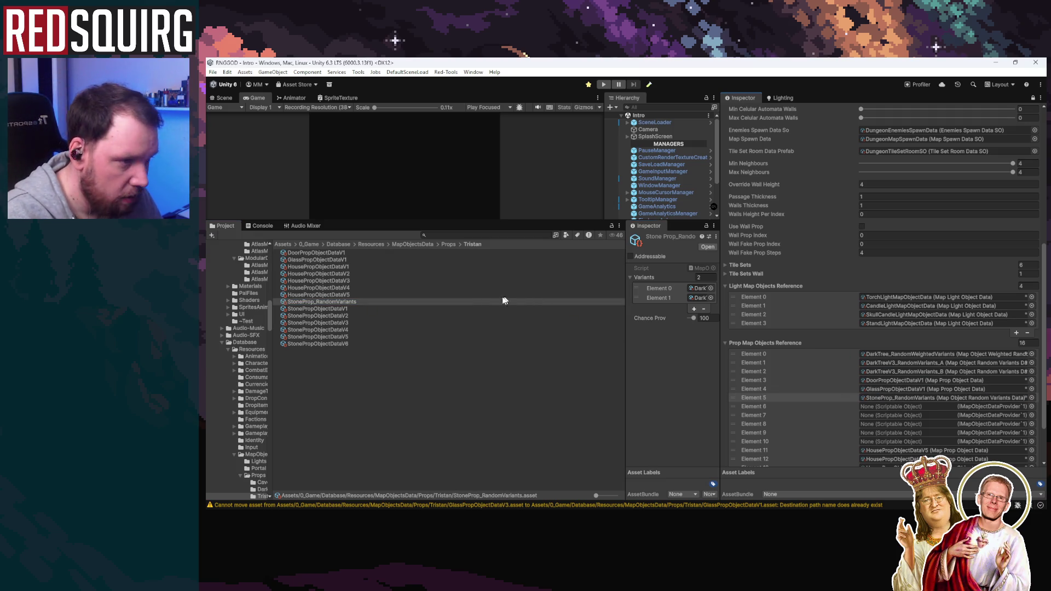
left_click_drag(626, 314, 422, 314)
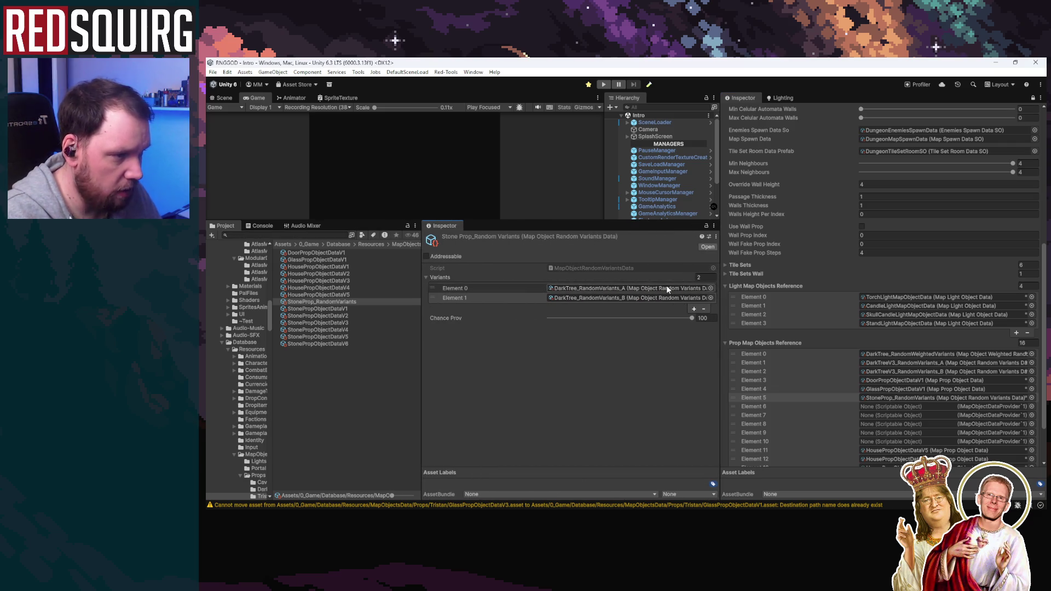
left_click(699, 277)
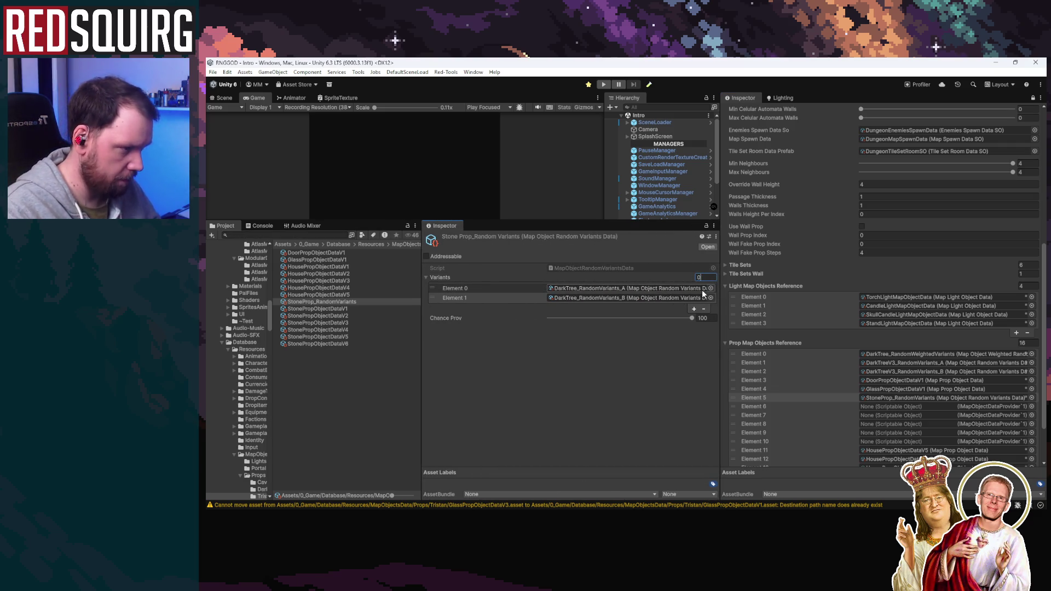
Replace the variants with StonePropObjectDataV1–V6, then start Play mode to test
key("Return")
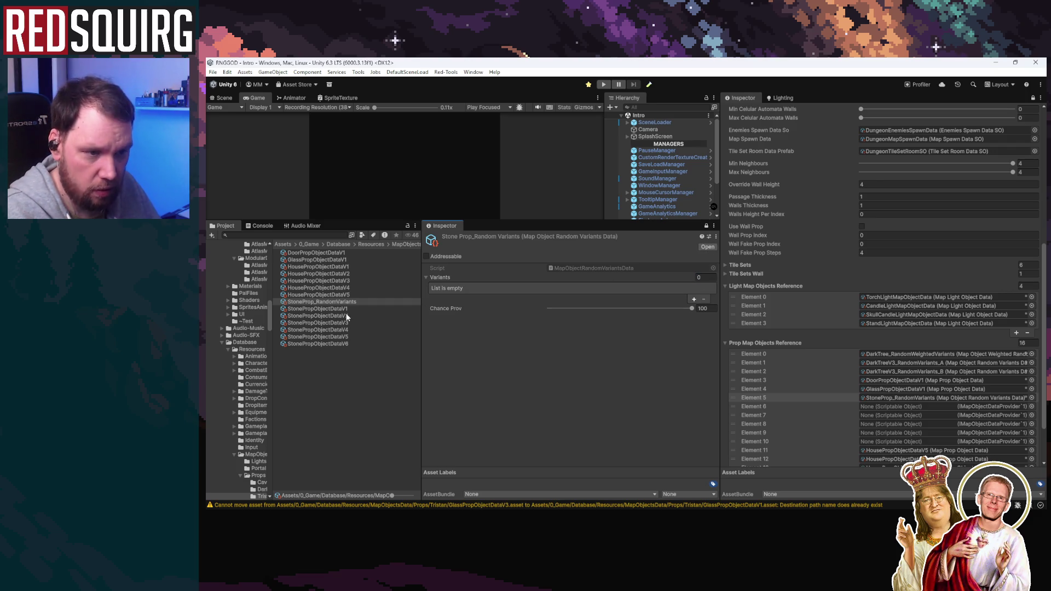
left_click(328, 308)
left_click(343, 342, "shift")
mouse_move(299, 317)
left_mouse_down()
mouse_move(472, 297)
mouse_move(438, 278)
left_mouse_up()
left_click(399, 401)
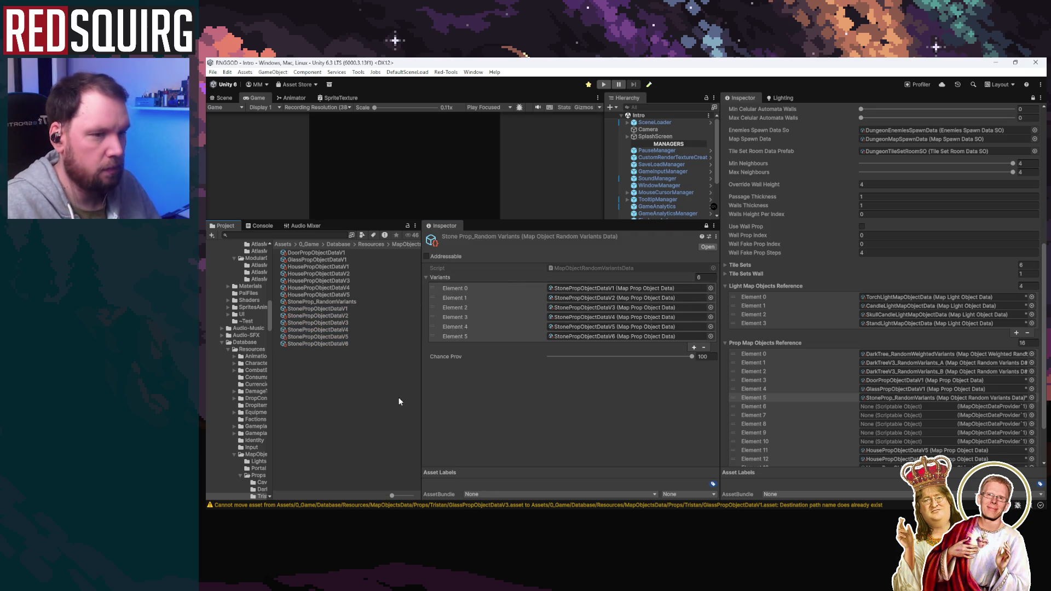
left_click(604, 85)
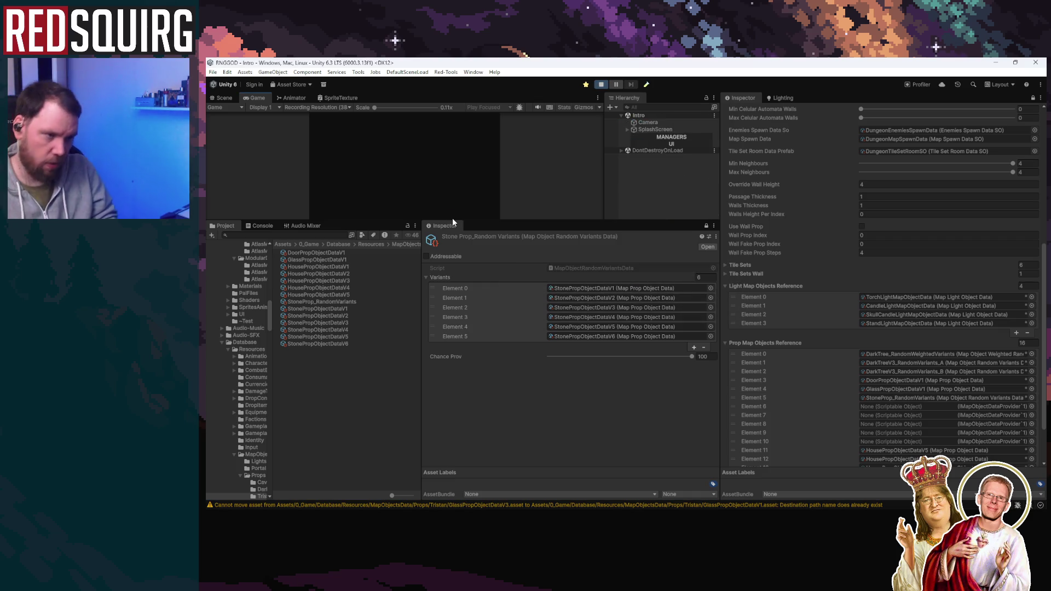
Maximize the Game view, continue the saved game and claim the Cryomancer chicken
double_click(252, 97)
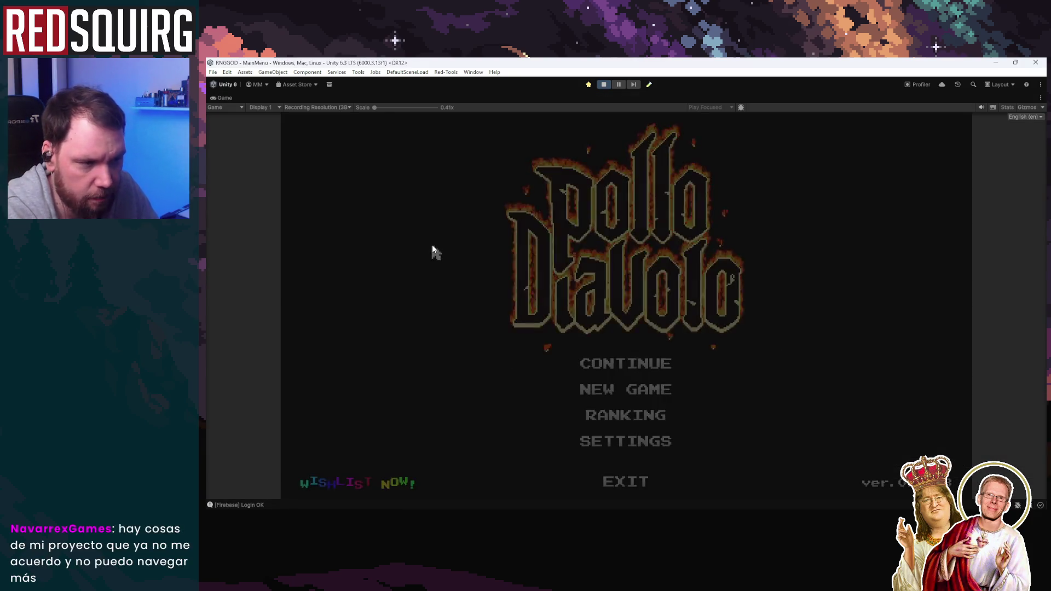
left_click(625, 365)
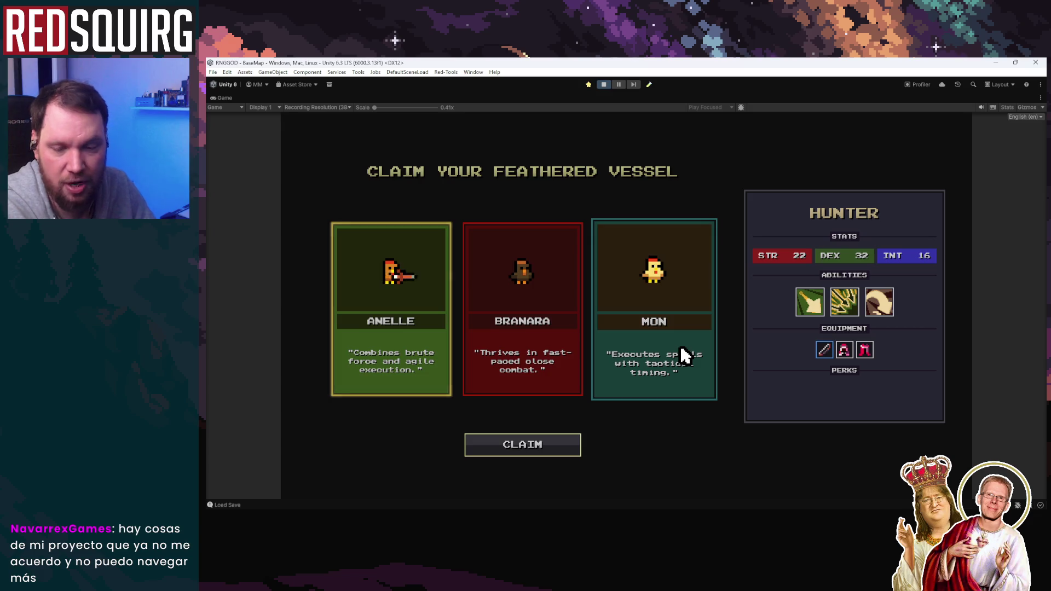
left_click(622, 369)
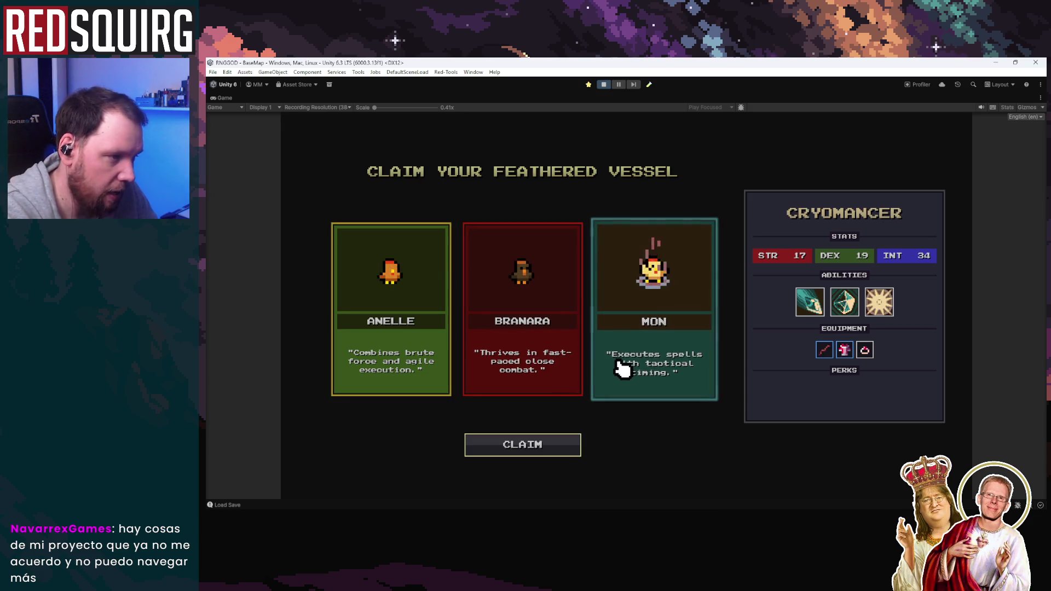
left_click(568, 445)
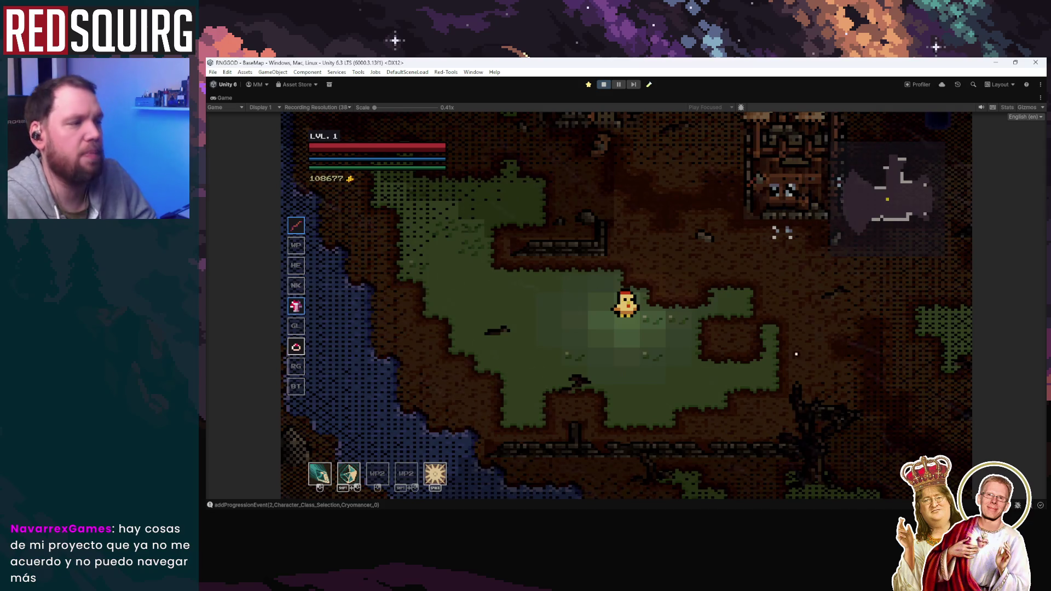
Walk the chicken north and east through the village, then south, west and past the buildings
key("w")
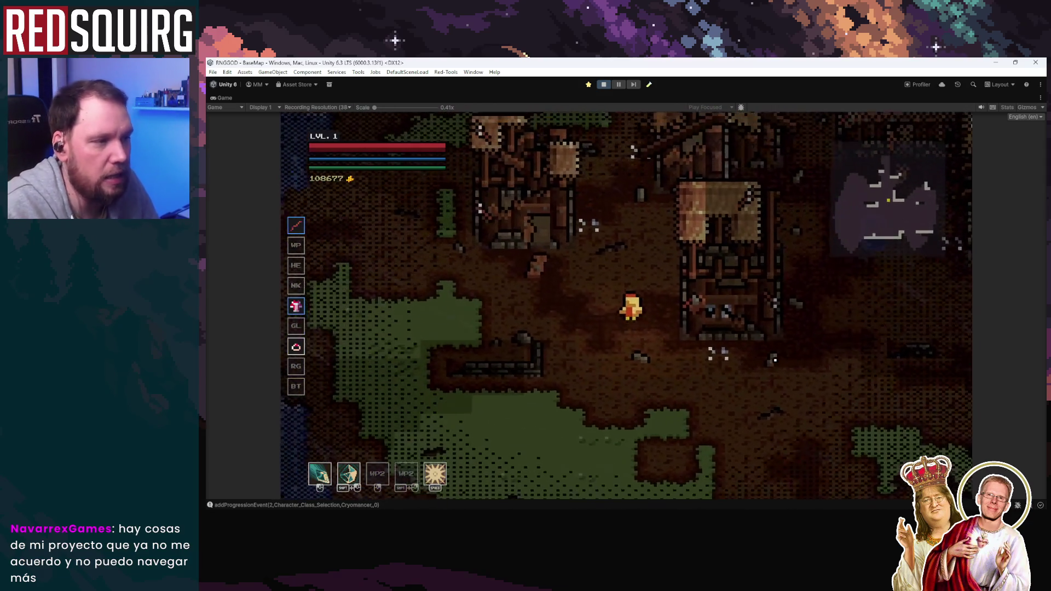
key("d")
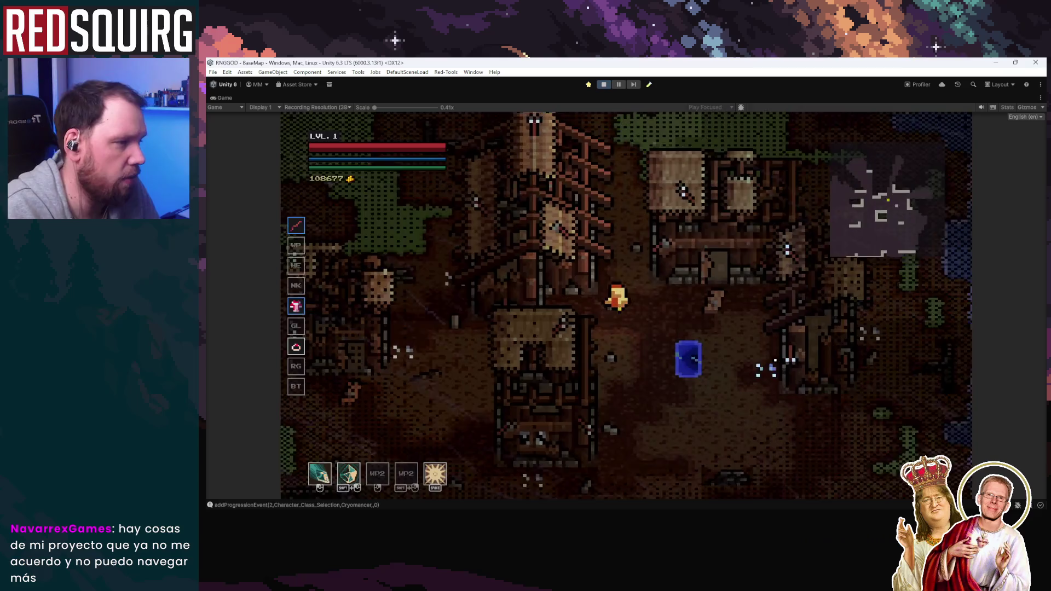
key("w")
key("w")
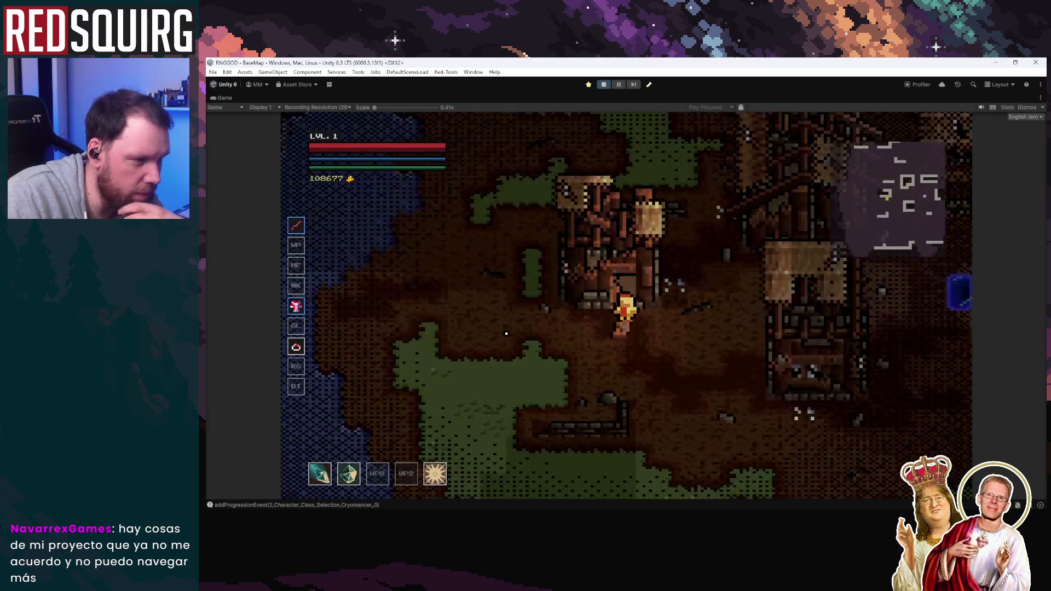
key("s")
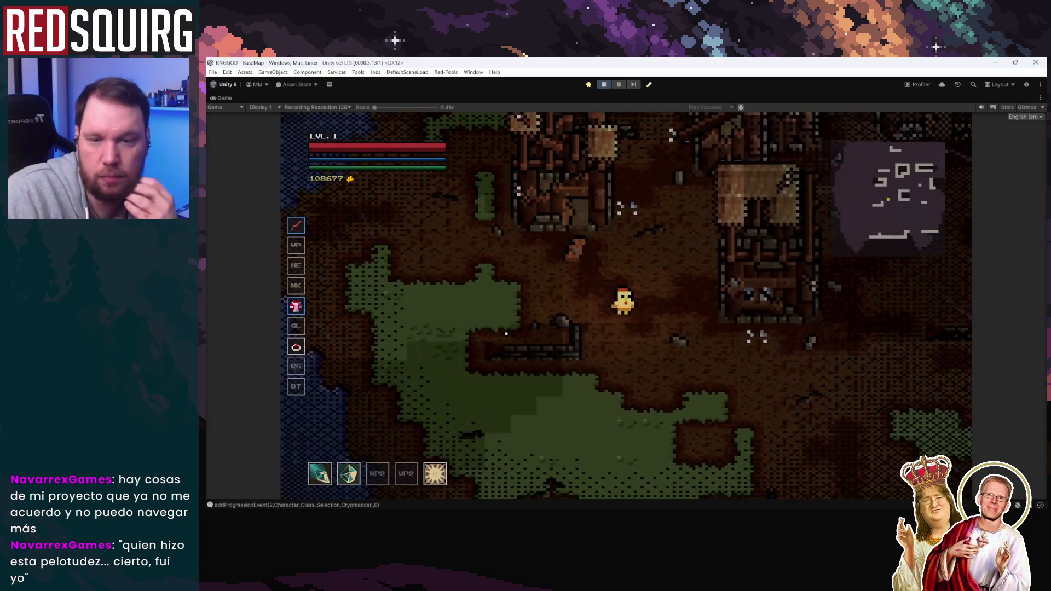
key("d")
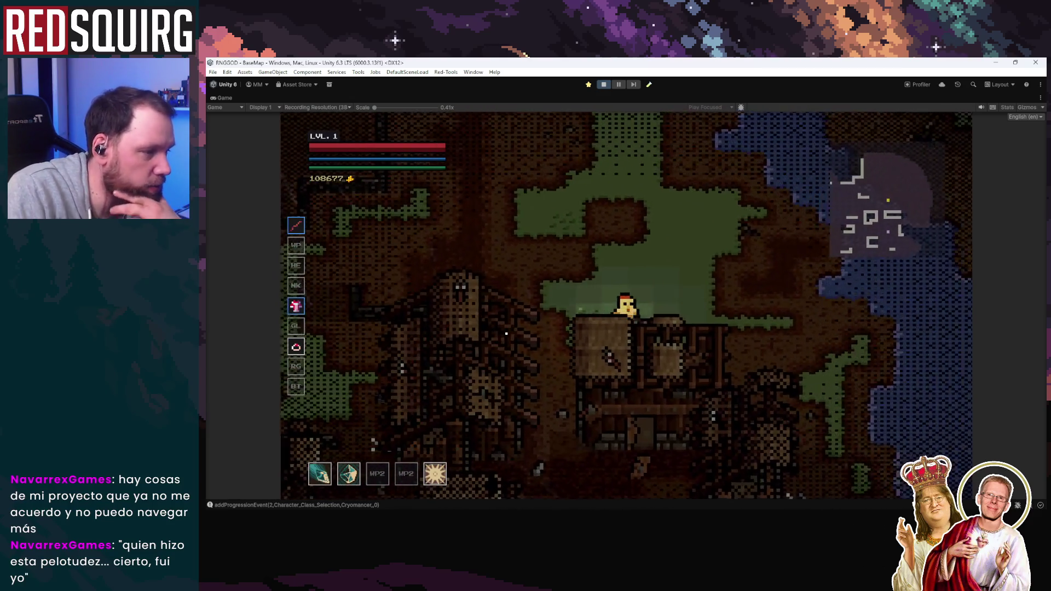
key("a")
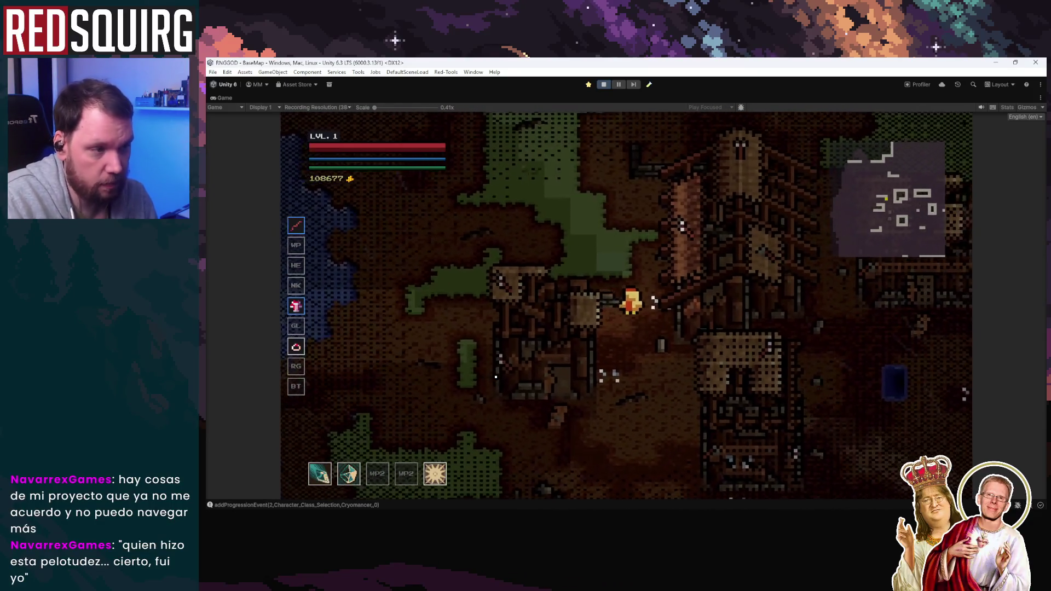
key("w")
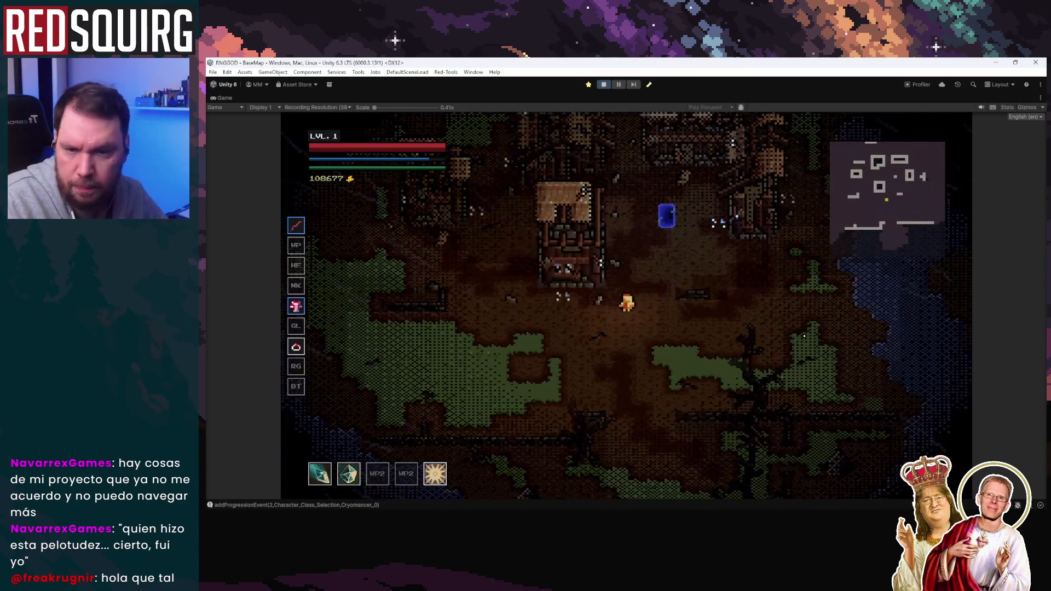
key("d")
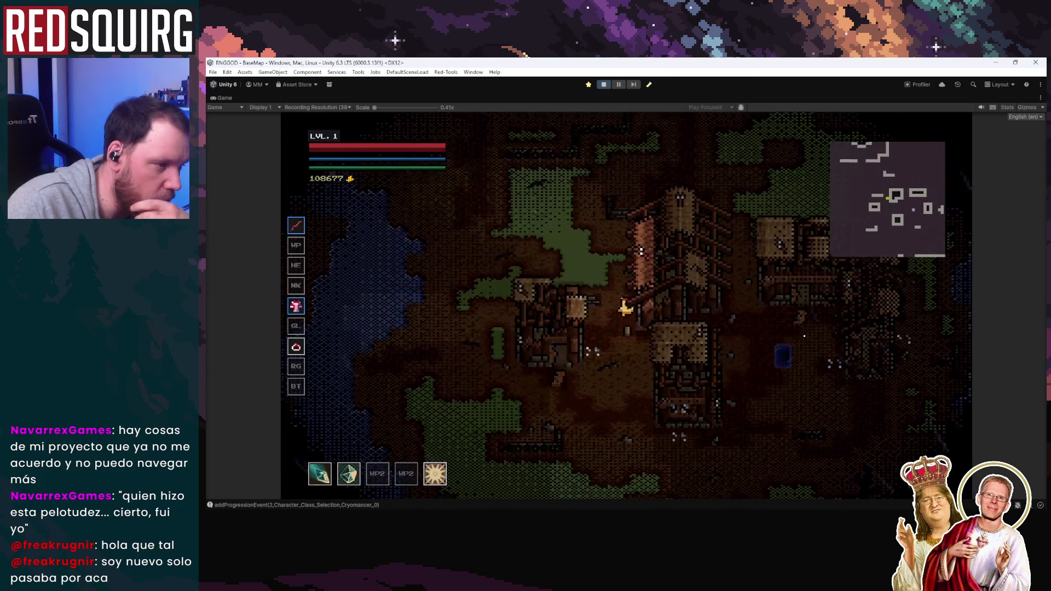
Walk the chicken down the map to the blue portal and back away from it
key("s")
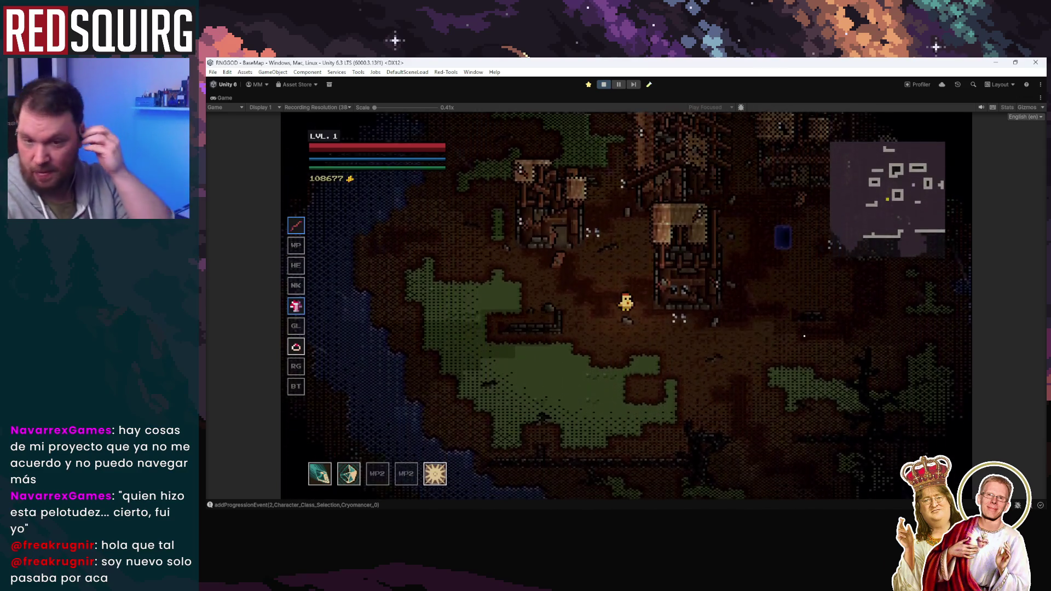
key("a")
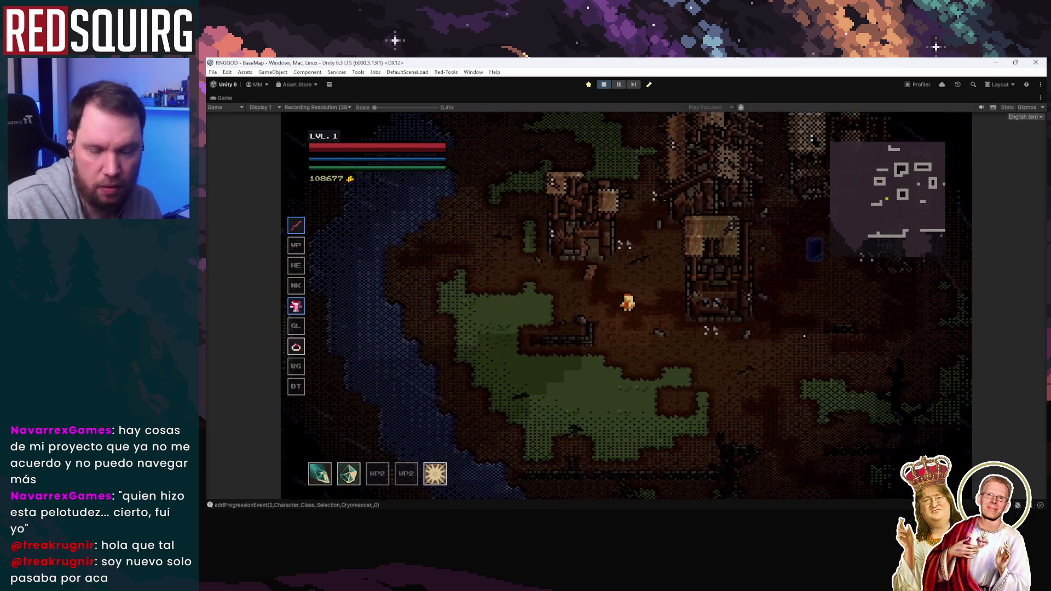
key("d")
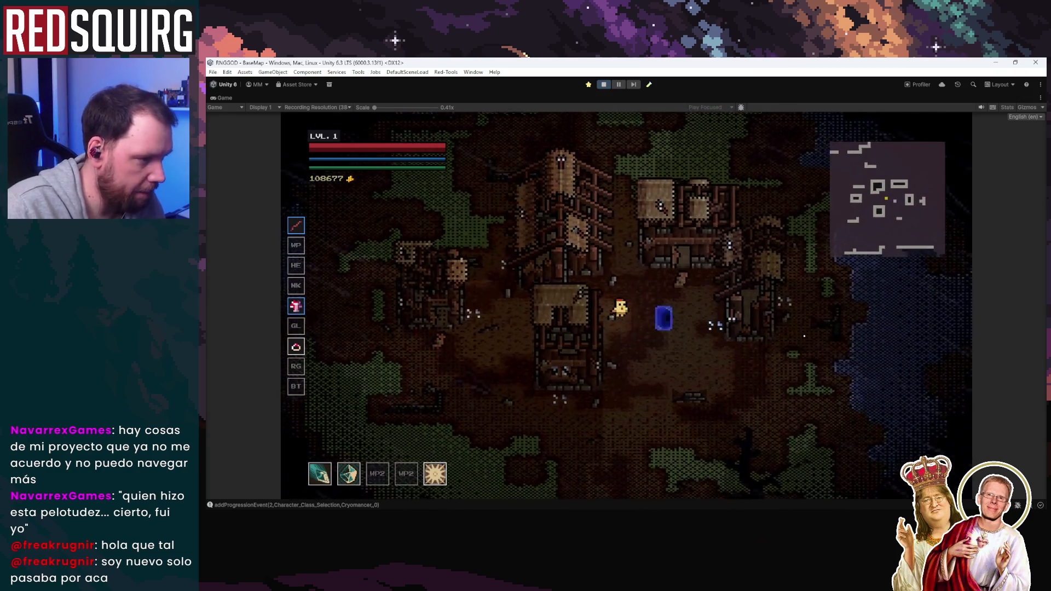
key("s")
key("a")
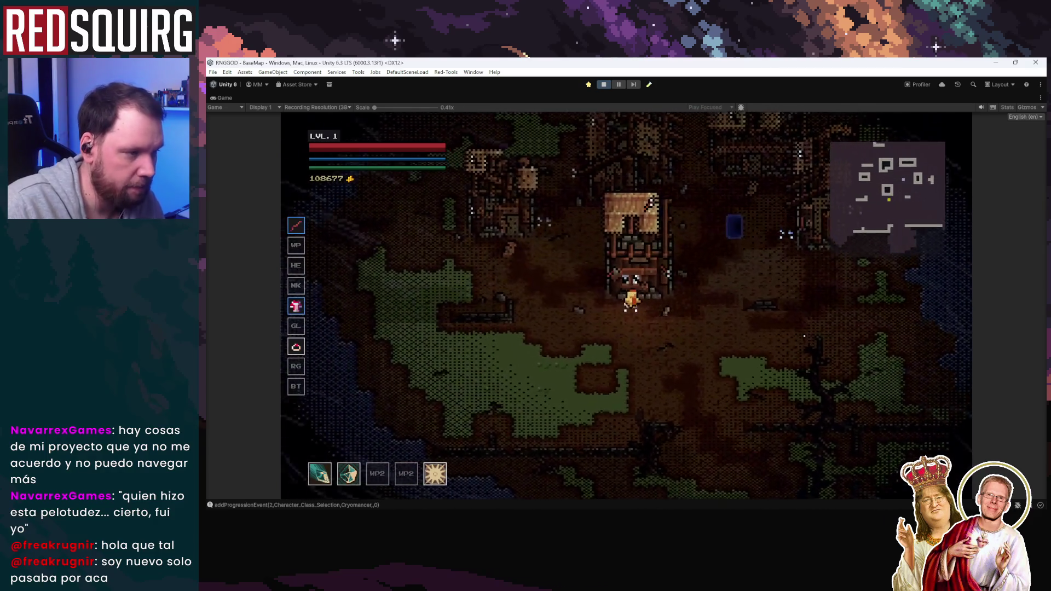
key("a")
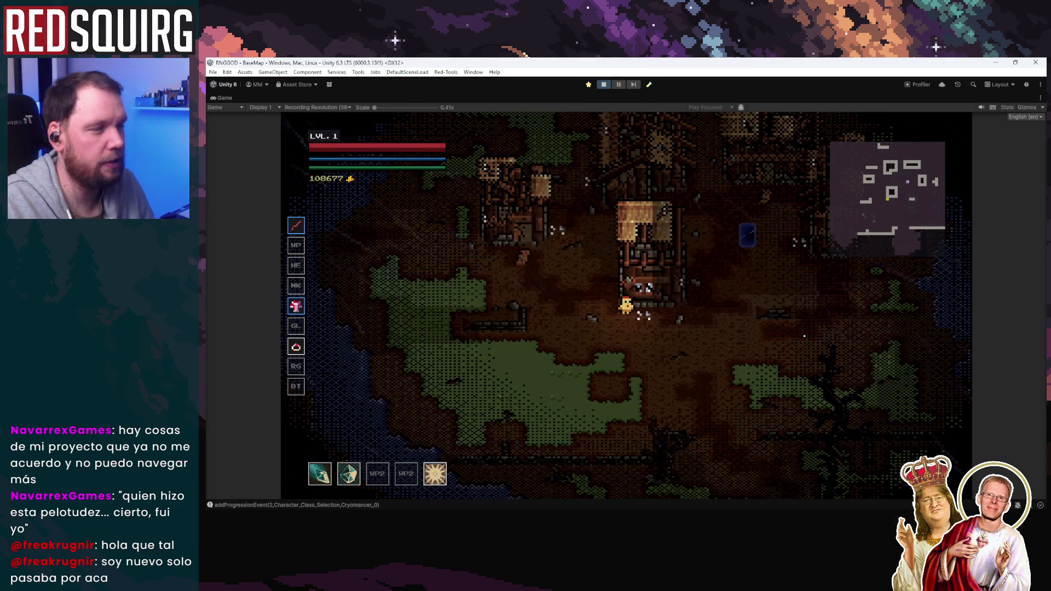
key("d")
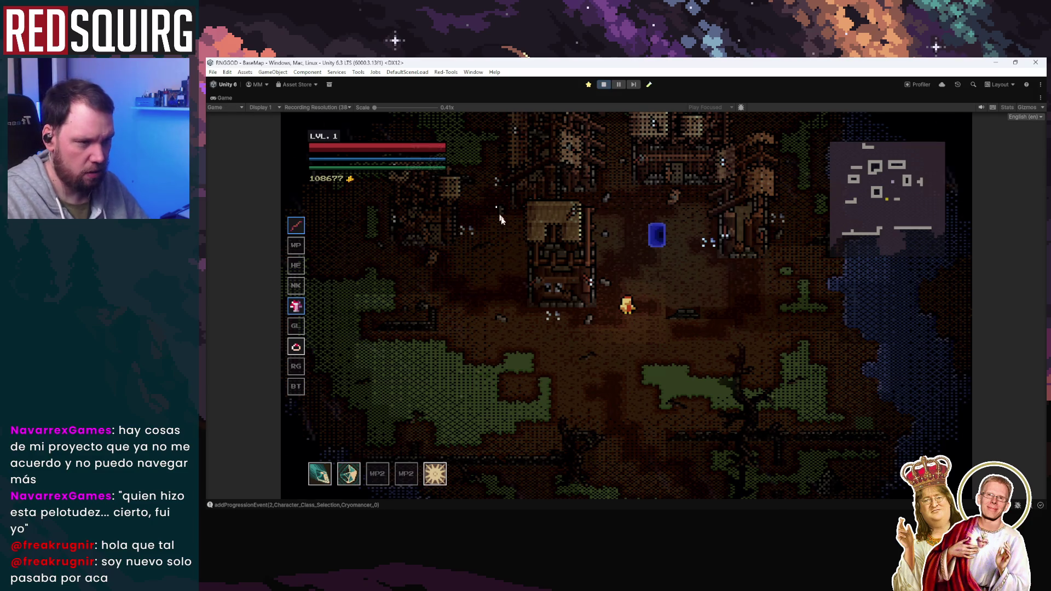
key("a")
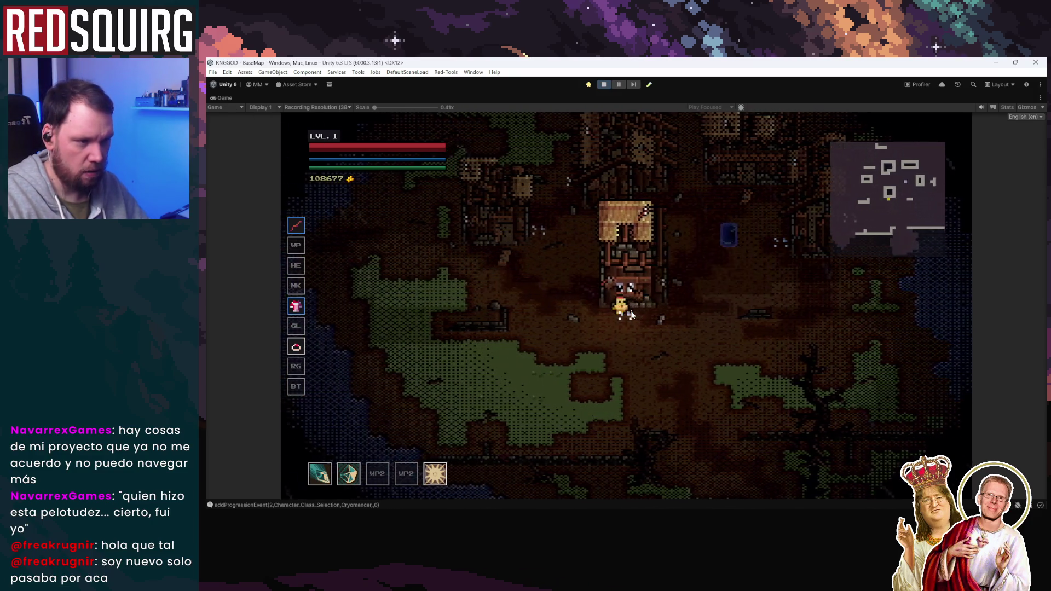
Walk the character to the wooden building's door and back and forth across the village
key("d")
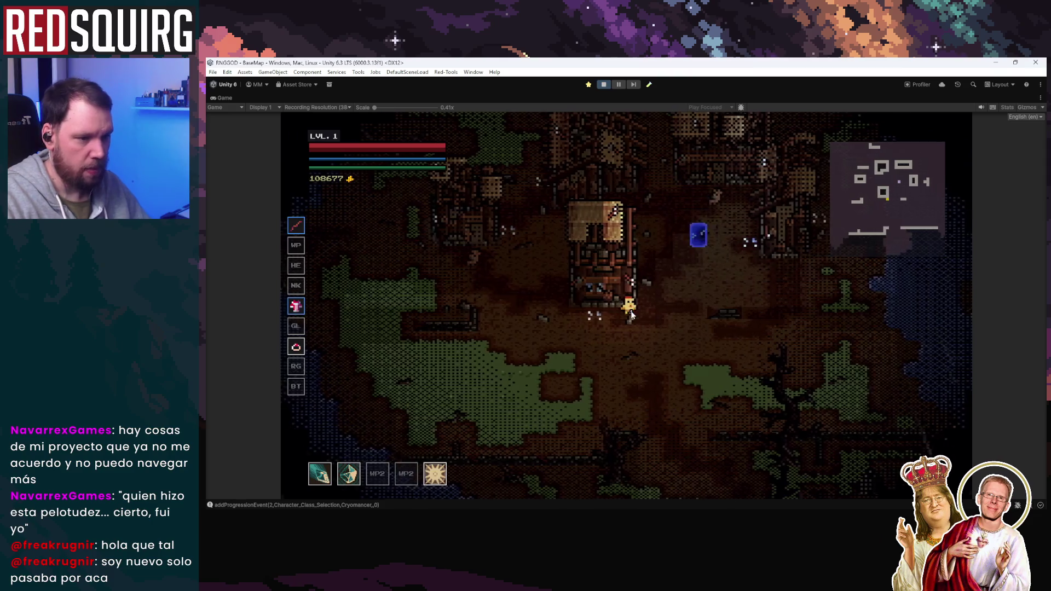
key("d")
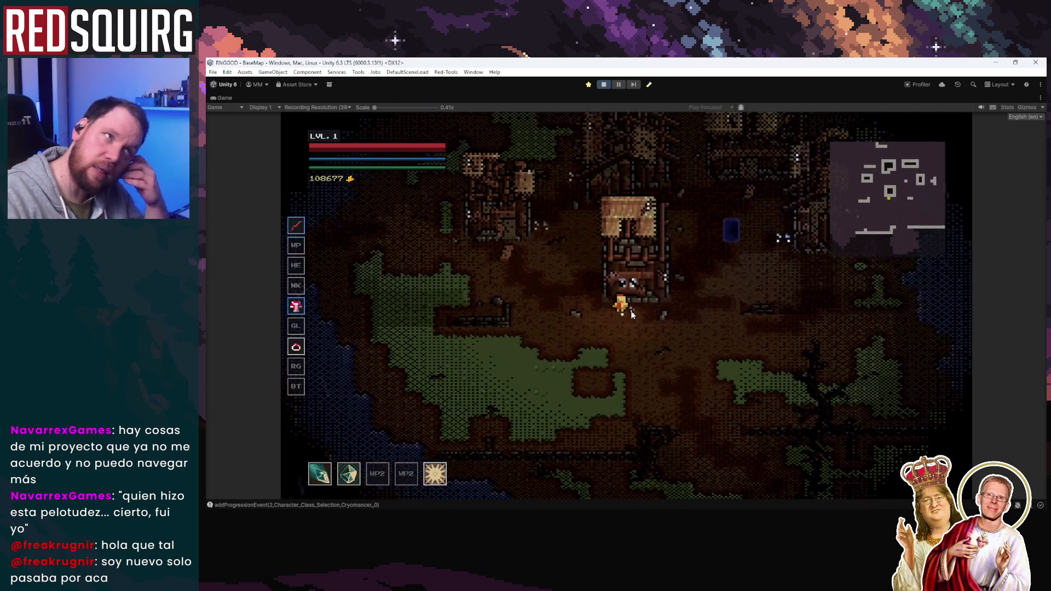
key("d")
key("a")
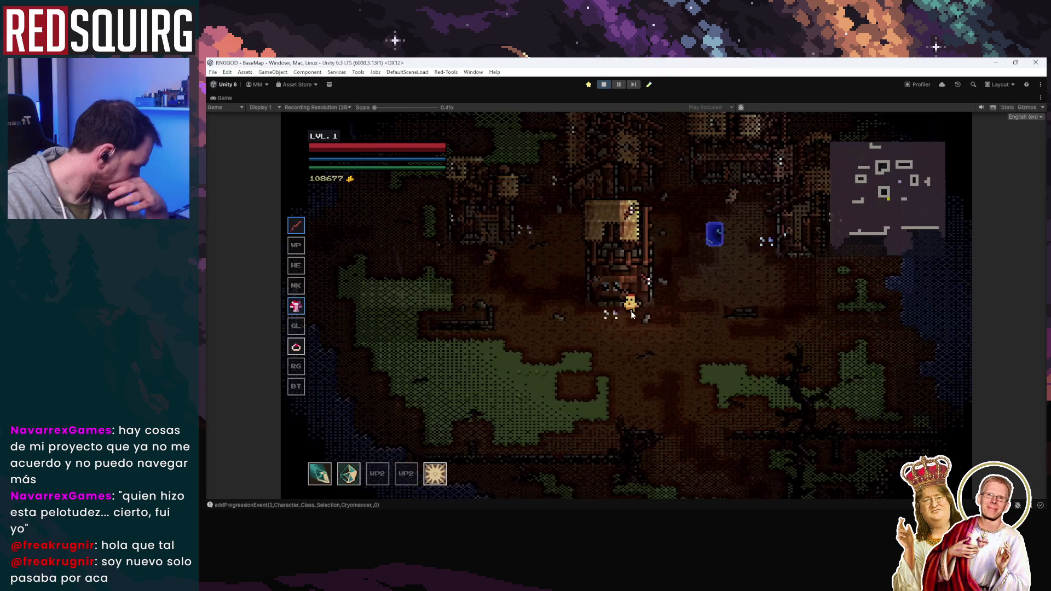
key("d")
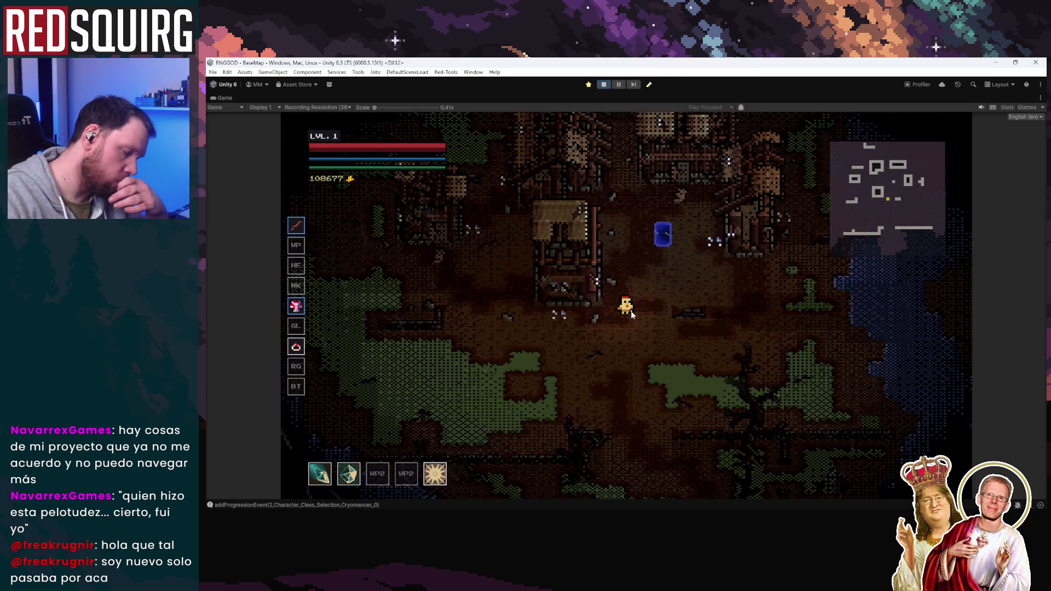
key("a")
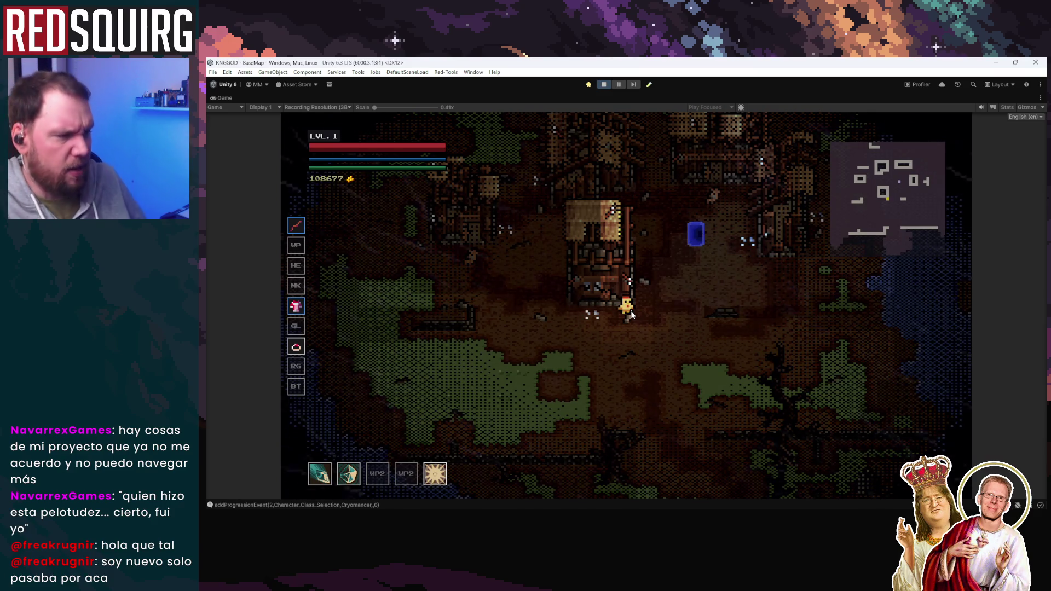
Walk the character around the village toward the water and fields, ending at the blue portal
key("a")
key("w")
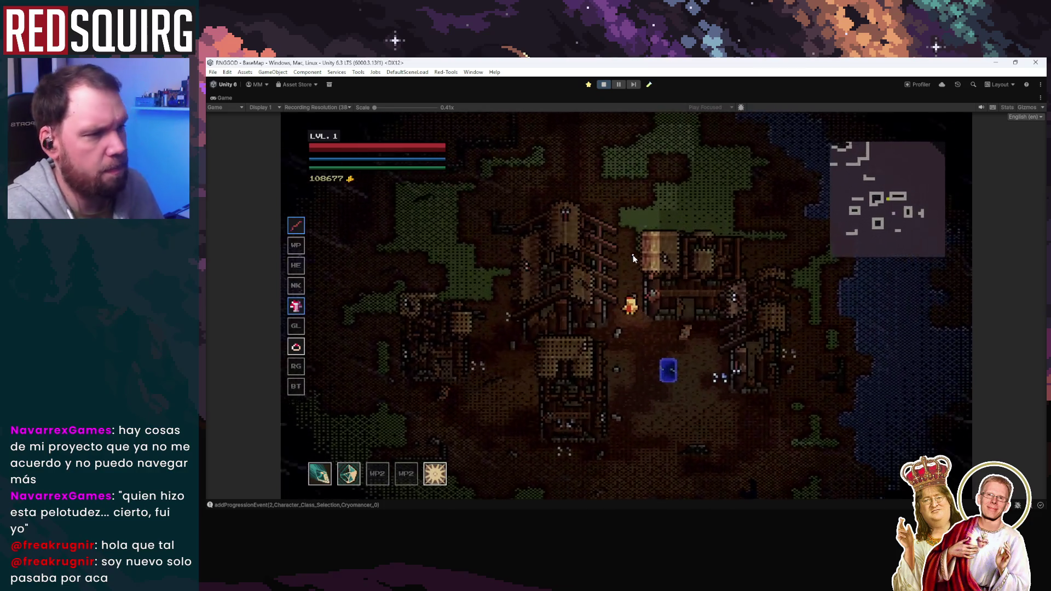
key("a")
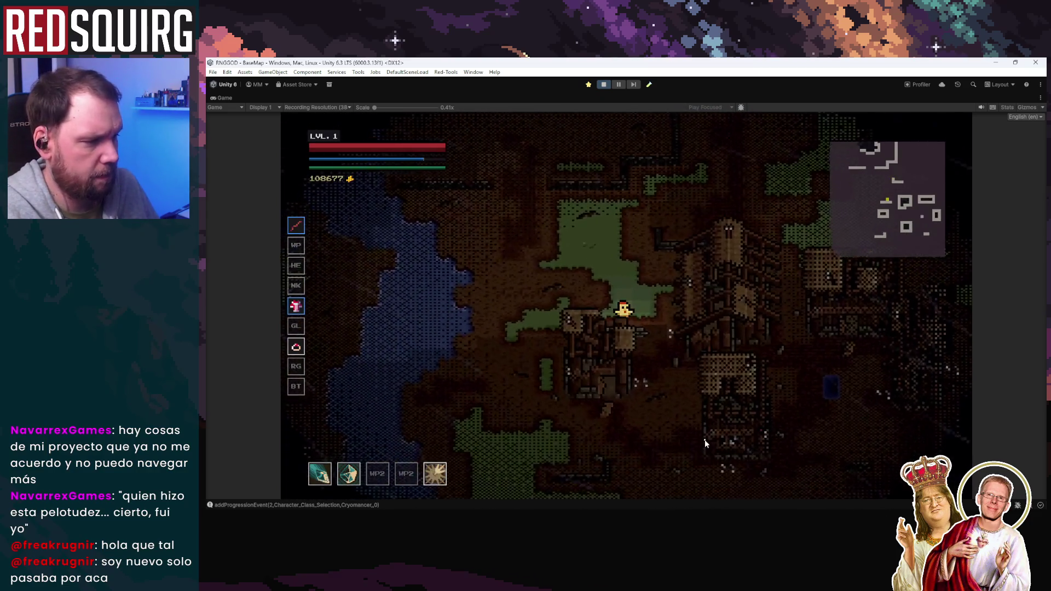
key("s")
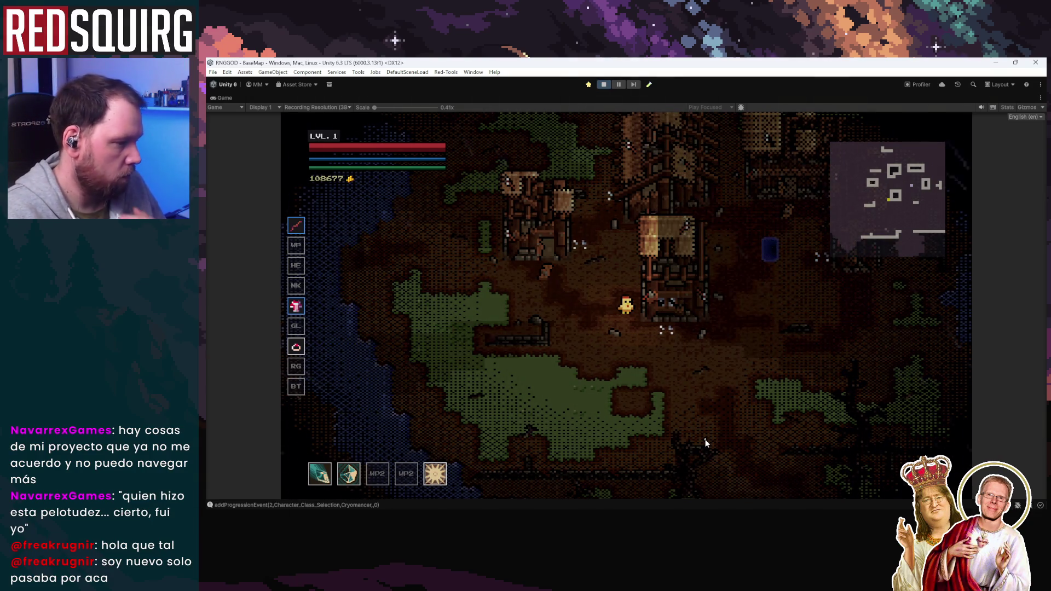
key("s")
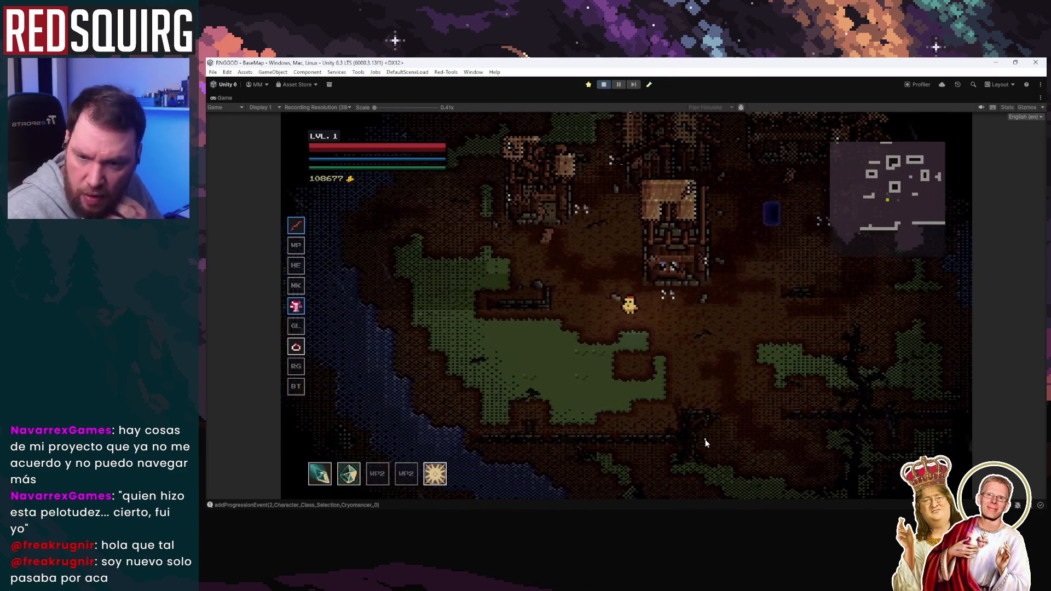
key("w")
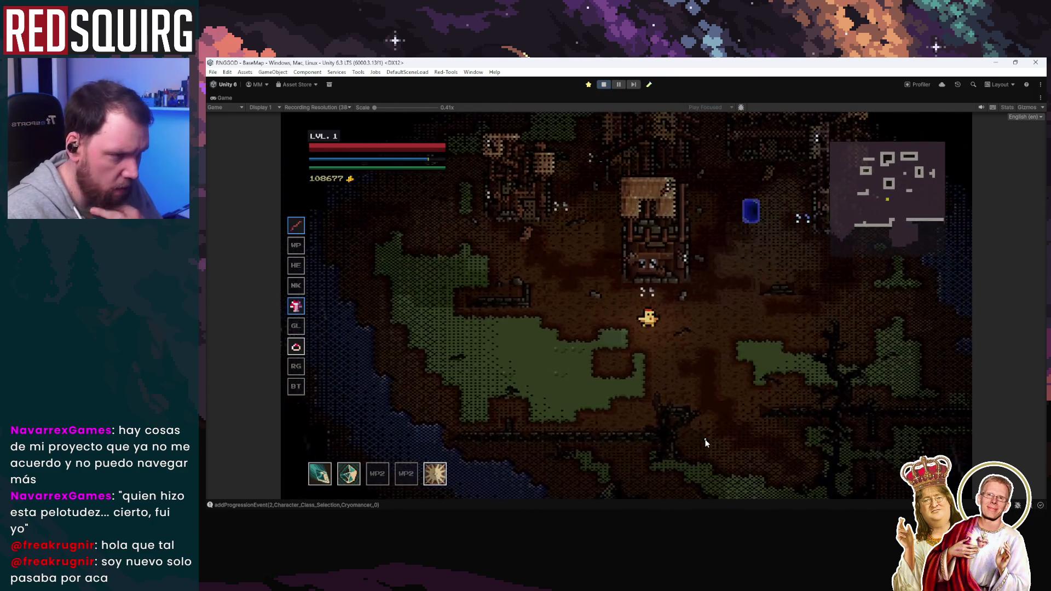
key("d")
key("s")
key("w")
key("d")
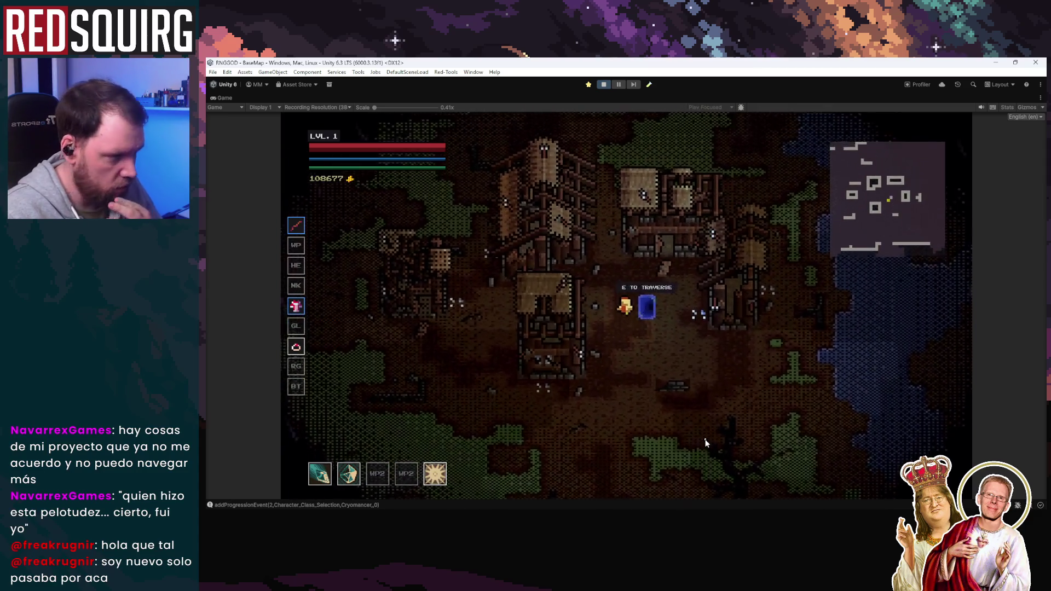
Explore the area around the portal in all directions, then stop Play mode
key("w")
key("s")
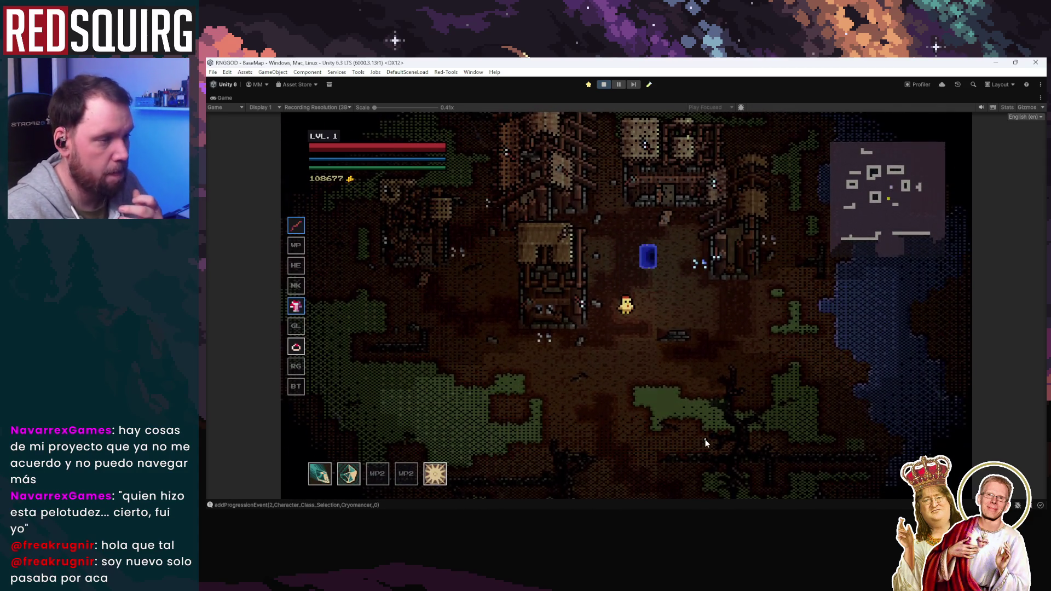
key("w")
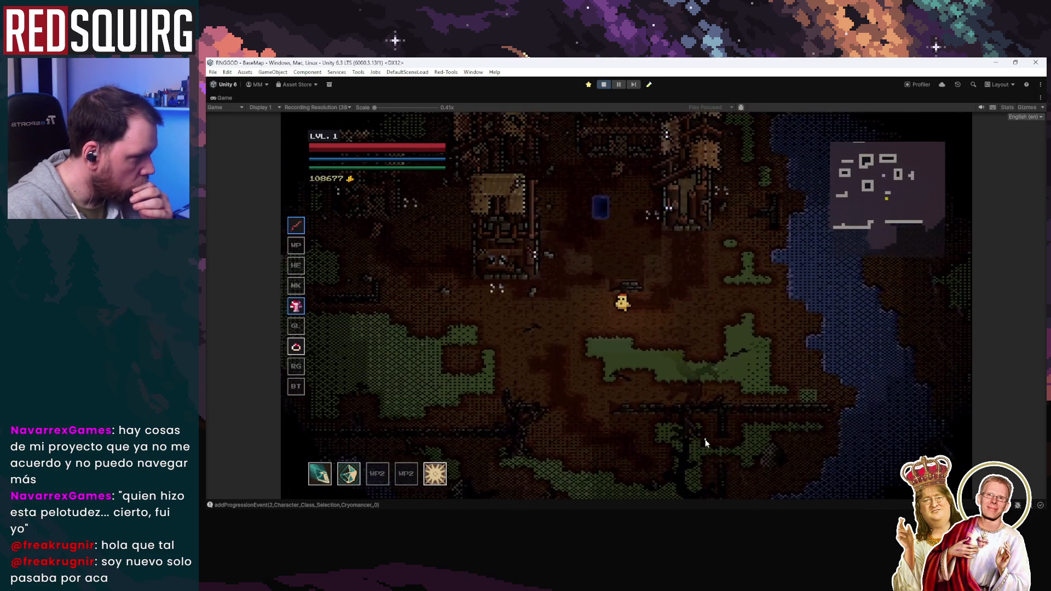
key("d")
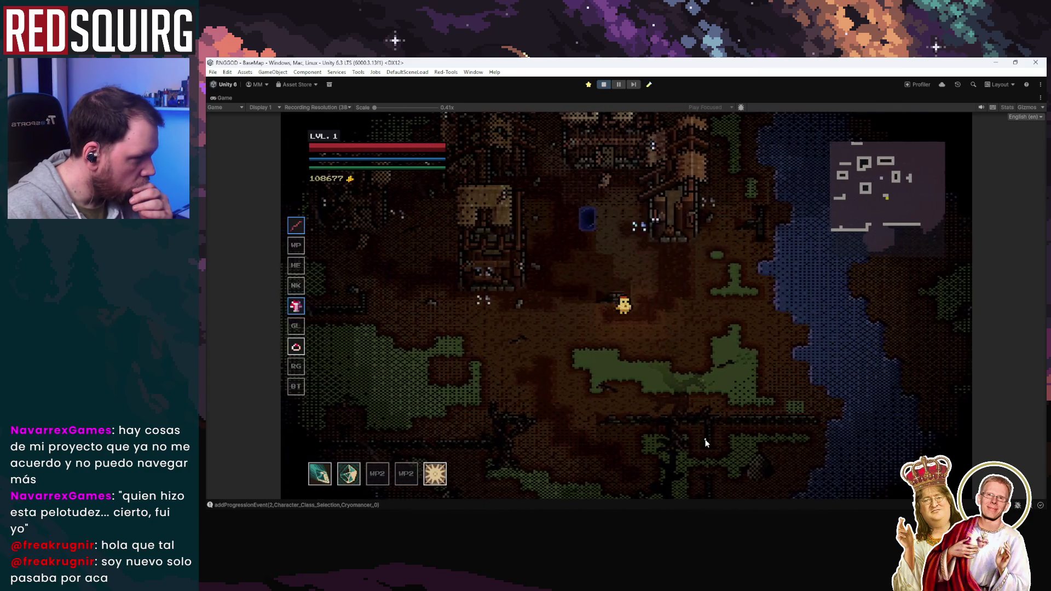
key("d")
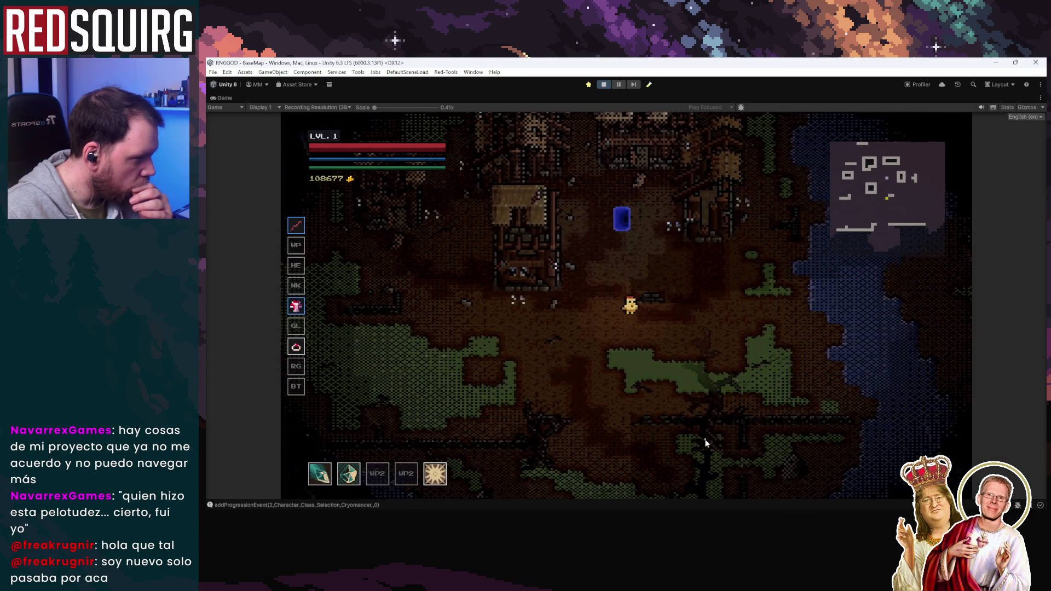
key("a")
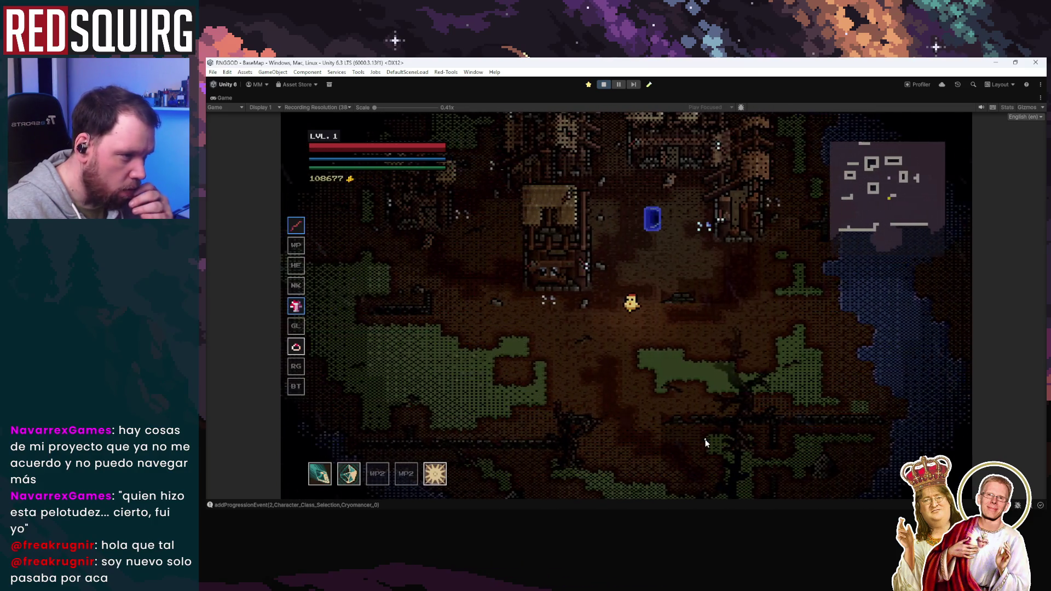
key("w")
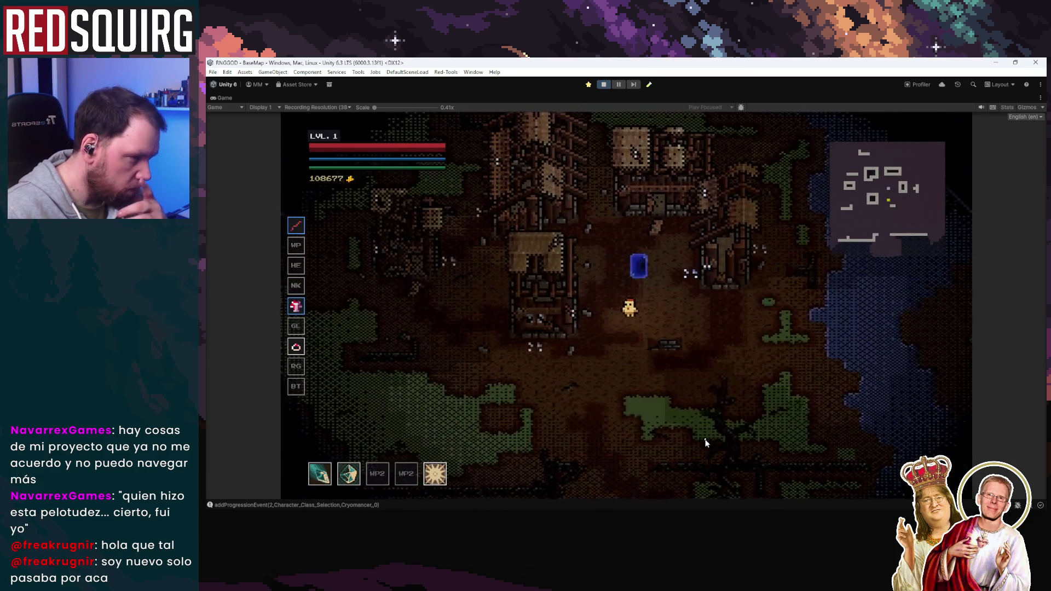
key("s")
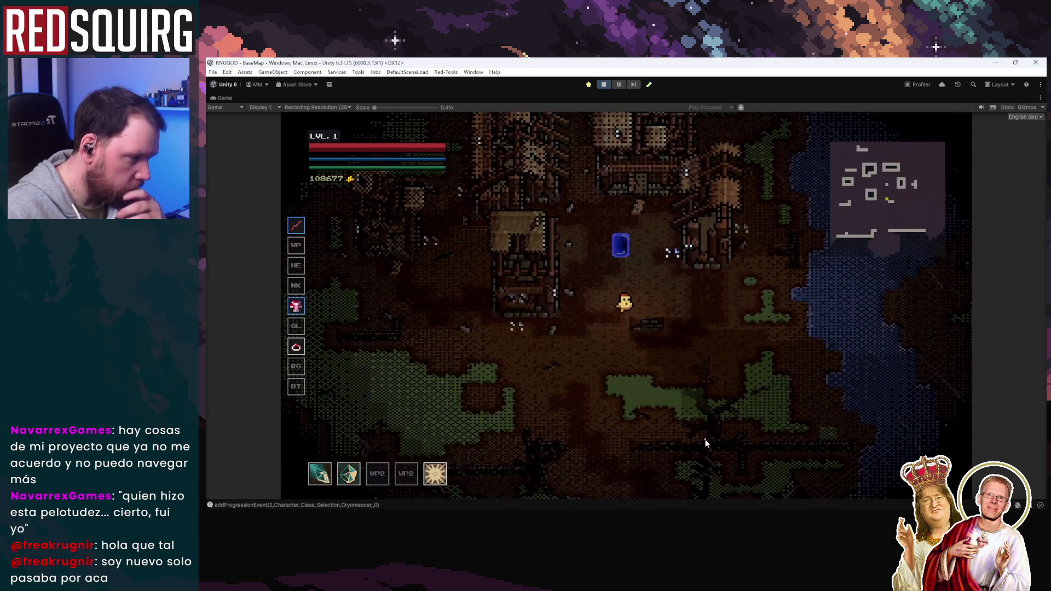
key("a")
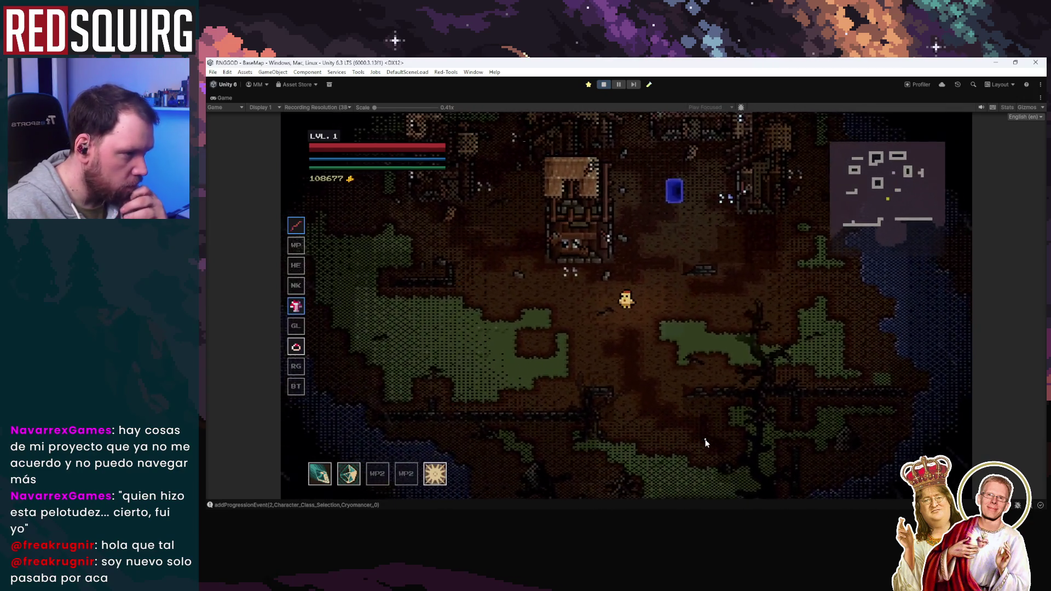
key("w")
key("d")
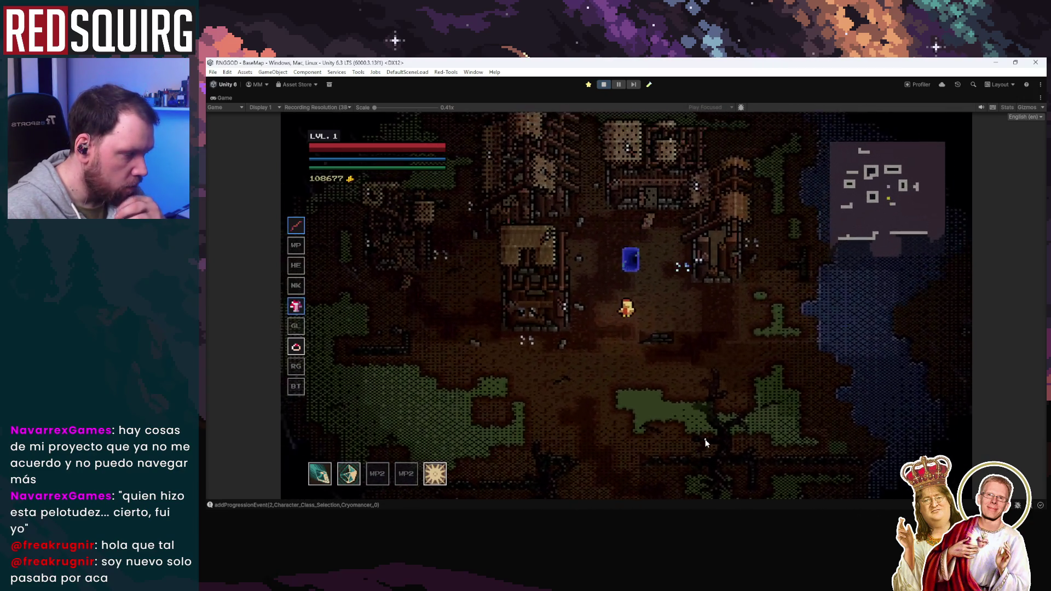
key("a")
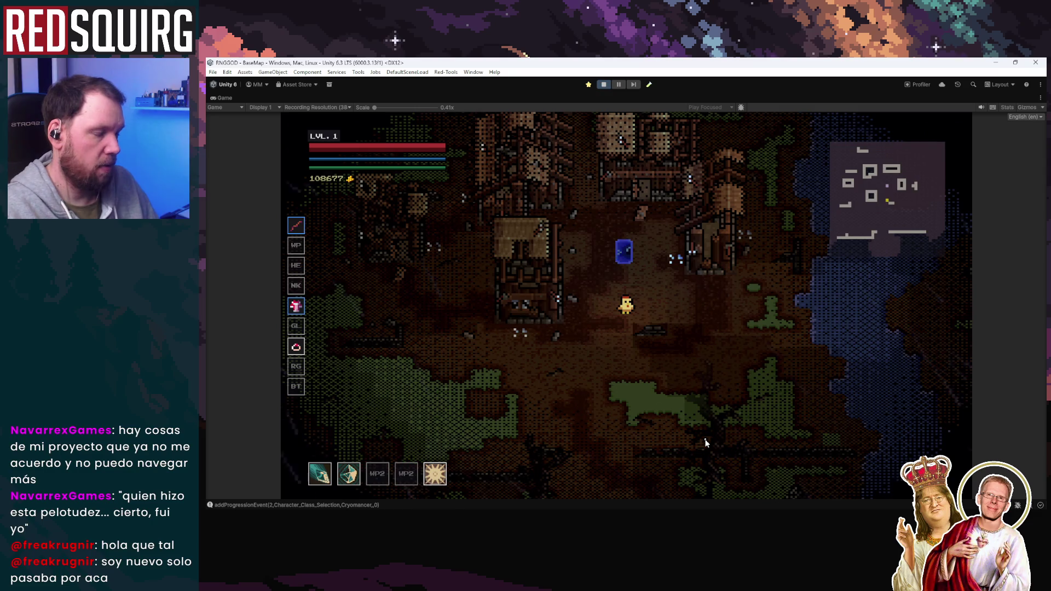
left_click(602, 85)
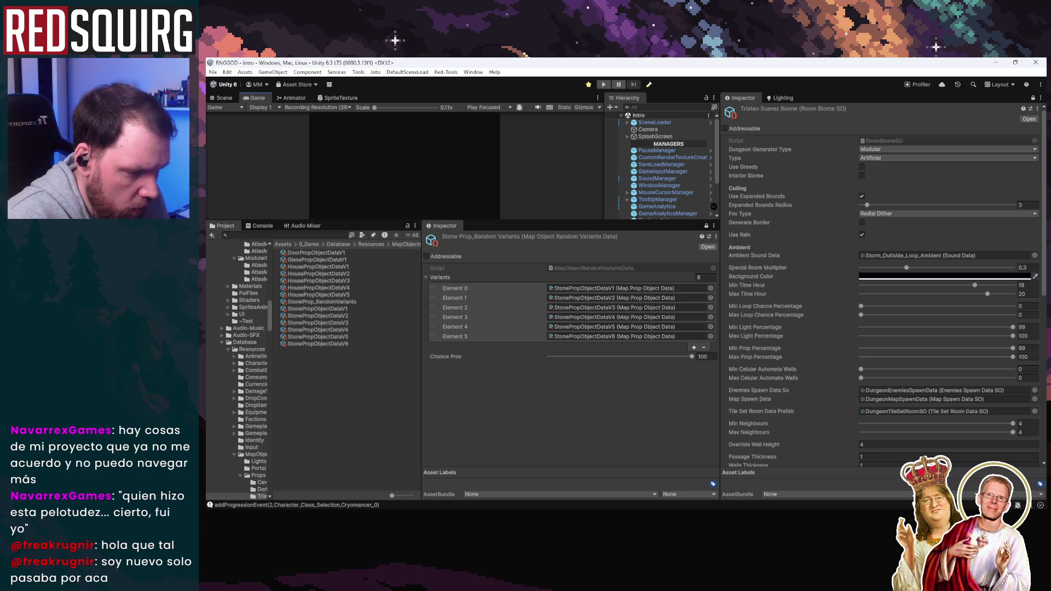
Check the houses sprite sheet in Aseprite, return to Unity, then switch to the village map in Tiled
key("alt+Tab")
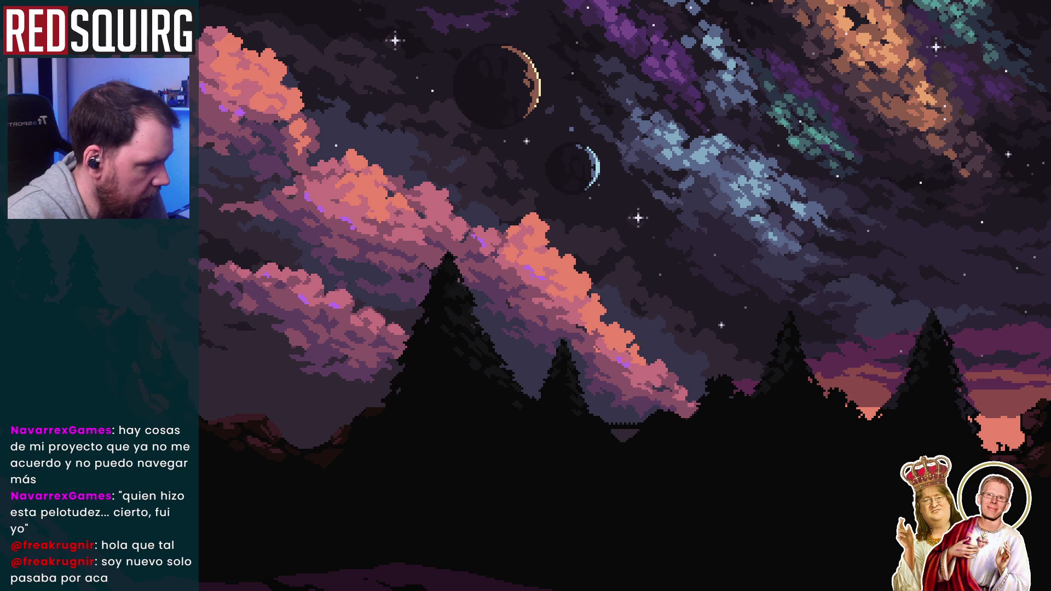
key("alt+Tab")
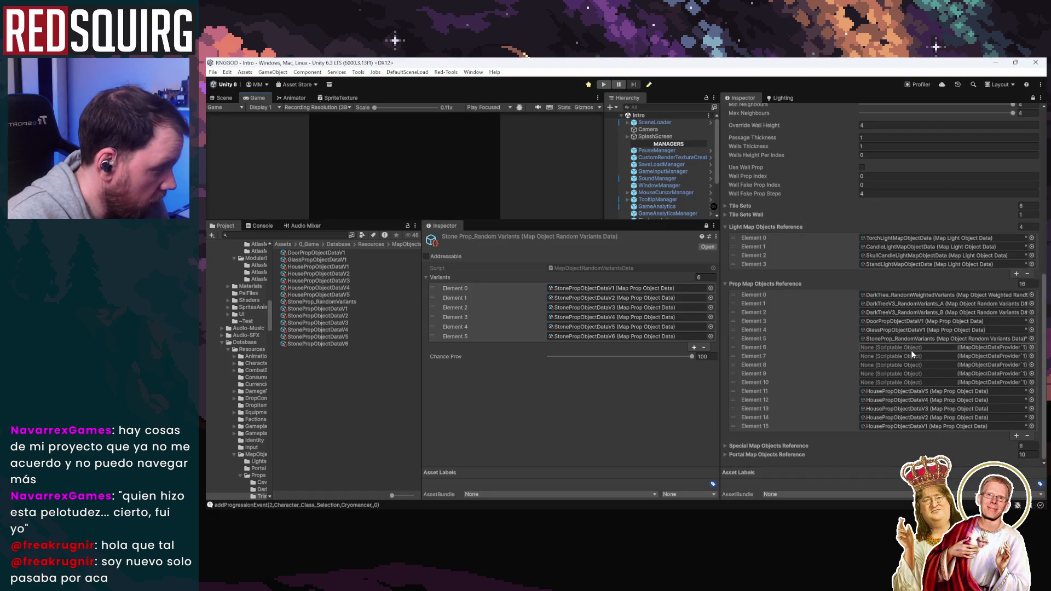
key("alt+Tab")
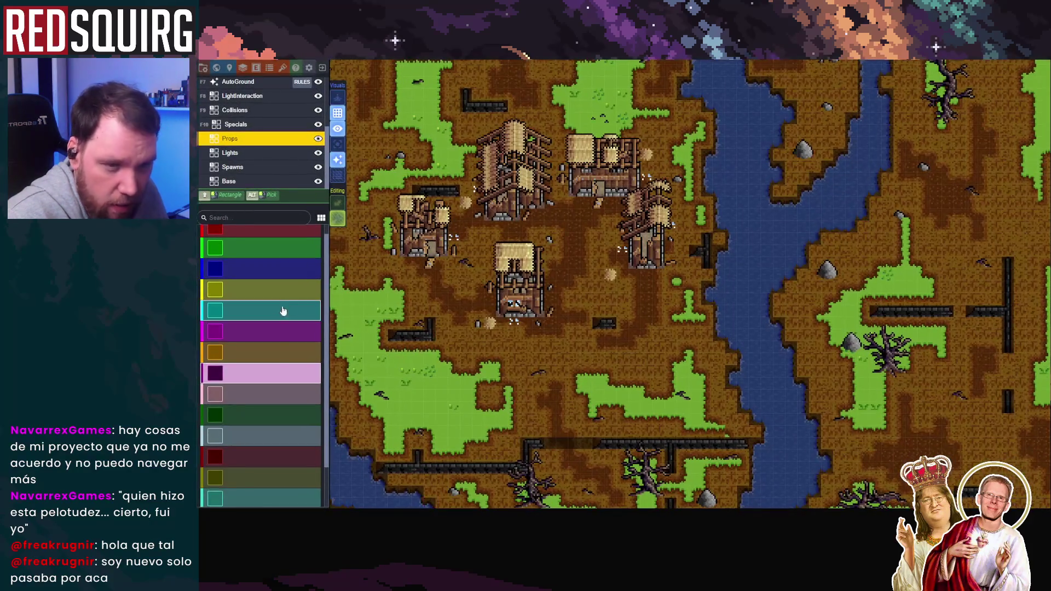
Pick the brown Props palette entry in Tiled, then return to Unity and select StonePropObjectDataV1
left_click(256, 353)
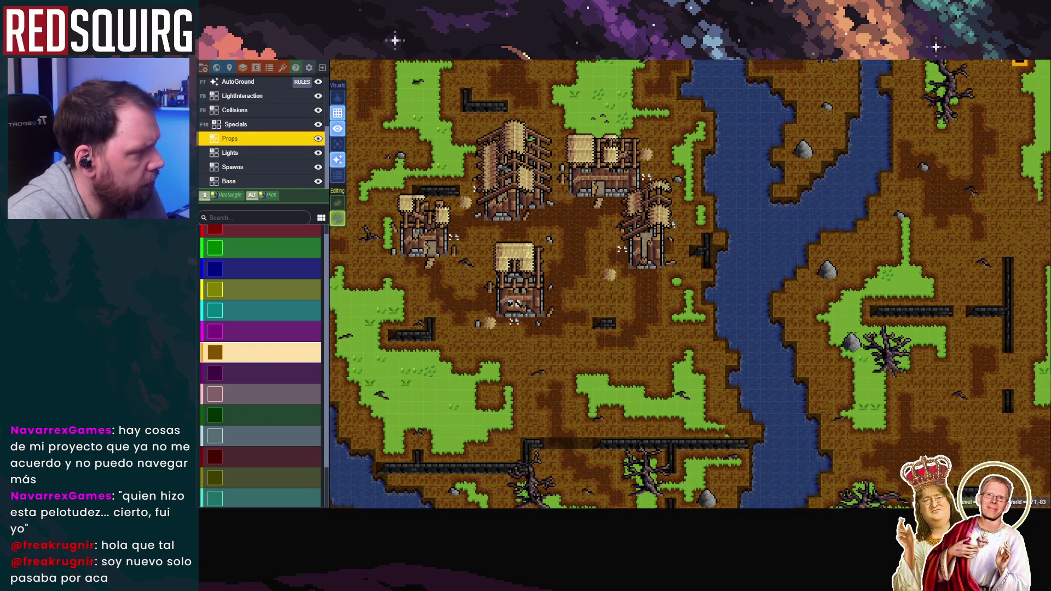
left_click(1028, 67)
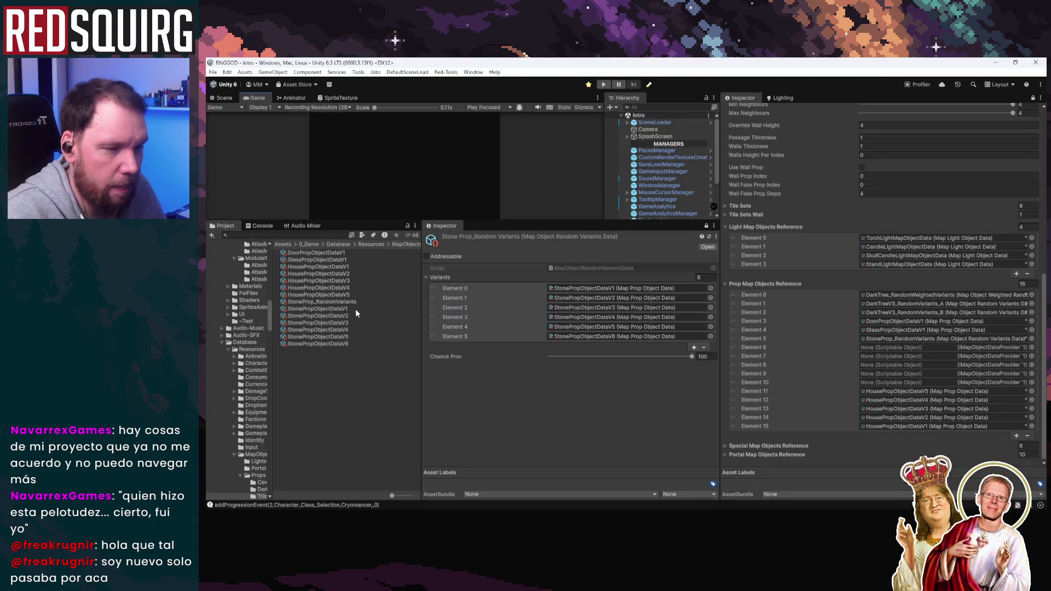
left_click(356, 309)
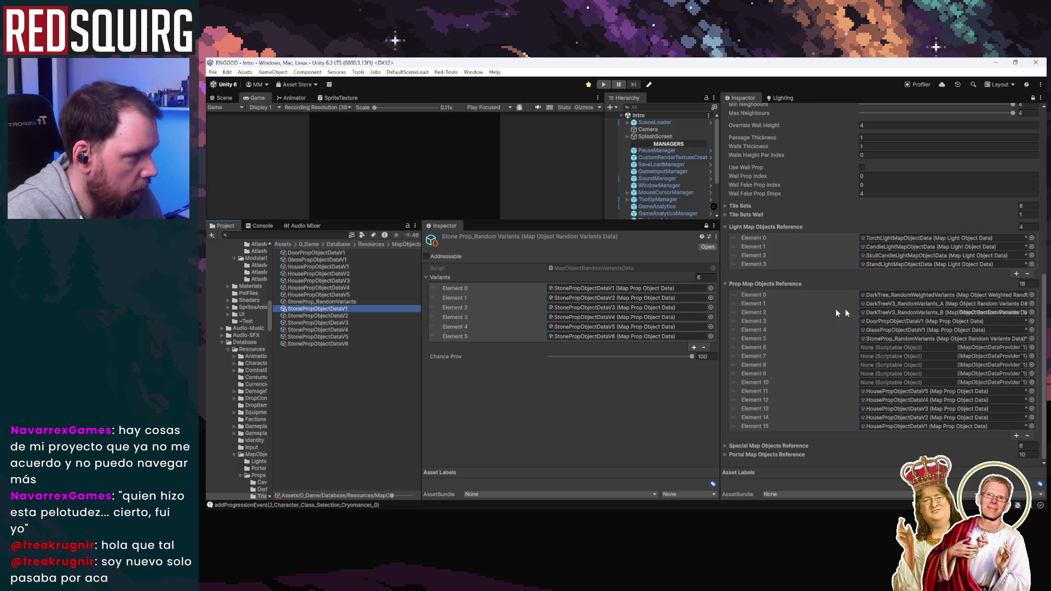
Review StonePropObjectDataV1's settings and enable Use Flip Scale on StonePropObjectDataV2
left_click(706, 225)
scroll(520, 383, "down", 5)
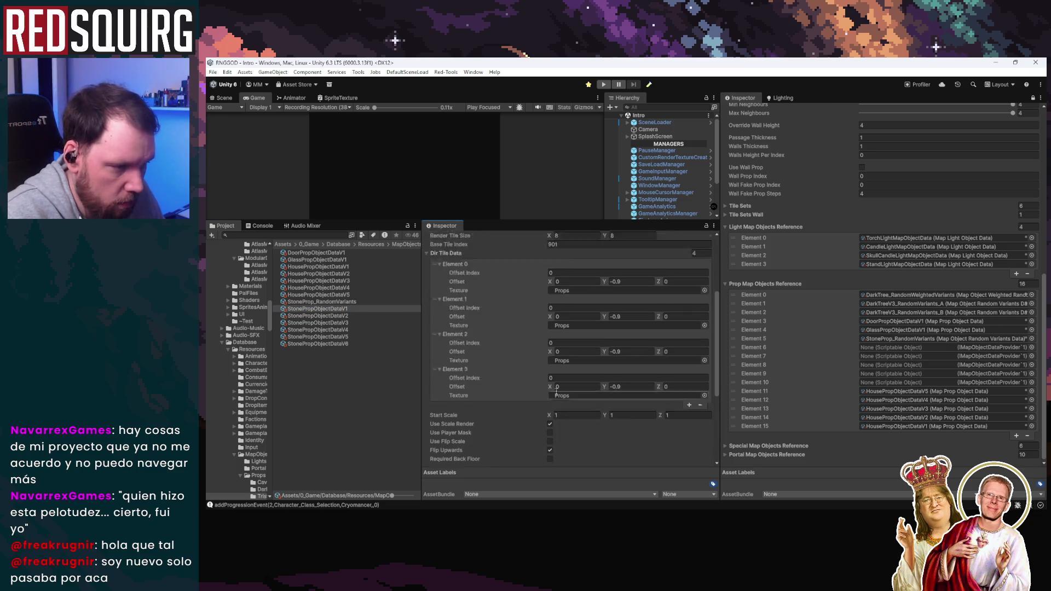
left_click(349, 317)
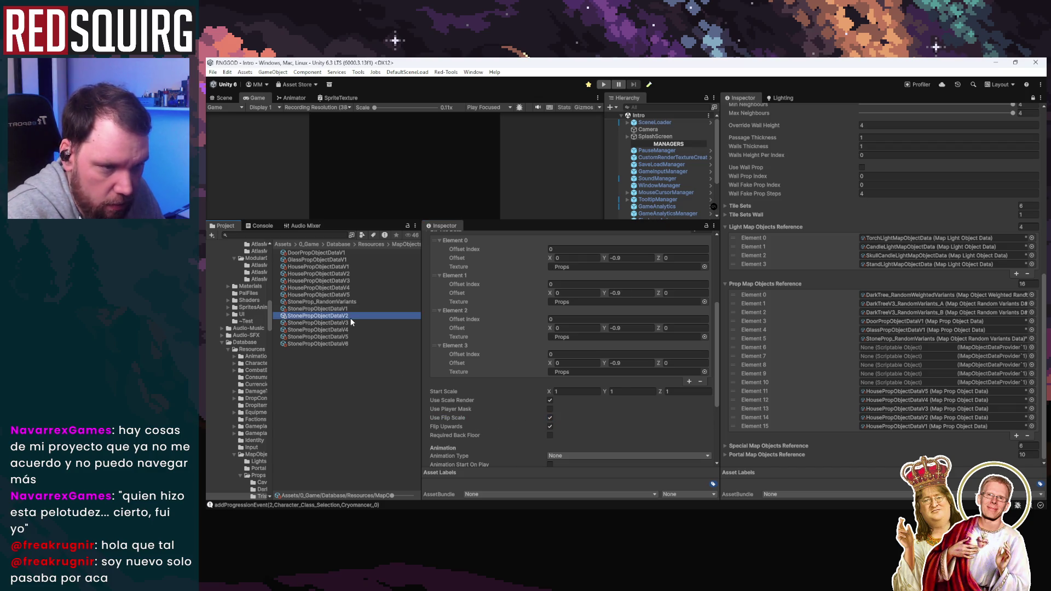
left_click(345, 344, "shift")
left_click(350, 316)
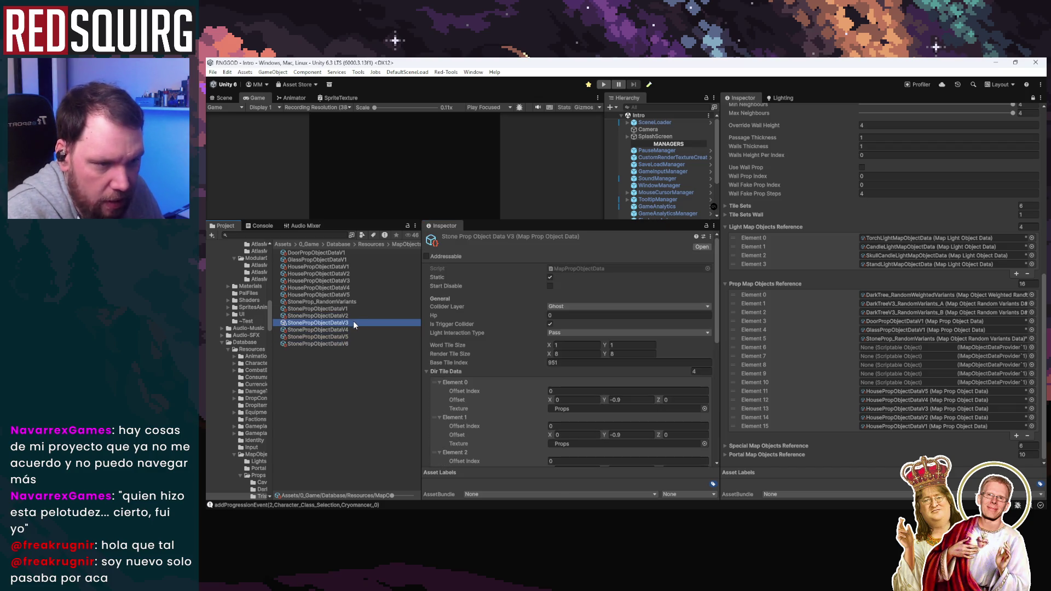
scroll(540, 405, "down", 5)
scroll(553, 460, "down", 3)
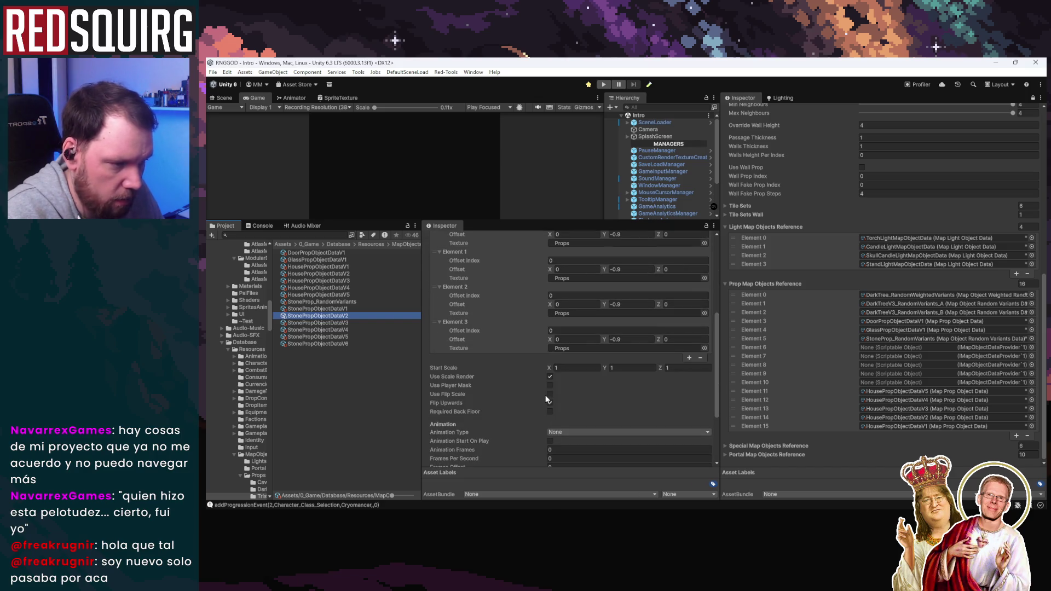
left_click(546, 393)
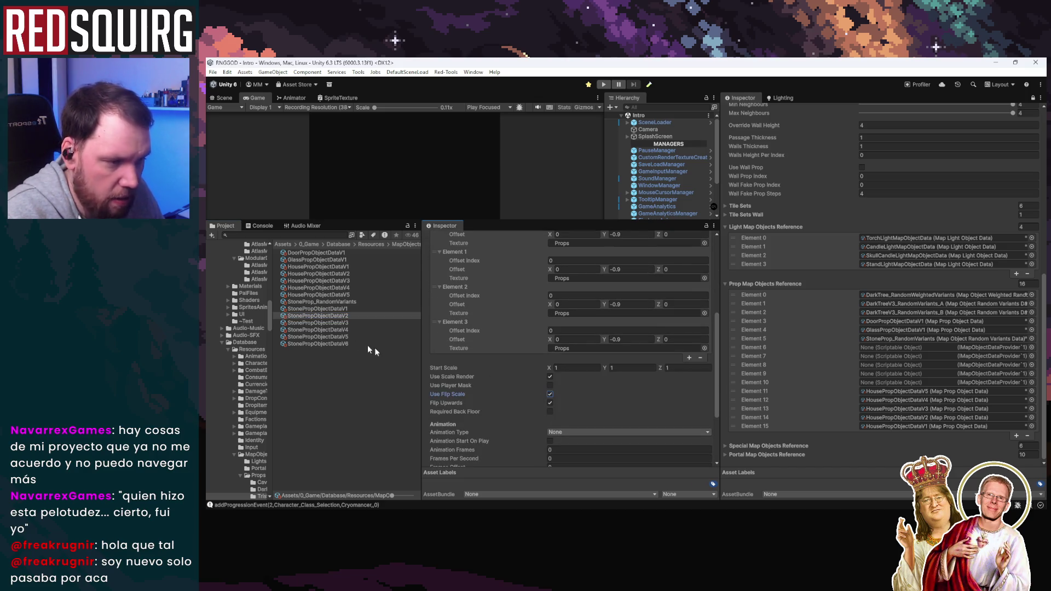
Turn on Use Flip Scale for StonePropObjectDataV3 through V6 and collapse the directional tile data
left_click(346, 323)
left_click(549, 393)
left_click(350, 330)
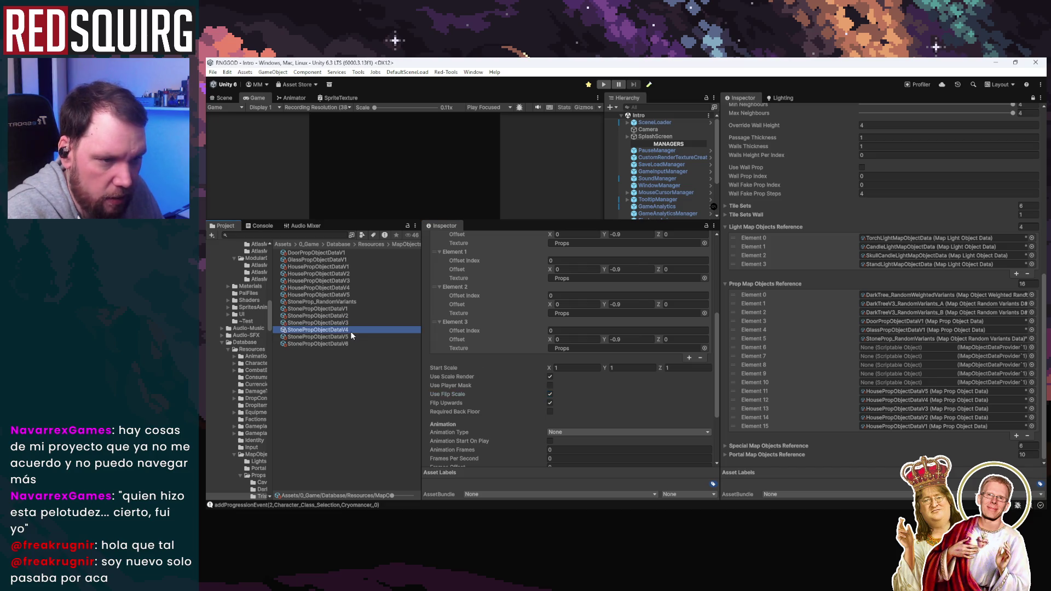
left_click(353, 336)
left_click(550, 402)
left_click(355, 344)
left_click(550, 395)
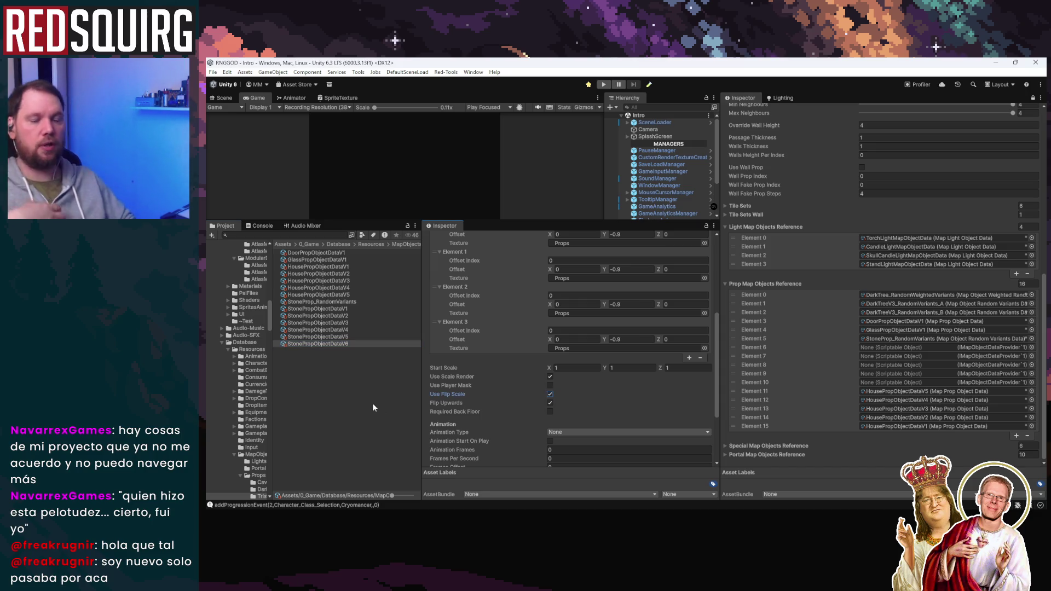
scroll(488, 297, "up", 10)
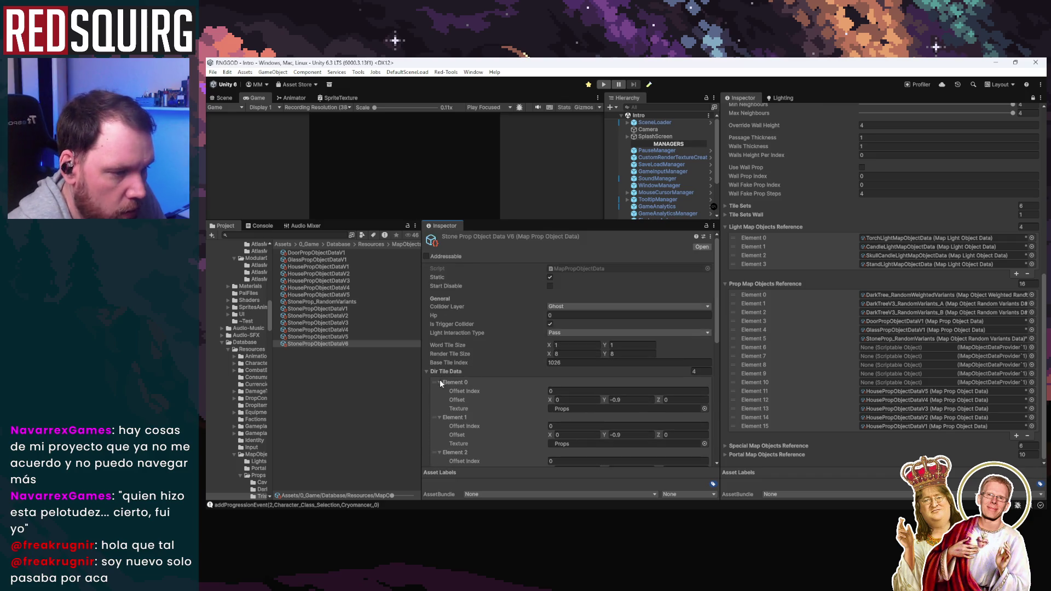
left_click(427, 371)
scroll(509, 337, "down", 5)
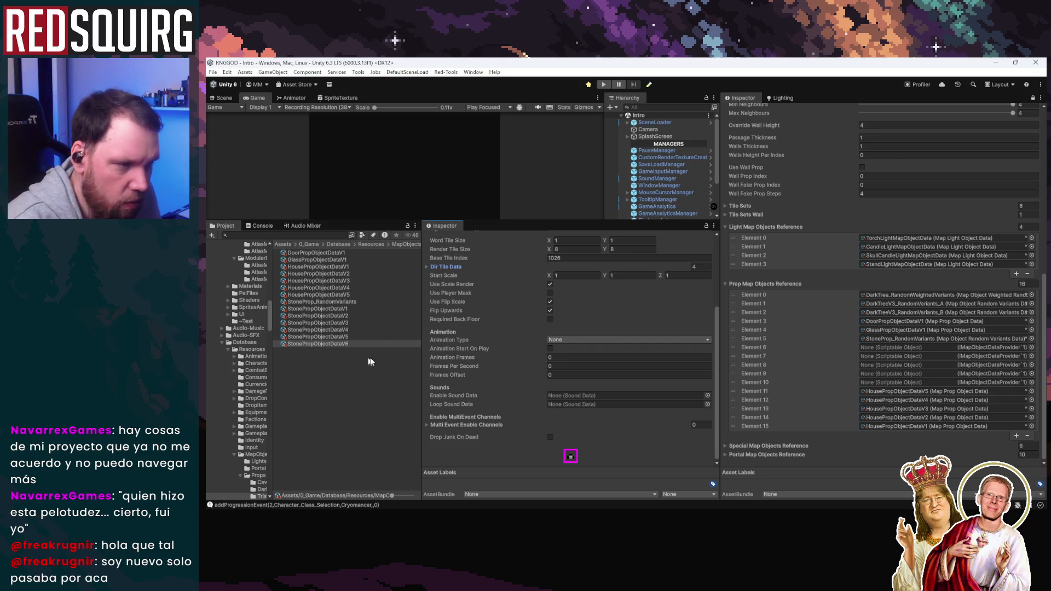
Duplicate StonePropObjectDataV1 and rename the copy from StonePropObjectDataV7 to WoodPropObjectDataV1
left_click(362, 308)
key("ctrl+d")
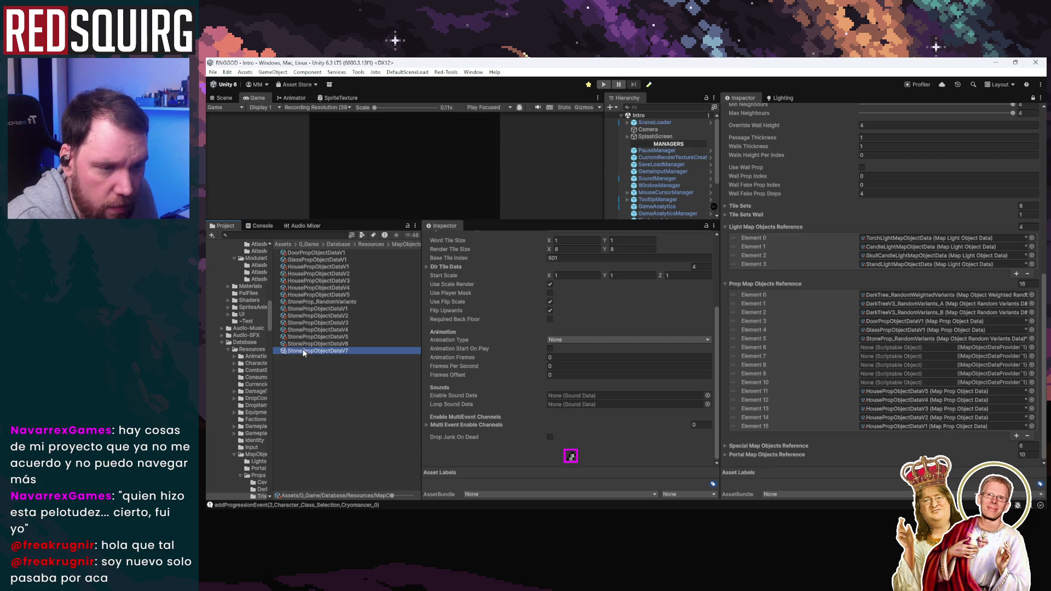
left_click(303, 349)
key("Home")
key("Delete")
key("Delete")
key("Delete")
type("Wood")
key("Return")
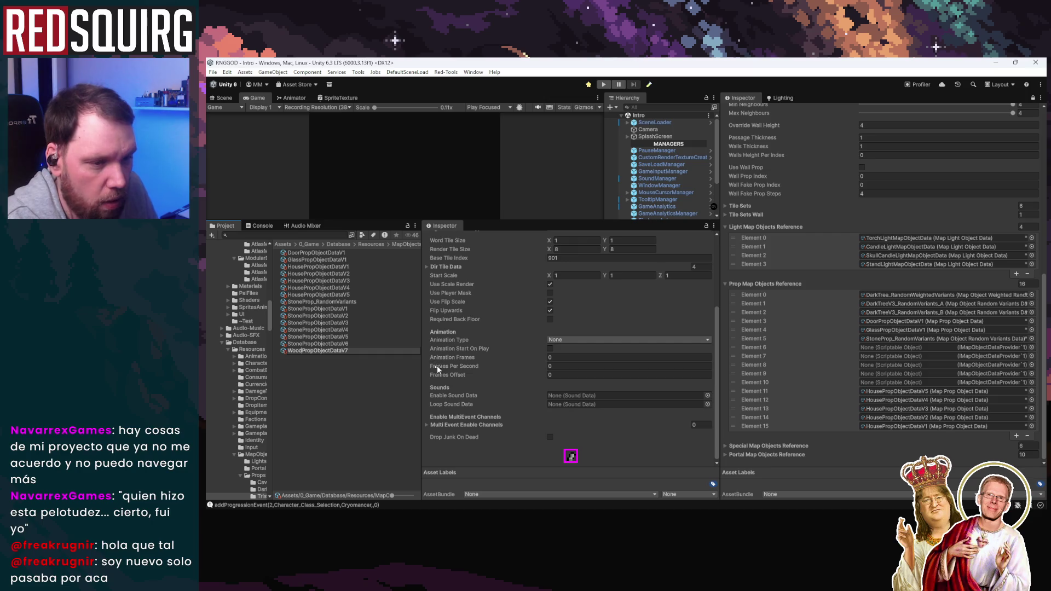
left_click(367, 350)
key("End")
key("BackSpace")
type("1")
key("Return")
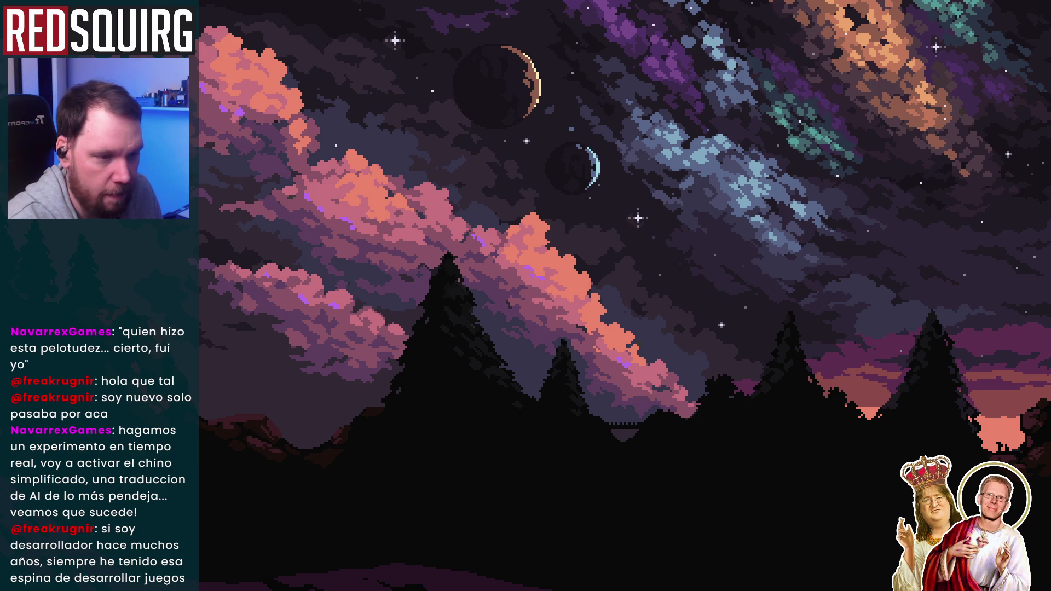
key("Up")
key("Up")
key("Up")
key("Up")
key("Down")
key("Down")
key("Down")
key("Up")
key("Up")
key("Down")
key("Down")
key("Up")
key("Up")
key("Down")
key("Down")
key("Up")
key("Up")
key("Down")
key("Down")
key("Up")
key("Down")
key("Up")
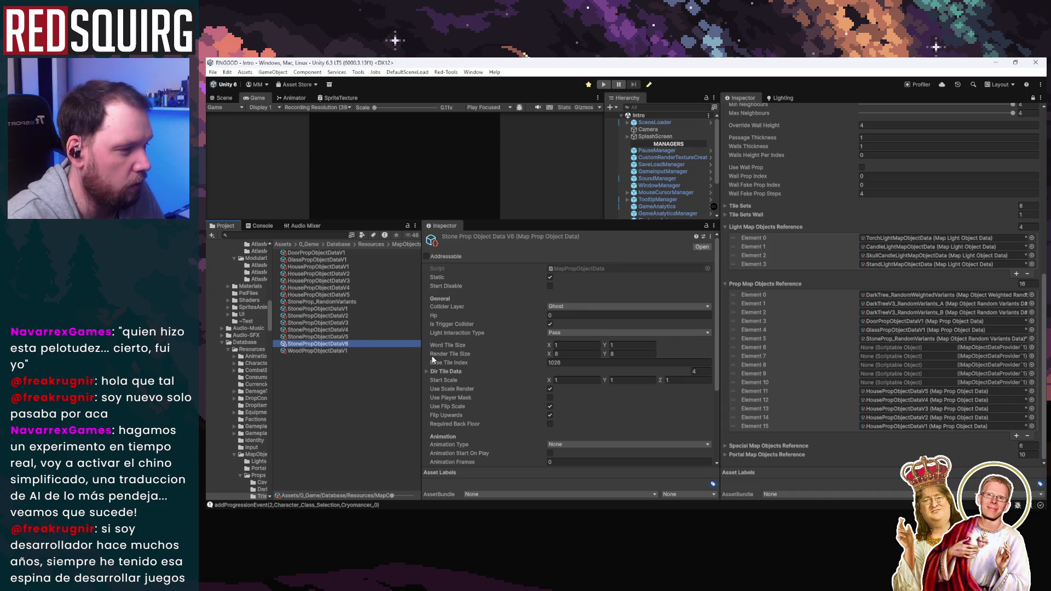
Compare StonePropObjectDataV6 with WoodPropObjectDataV1 in the Inspector
key("Down")
key("Up")
key("Down")
key("Up")
key("Down")
key("Up")
key("Down")
key("Up")
key("Down")
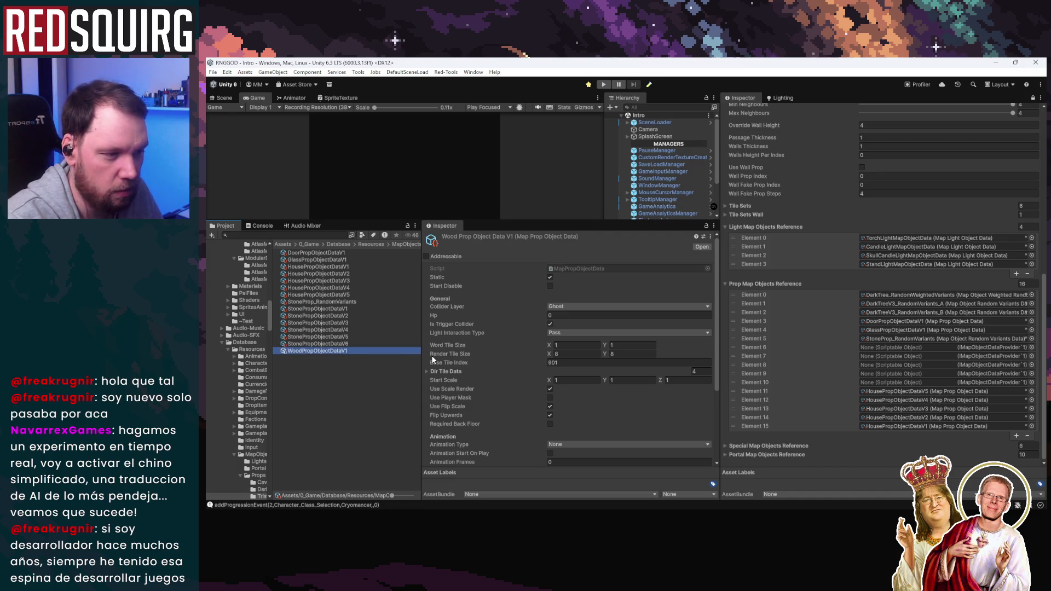
Raise WoodPropObjectDataV1's Base Tile Index from 901 to 906
scroll(651, 411, "down", 4)
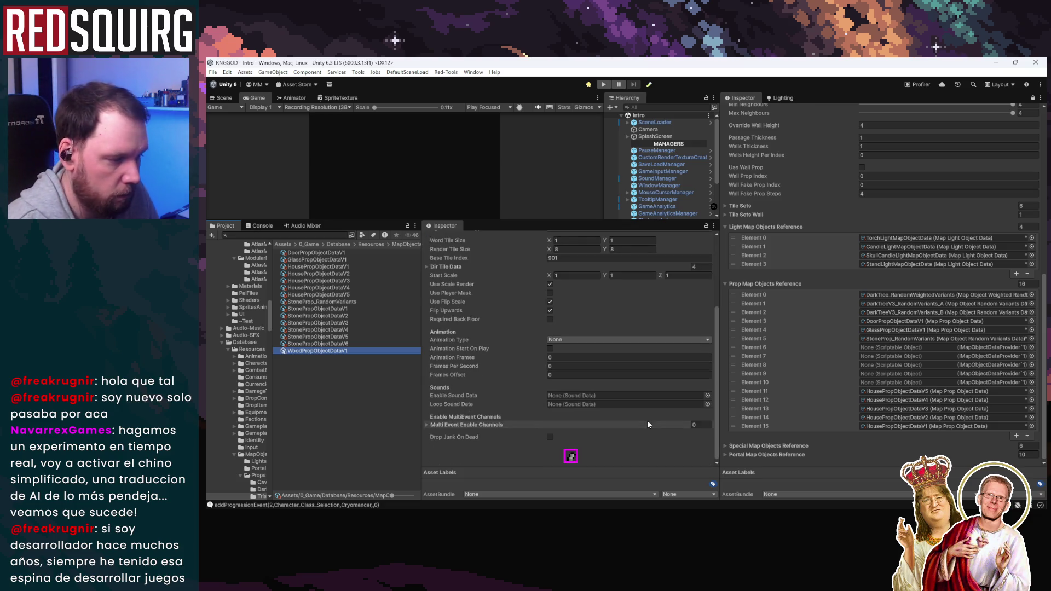
scroll(647, 421, "up", 4)
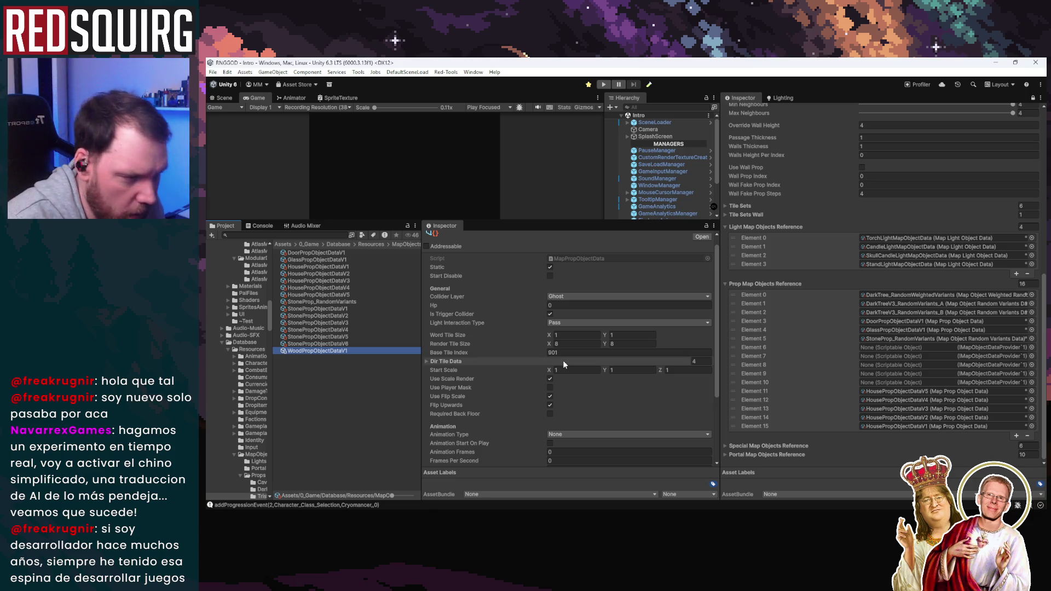
scroll(574, 335, "down", 3)
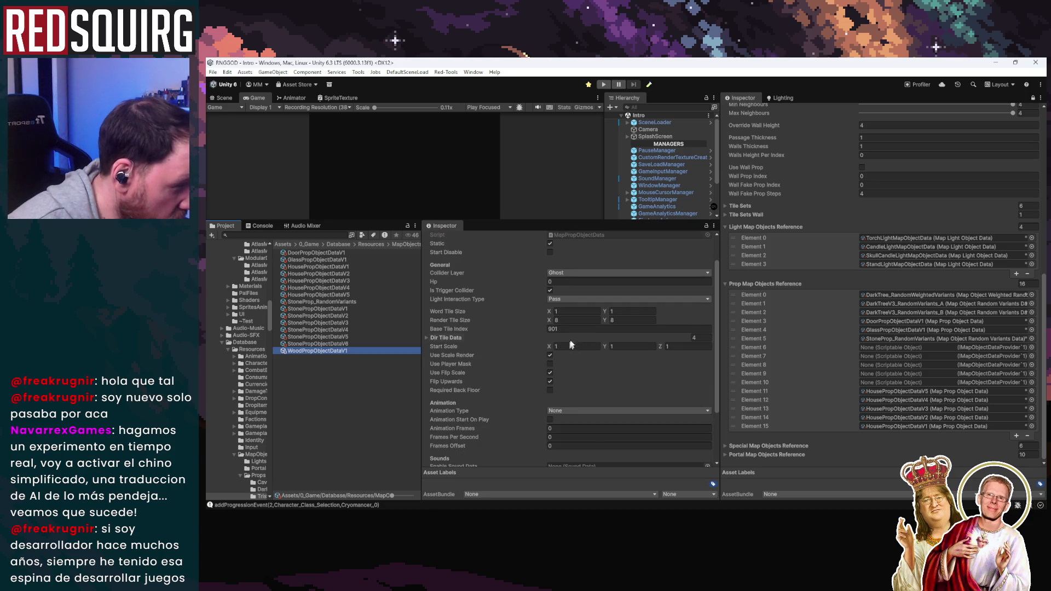
scroll(547, 281, "down", 1)
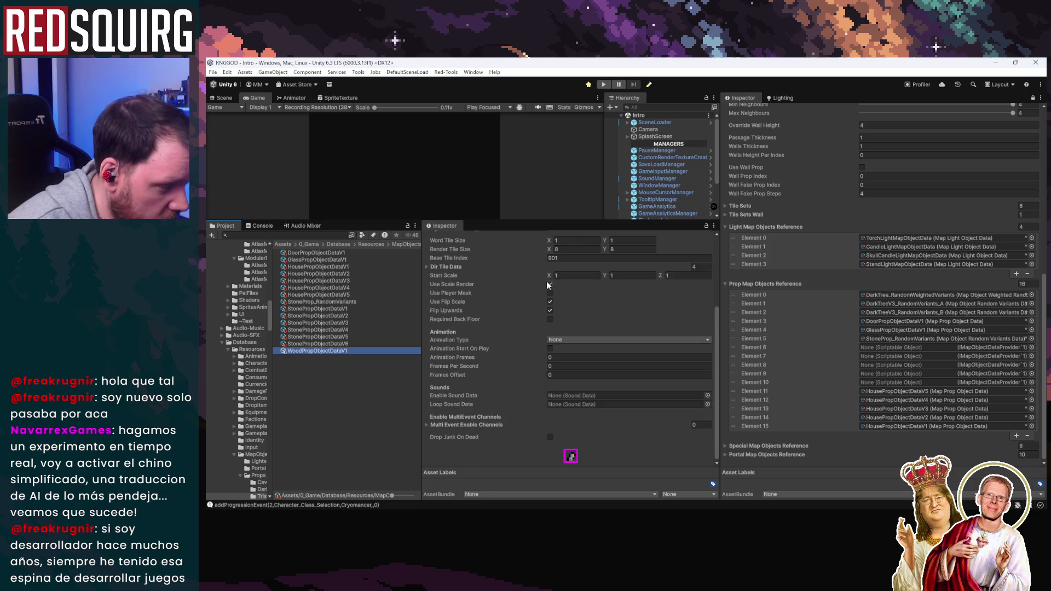
scroll(563, 332, "up", 1)
scroll(564, 332, "down", 1)
left_click(540, 258)
left_click_drag(540, 257, 544, 258)
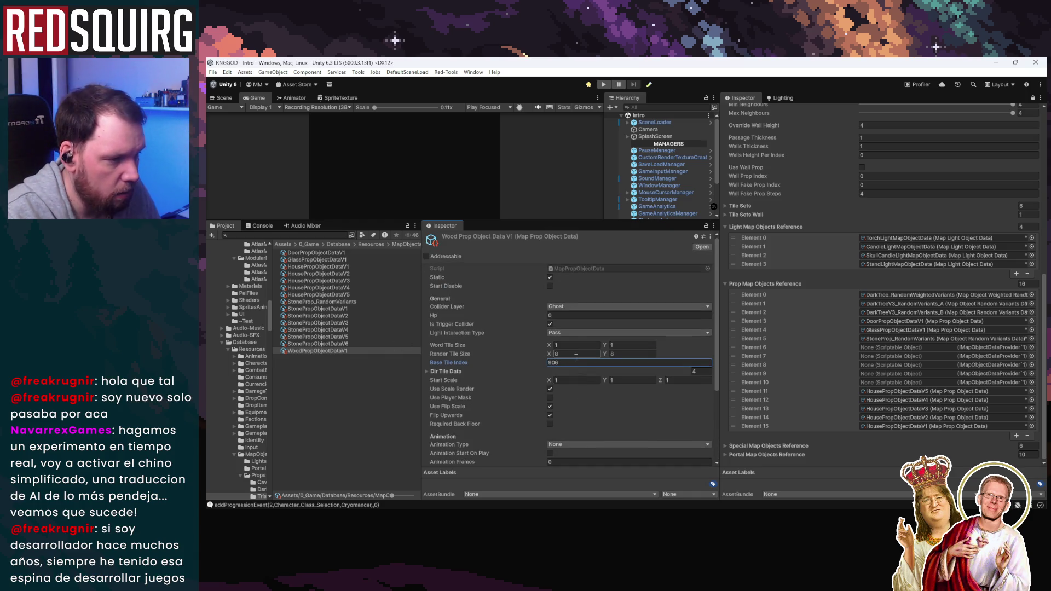
Expand Dir Tile Data and bring up the Props1 sprite sheet's import settings
left_click(427, 267)
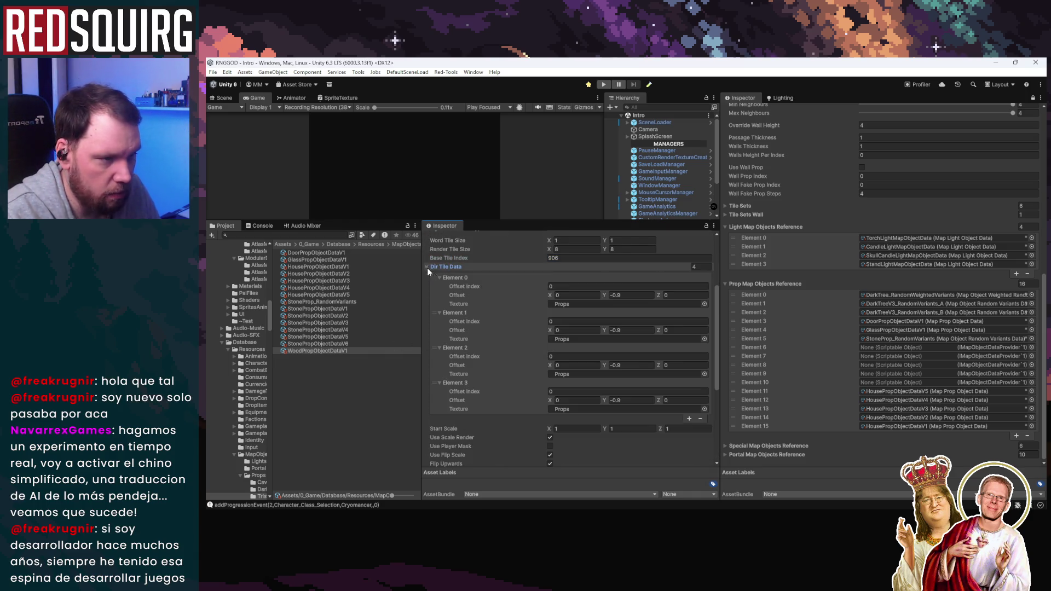
left_click(580, 302)
left_click(300, 273)
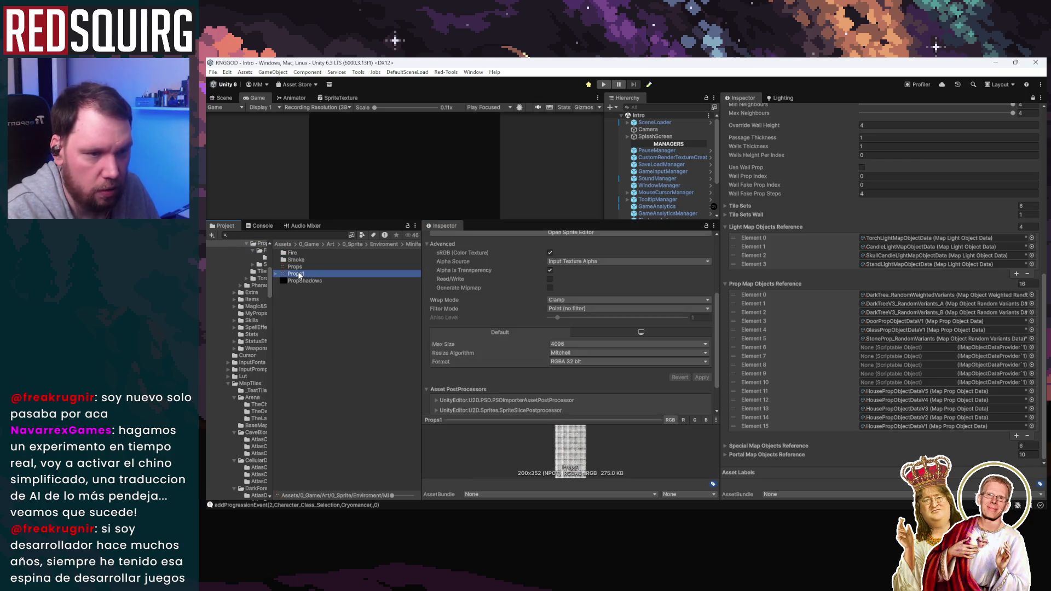
left_click(605, 304)
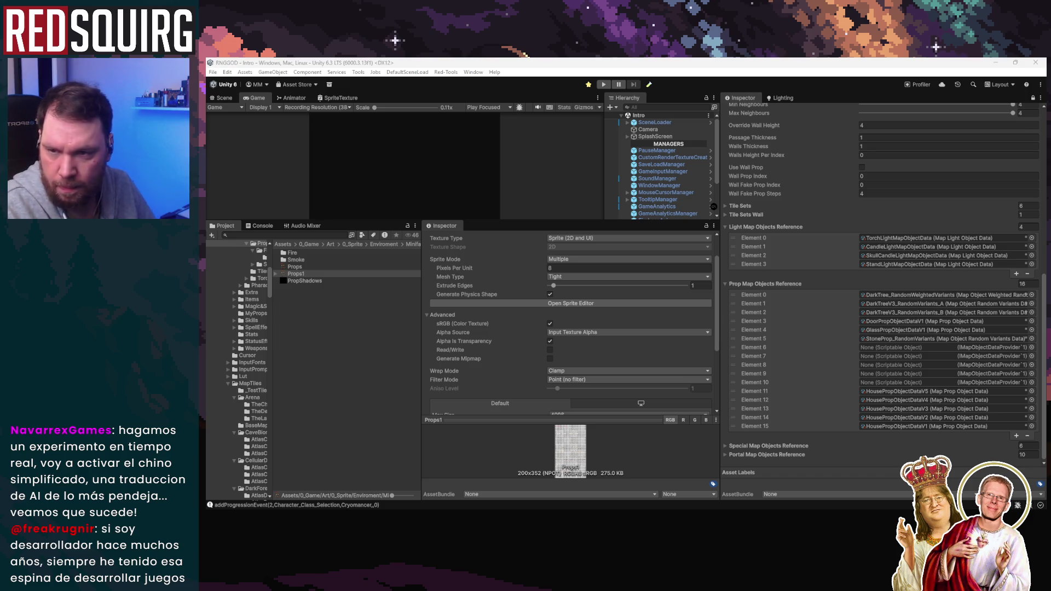
left_click(918, 339)
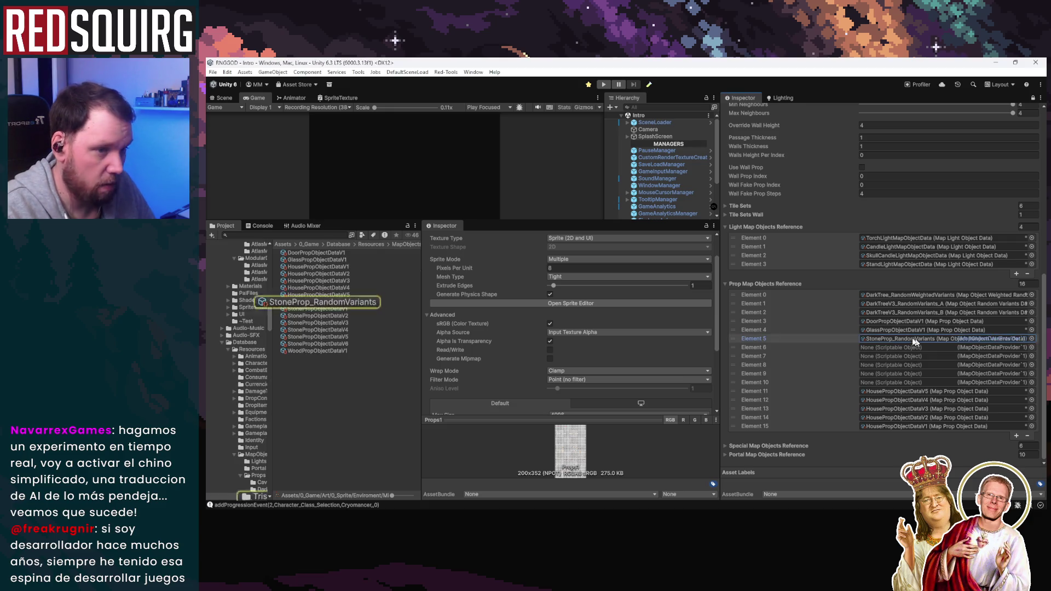
Set WoodPropObjectDataV1's Base Tile Index to 904
left_click(339, 350)
left_click(568, 329)
left_click(567, 329)
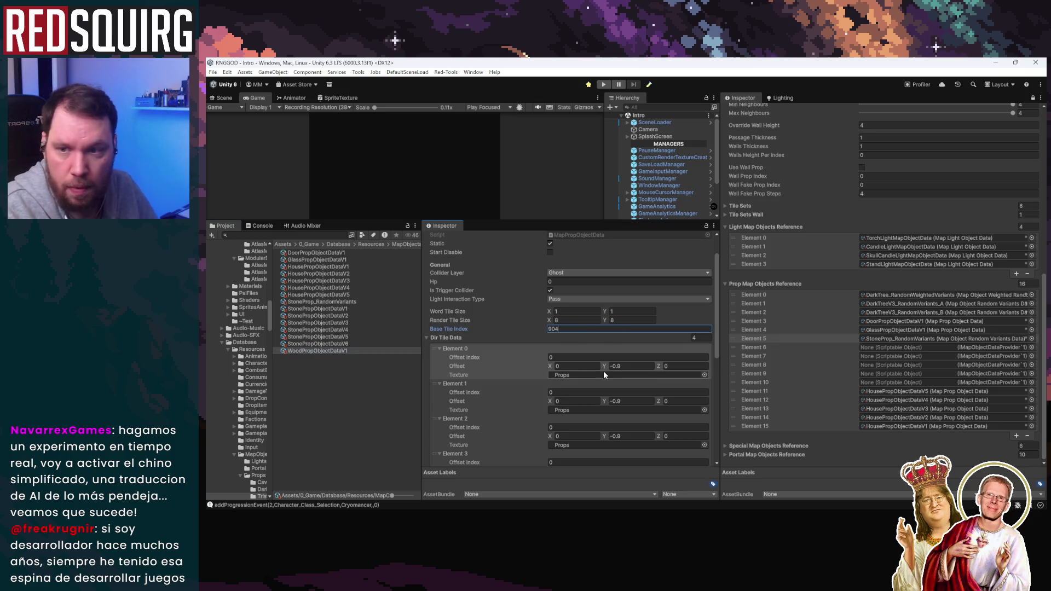
scroll(603, 370, "down", 7)
scroll(604, 370, "up", 7)
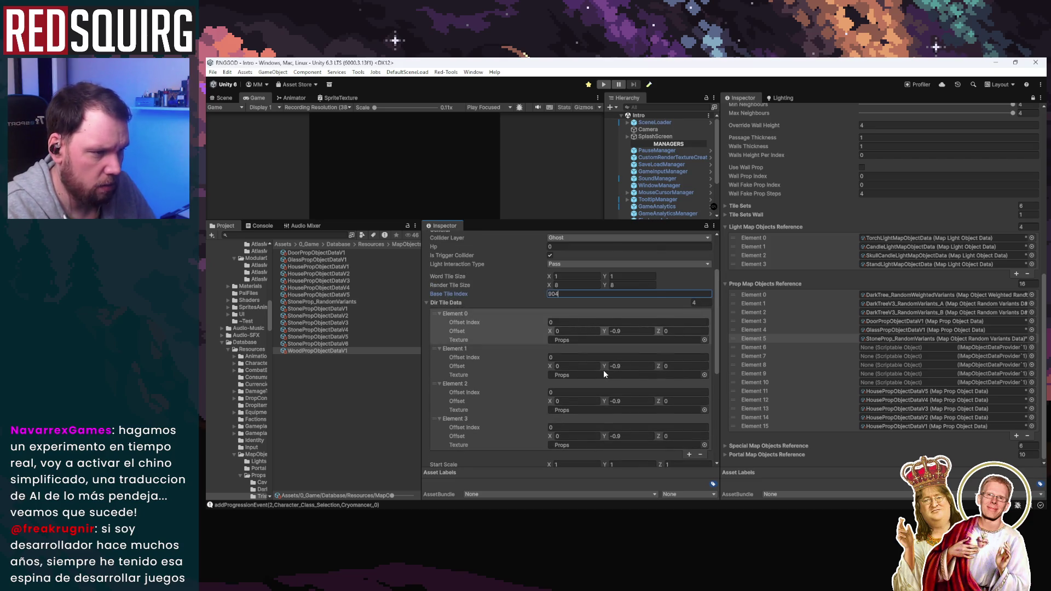
scroll(603, 370, "down", 7)
scroll(603, 370, "up", 6)
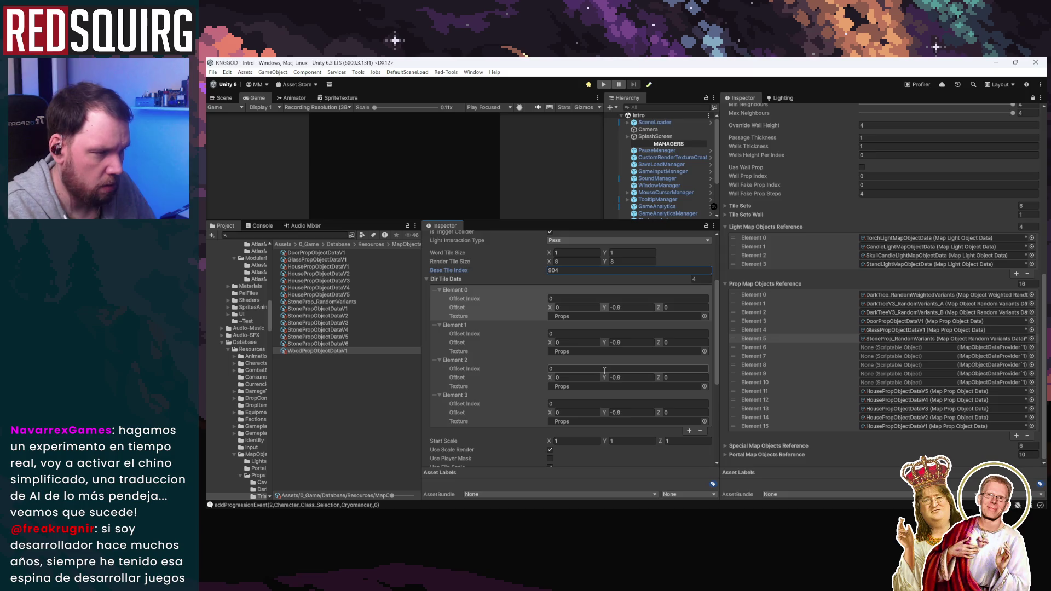
scroll(605, 371, "up", 1)
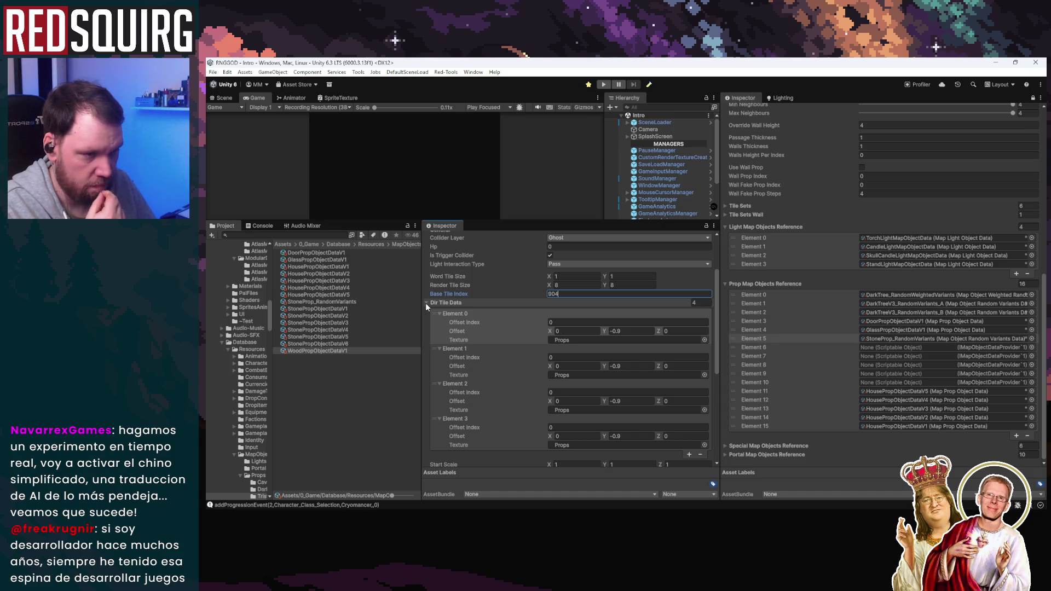
Duplicate WoodPropObjectDataV1 into a second wood variant, WoodPropObjectDataV2
left_click(426, 303)
left_click(332, 344)
left_click(333, 350)
key("ctrl+d")
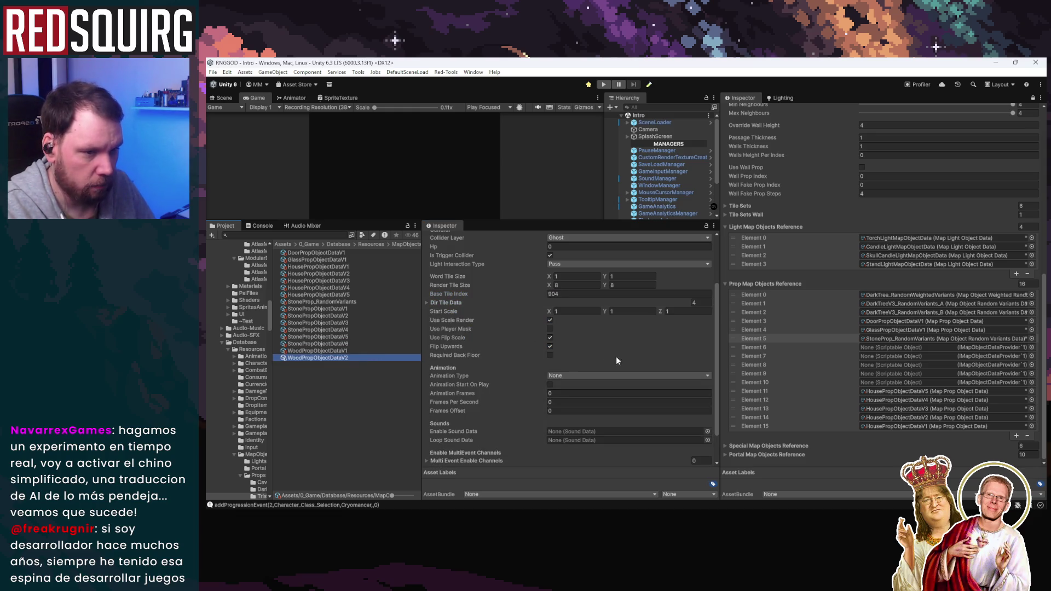
Change WoodPropObjectDataV2's Base Tile Index to 929
scroll(625, 363, "up", 3)
left_click(595, 329)
left_click(595, 331)
key("BackSpace")
key("BackSpace")
type("30")
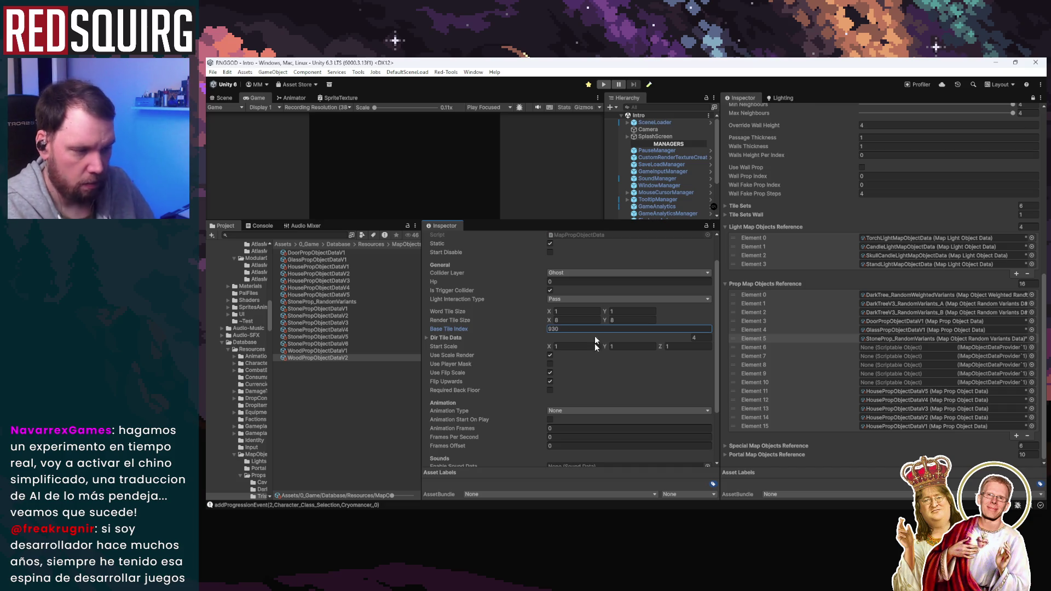
scroll(595, 332, "down", 2)
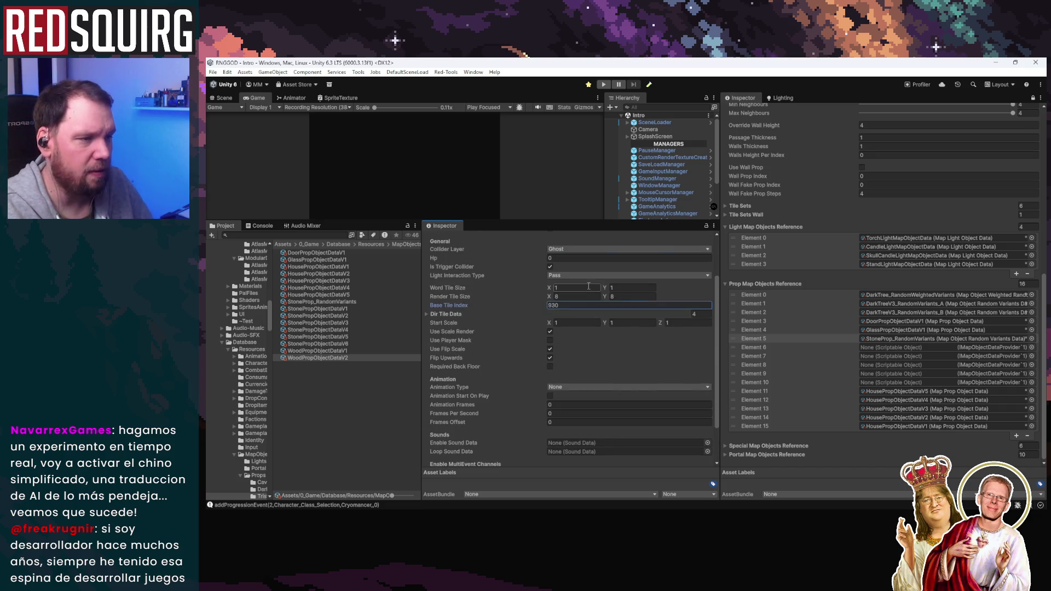
key("BackSpace")
key("BackSpace")
type("289")
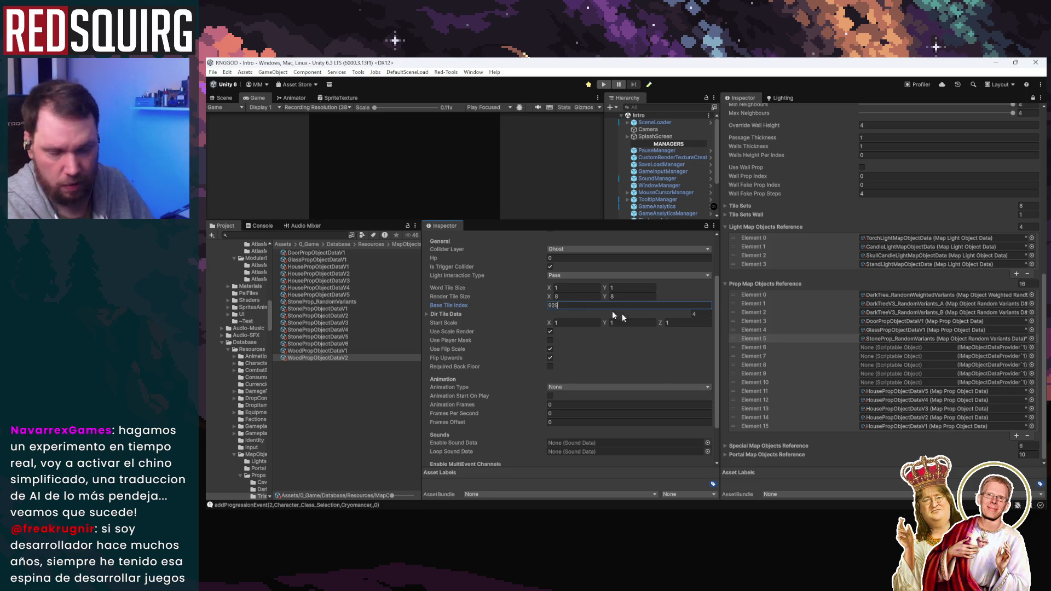
scroll(635, 378, "down", 4)
left_click(337, 357)
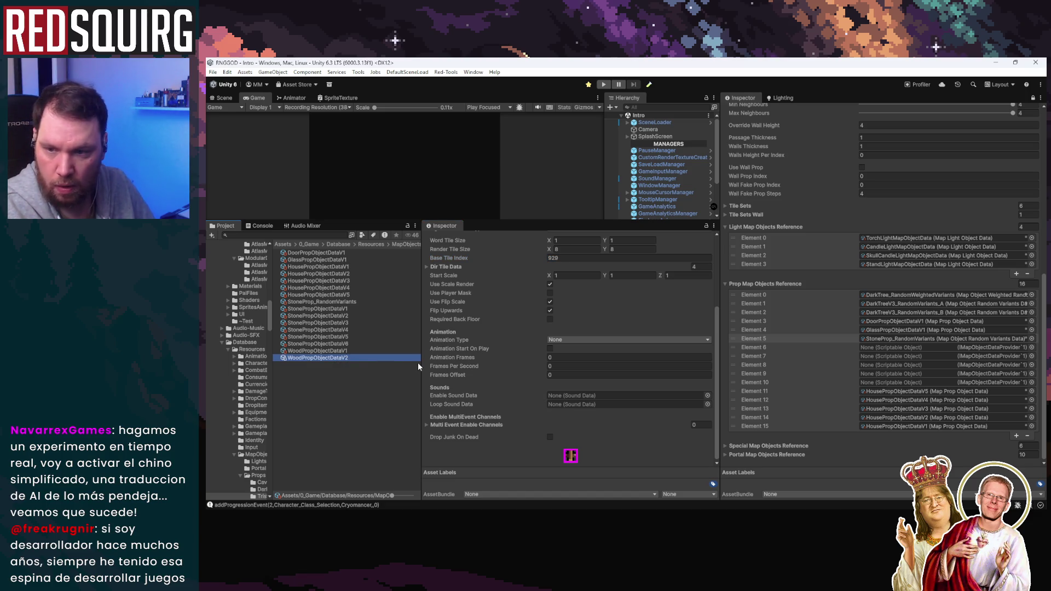
Duplicate WoodPropObjectDataV2 into V3 with Base Tile Index 929+25
key("ctrl+d")
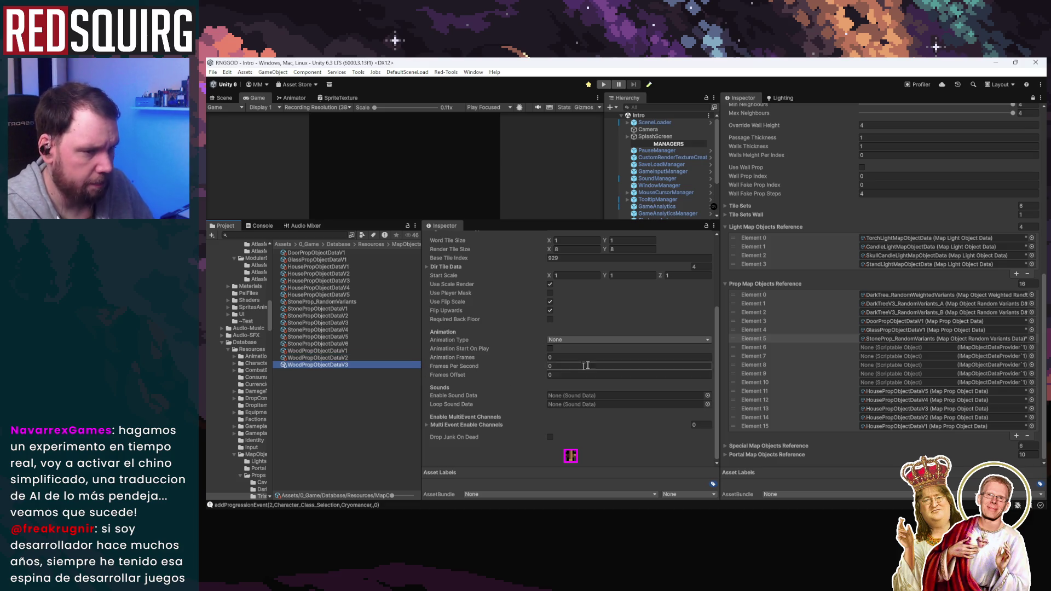
left_click(597, 362)
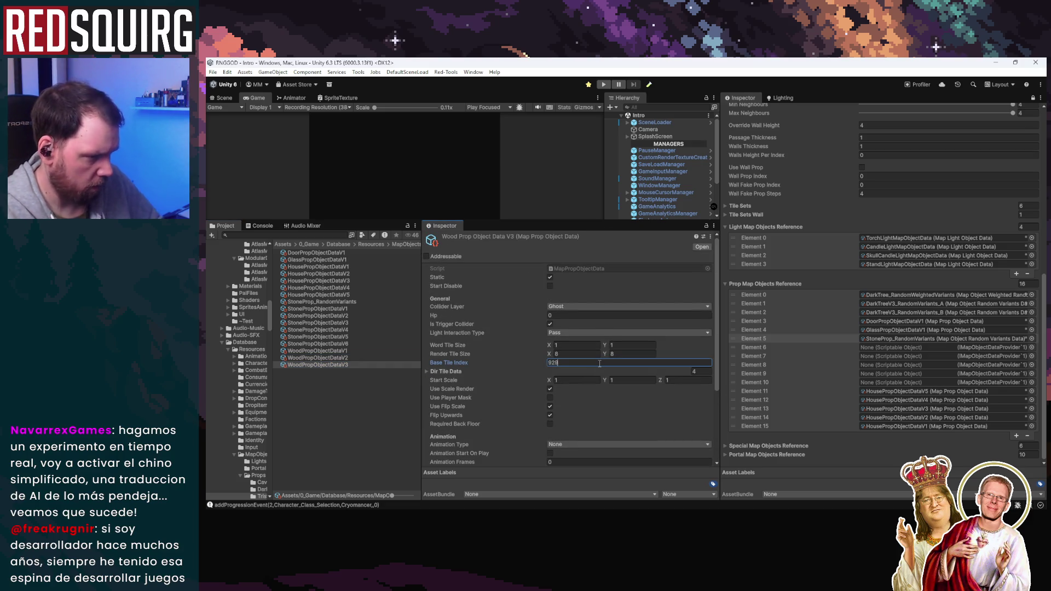
type("+25")
key("Return")
scroll(599, 363, "down", 3)
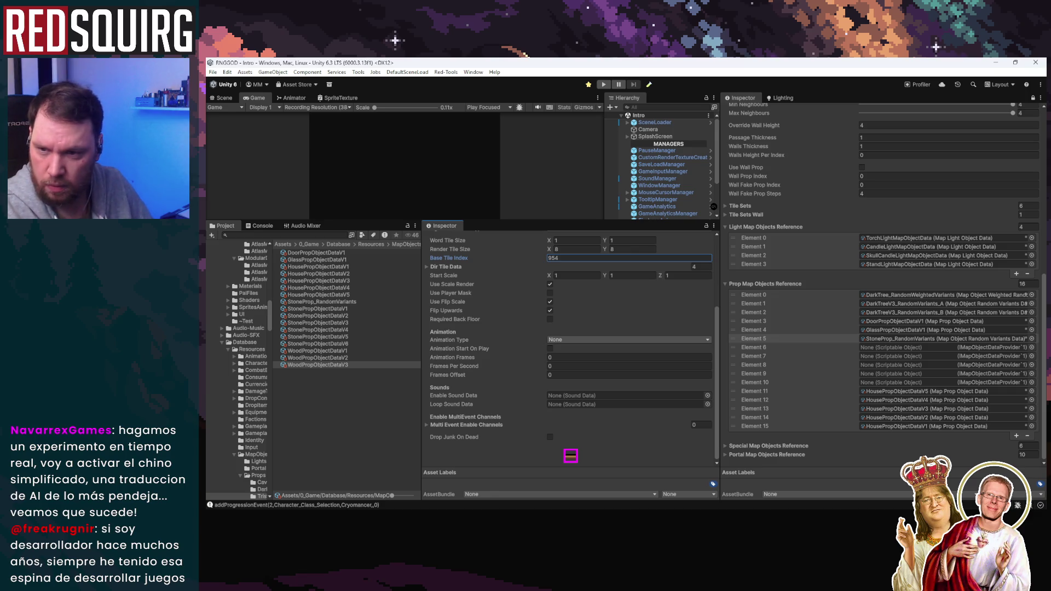
Duplicate WoodPropObjectDataV3 into V4 and compare tile indices across the wood variants
left_click(315, 365)
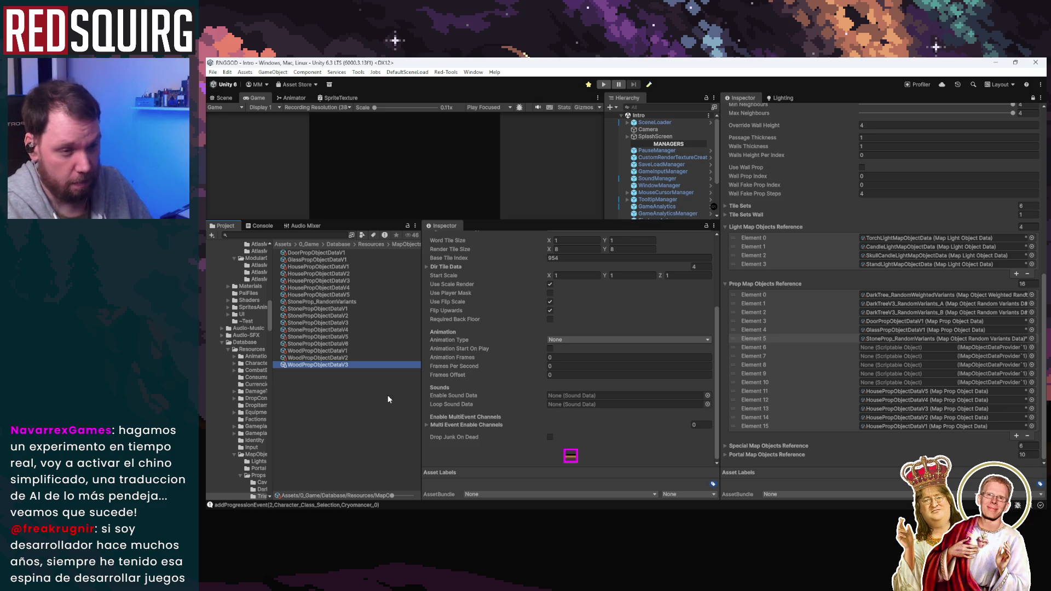
key("ctrl+d")
left_click(354, 352)
left_click(349, 365)
left_click(350, 371)
left_click(350, 357)
left_click(351, 364)
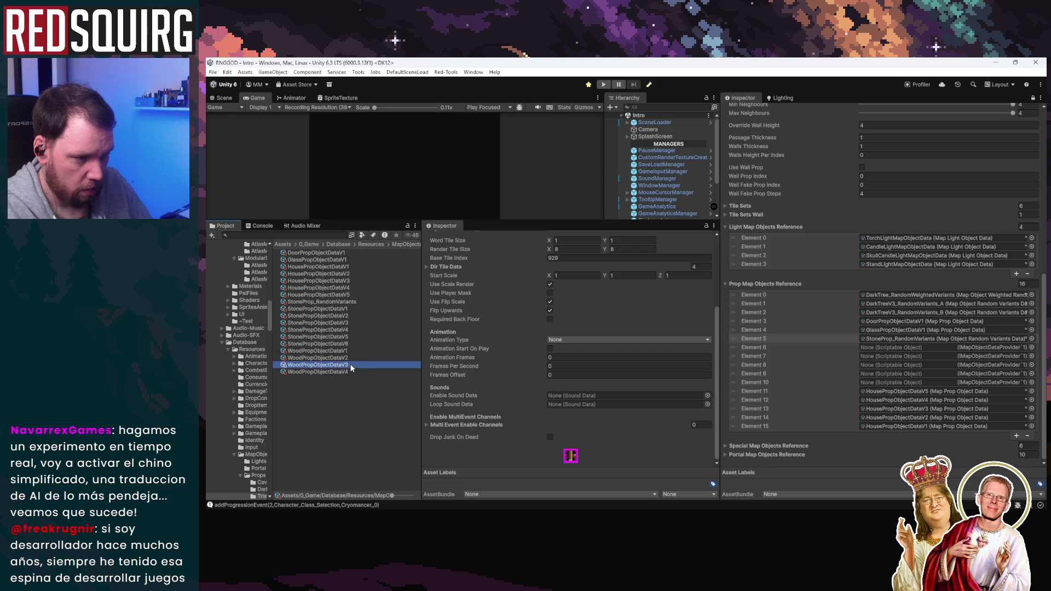
Set WoodPropObjectDataV4's Base Tile Index to 979
left_click(351, 371)
scroll(625, 385, "up", 3)
left_click(571, 362)
left_click(571, 361)
type("25")
key("Return")
scroll(554, 444, "down", 4)
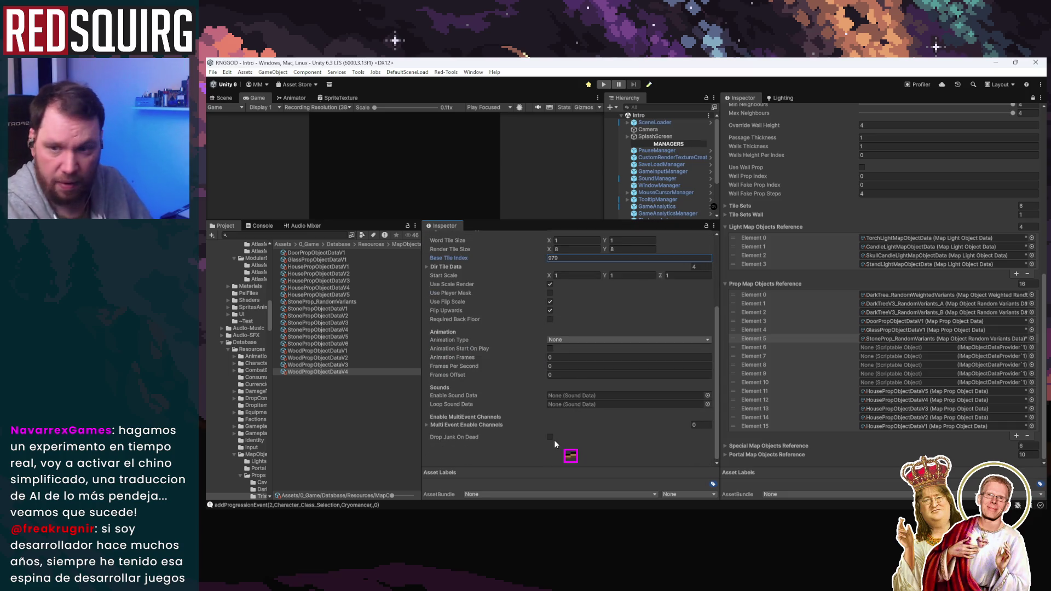
Duplicate V4 into WoodPropObjectDataV5 with Base Tile Index 1029
left_click(347, 371)
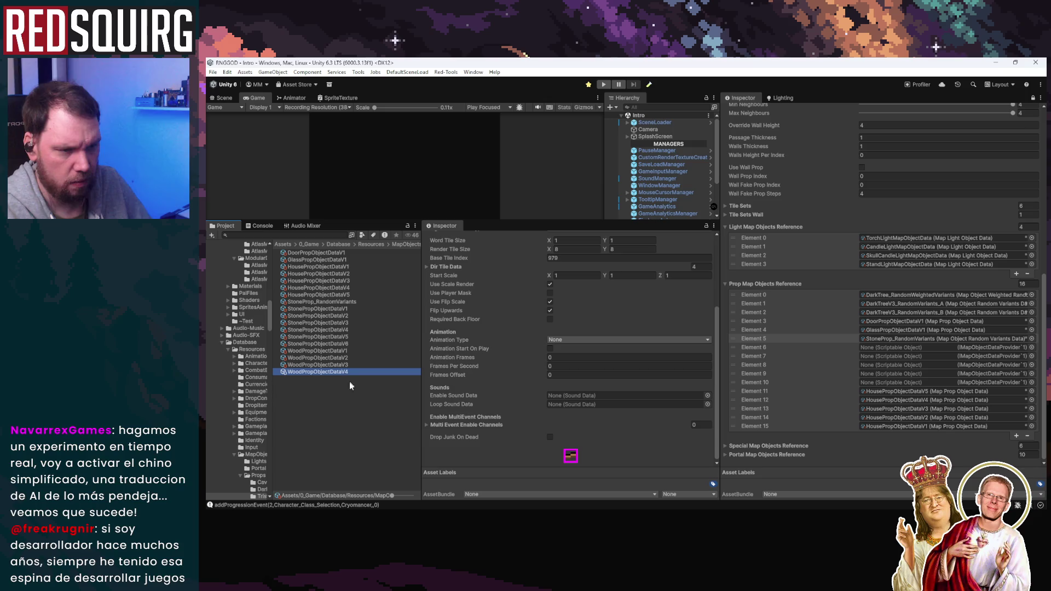
key("ctrl+d")
left_click(604, 352)
type("+50")
key("Return")
scroll(572, 329, "down", 3)
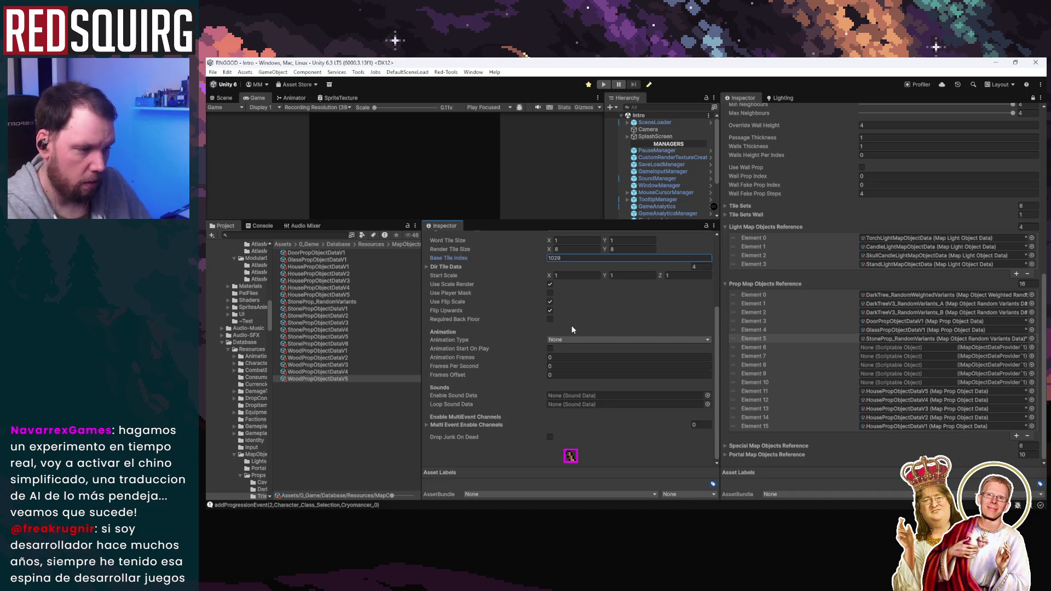
Duplicate V5 into WoodPropObjectDataV6 with Base Tile Index 931
left_click(348, 377)
key("ctrl+d")
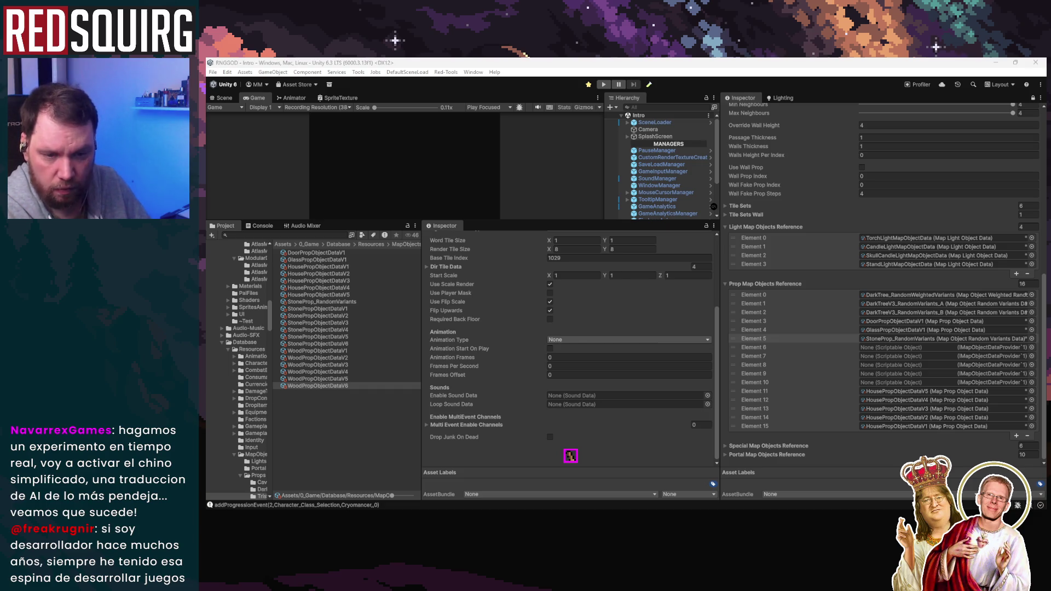
left_click(619, 257)
type("931")
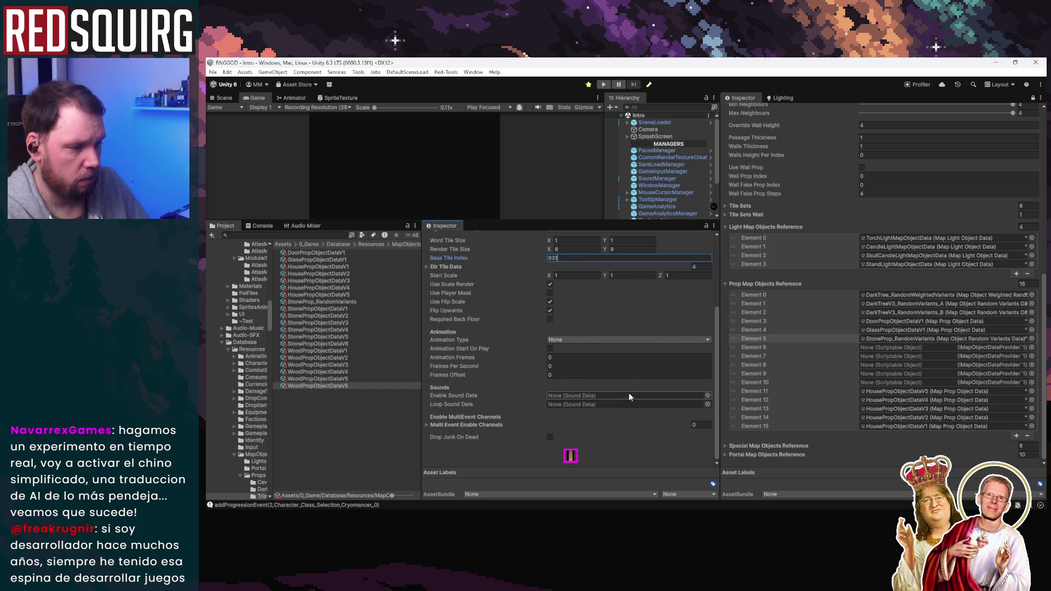
Duplicate V6 into WoodPropObjectDataV7 and set its Base Tile Index
left_click(339, 386)
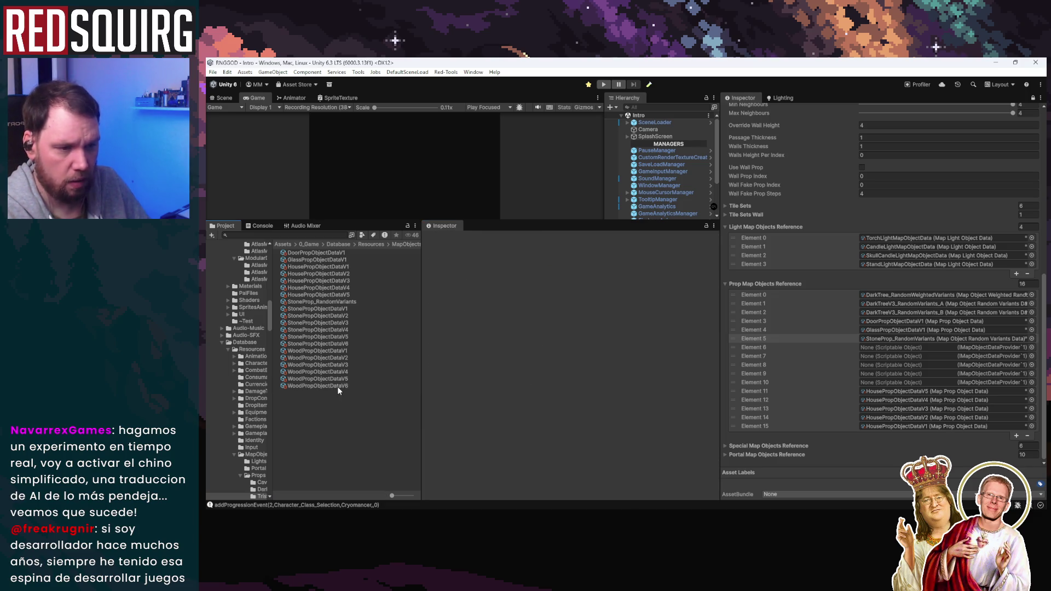
key("ctrl+d")
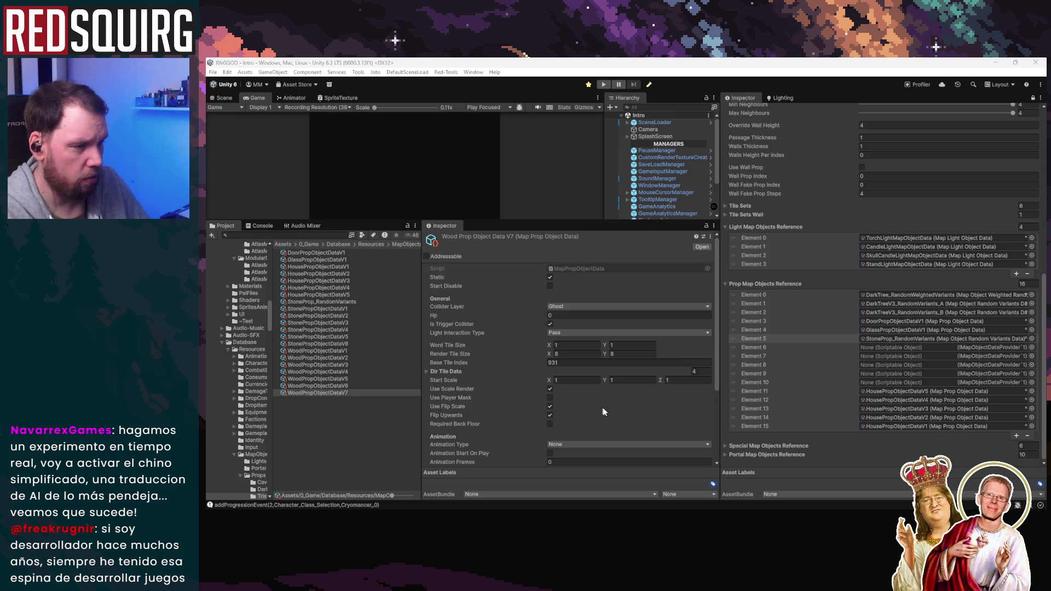
left_click(595, 364)
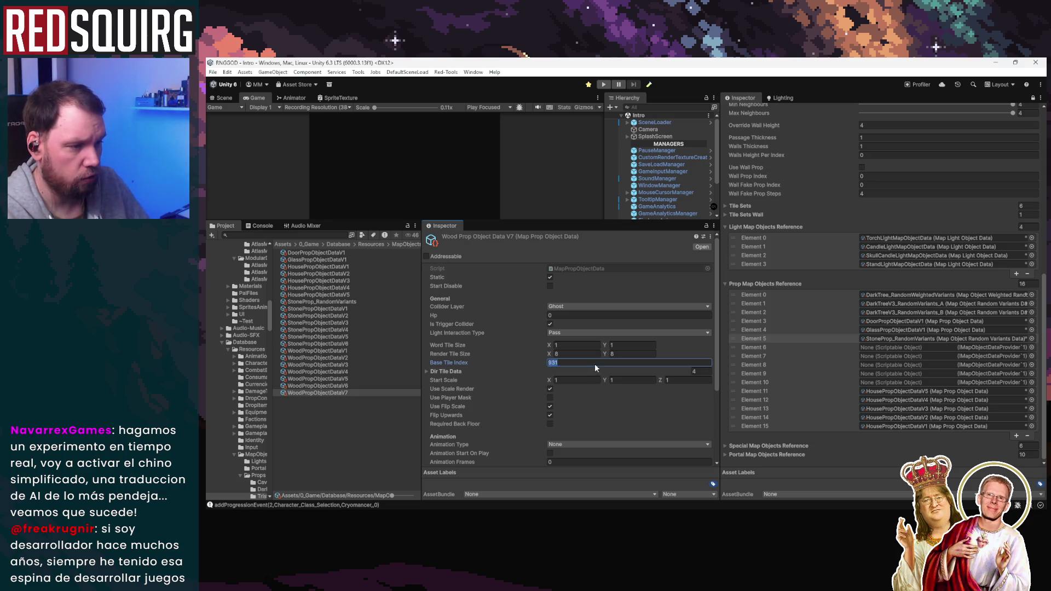
left_click(338, 393)
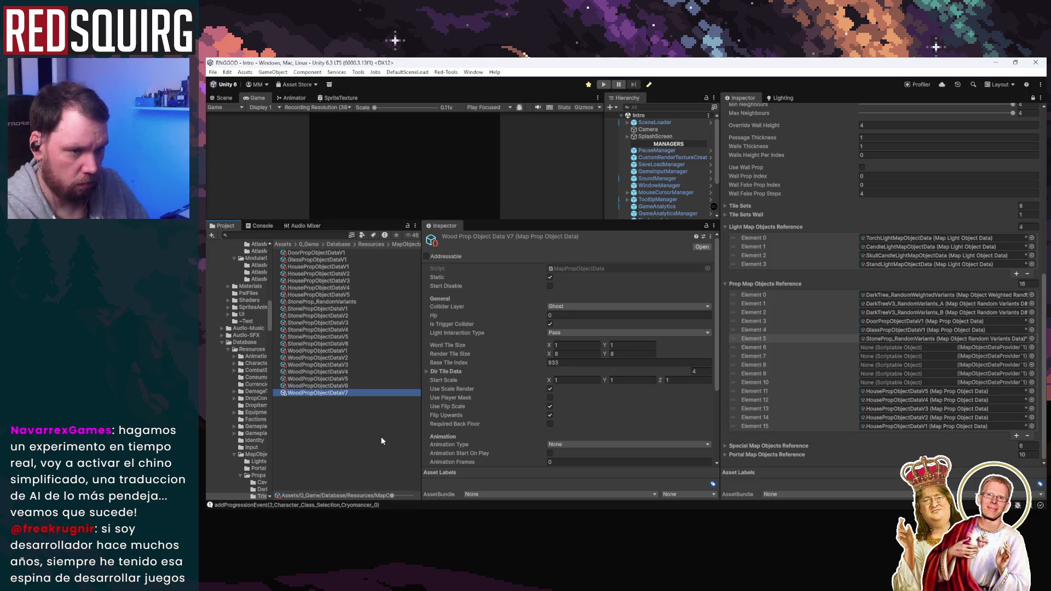
left_click(362, 421)
left_click(347, 302)
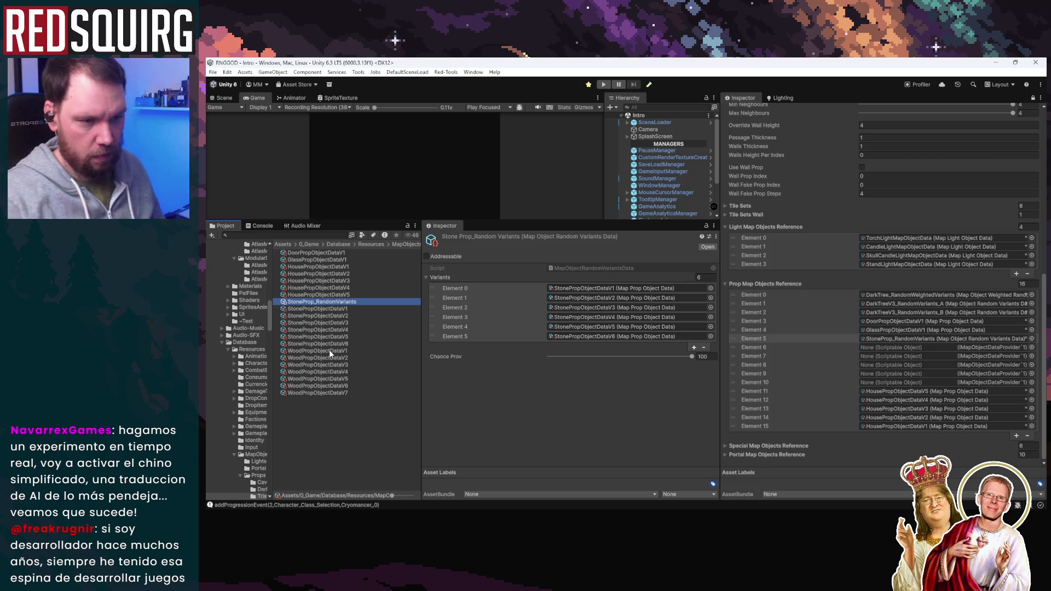
Duplicate StoneProp_RandomVariants and rename the copy WoodProp_RandomVariants
key("ctrl+d")
left_click(333, 311)
left_click_drag(303, 309, 278, 312)
type("WoodProp_RandomVariants1")
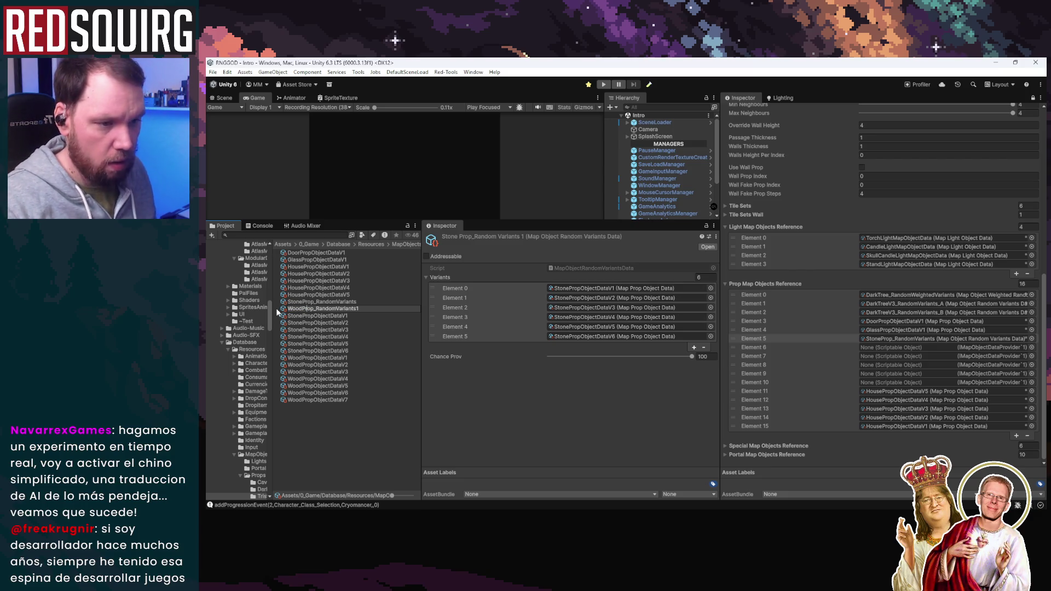
key("End")
key("BackSpace")
key("Return")
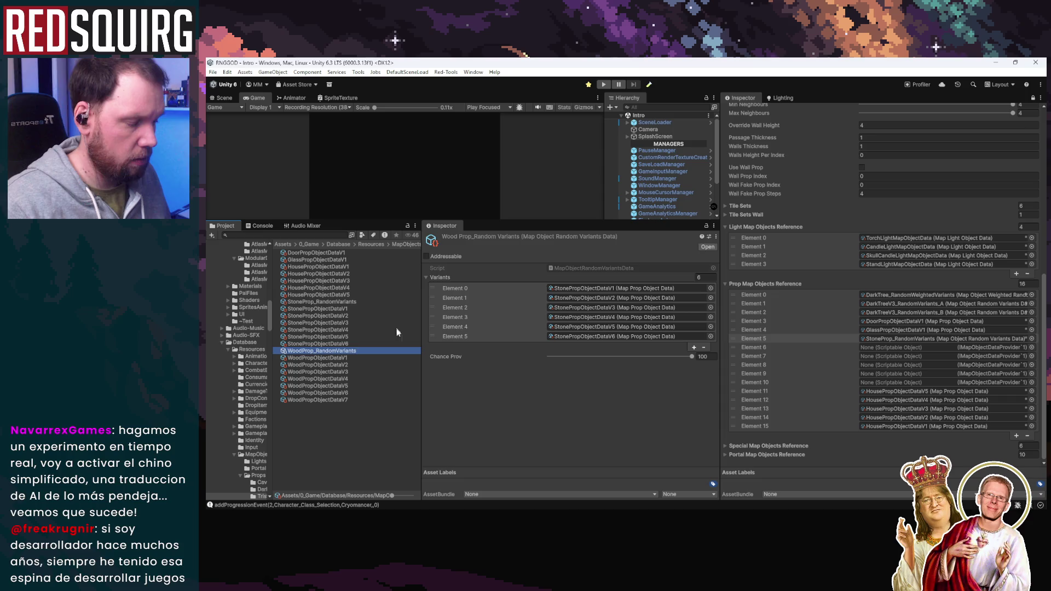
Lock the Inspector on WoodProp_RandomVariants and clear its copied stone variants to 0
left_click(353, 402)
left_click(349, 345)
left_click(349, 350)
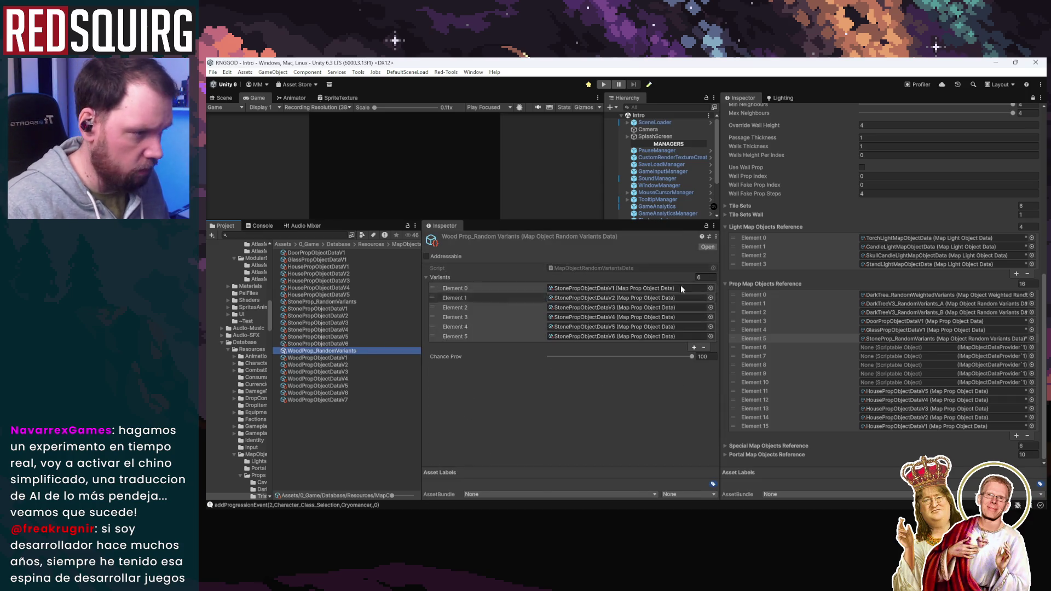
left_click(706, 225)
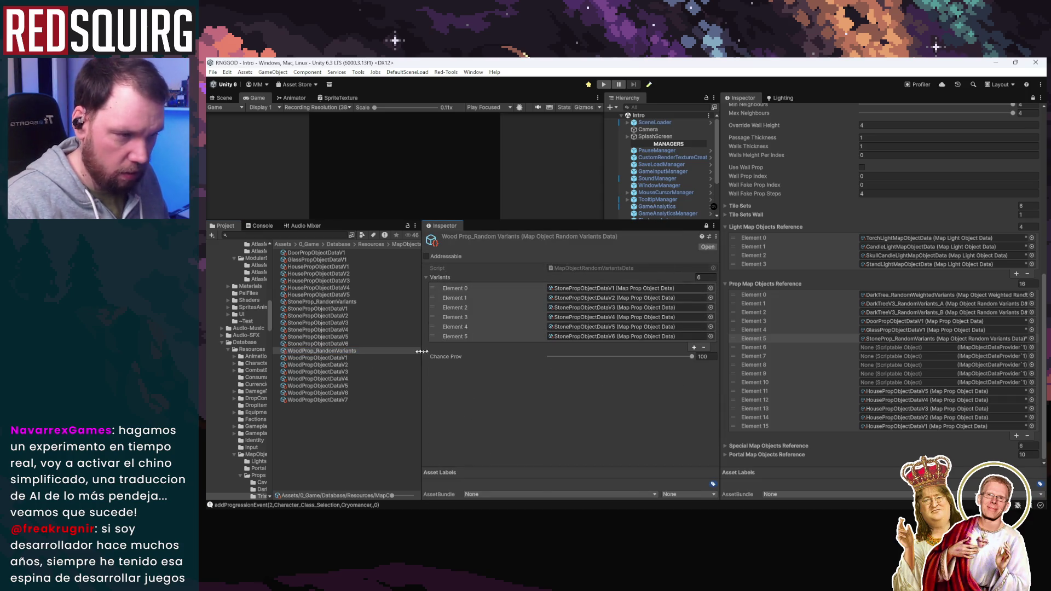
left_click(706, 276)
type("0")
key("Return")
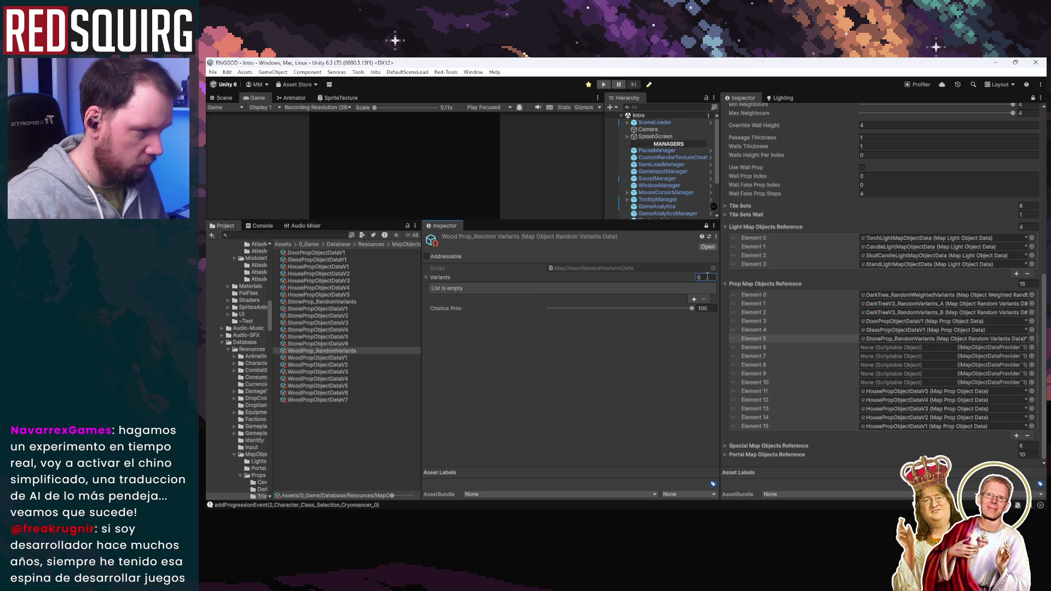
Fill Variants with WoodPropObjectDataV1–V7 and assign the asset to Prop Map Objects Element 6
left_click(351, 358)
left_click(338, 401, "shift")
mouse_move(338, 400)
left_mouse_down()
mouse_move(319, 358)
mouse_move(492, 278)
left_mouse_up()
mouse_move(318, 343)
left_mouse_down()
mouse_move(925, 359)
mouse_move(913, 350)
left_mouse_up()
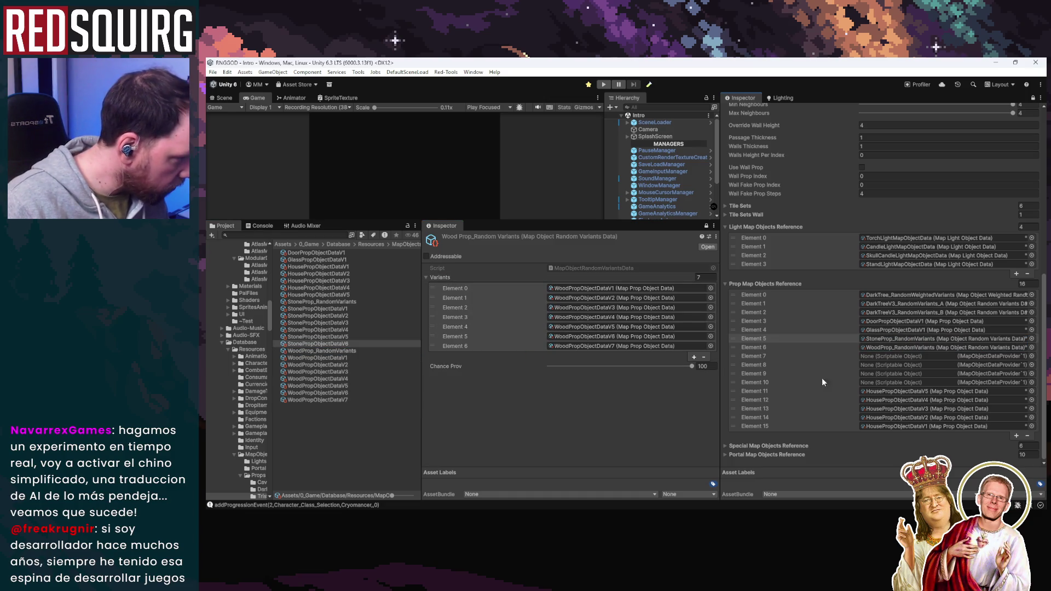
left_click(385, 432)
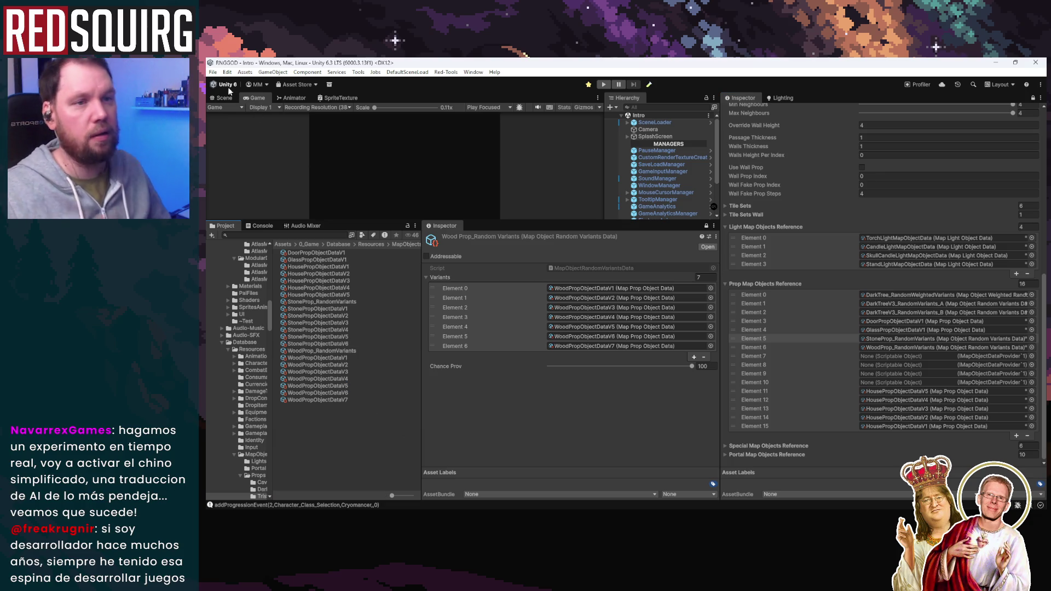
Check the recent scenes list and dismiss the warning dialog
left_click(212, 72)
mouse_move(315, 103)
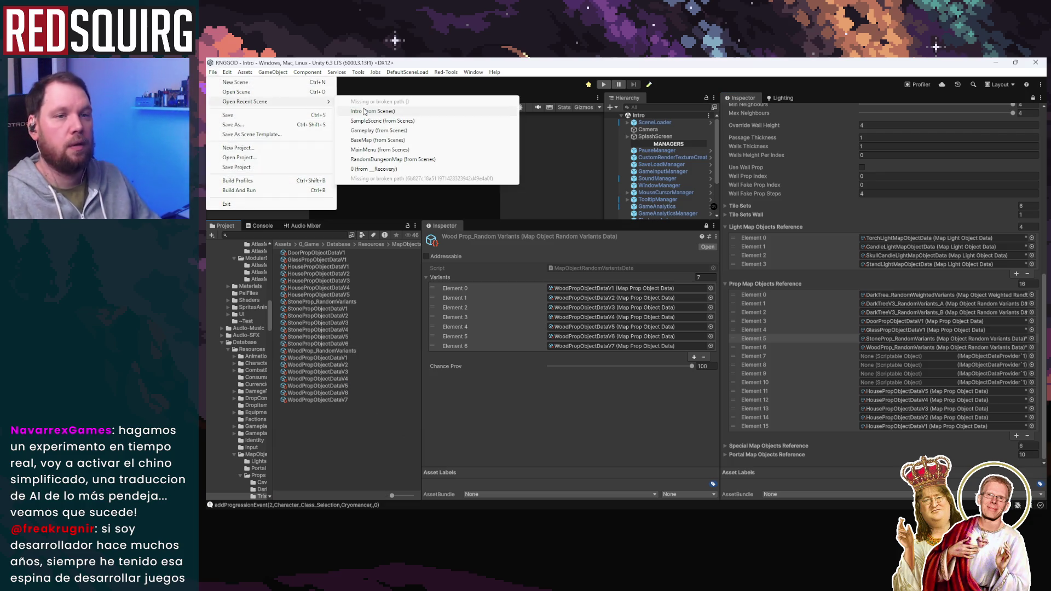
key("Escape")
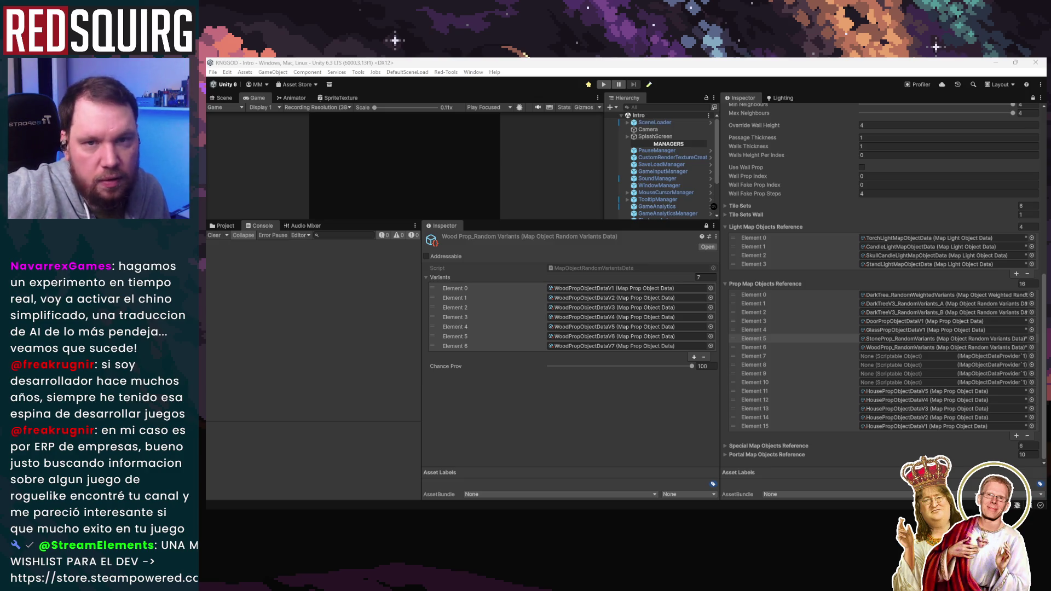
left_click(637, 298)
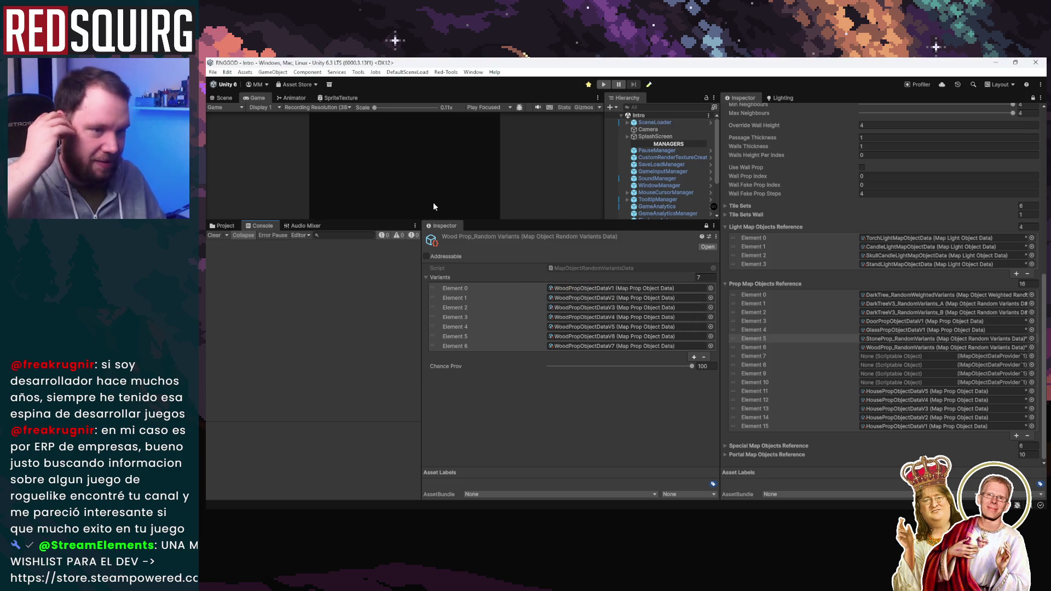
Enter Play mode and maximize the Game view showing the Pollo Diavolo main menu
left_click(213, 72)
mouse_move(241, 102)
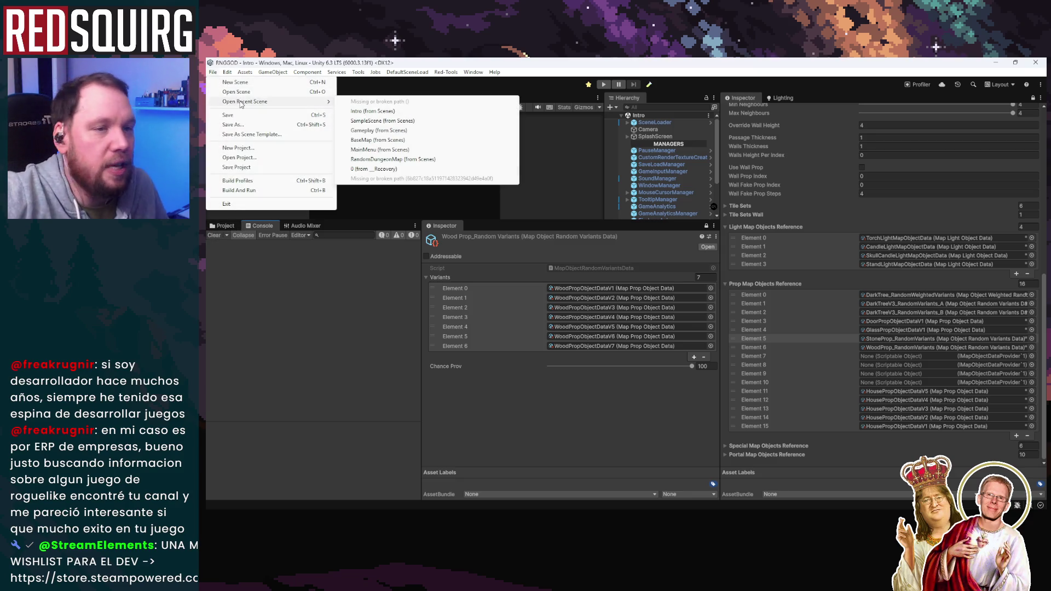
left_click(377, 111)
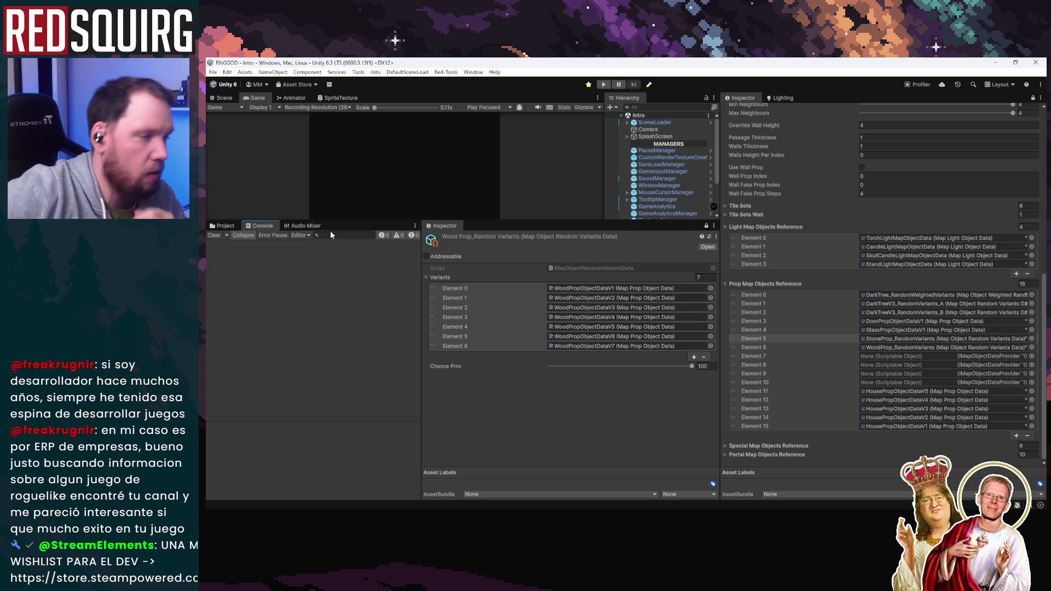
left_click(603, 84)
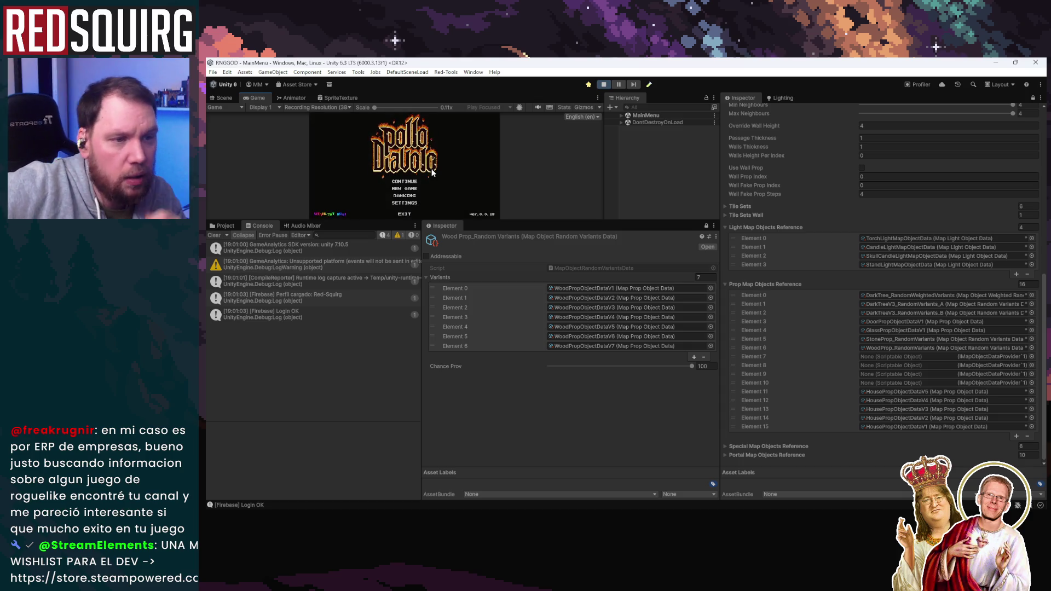
double_click(253, 99)
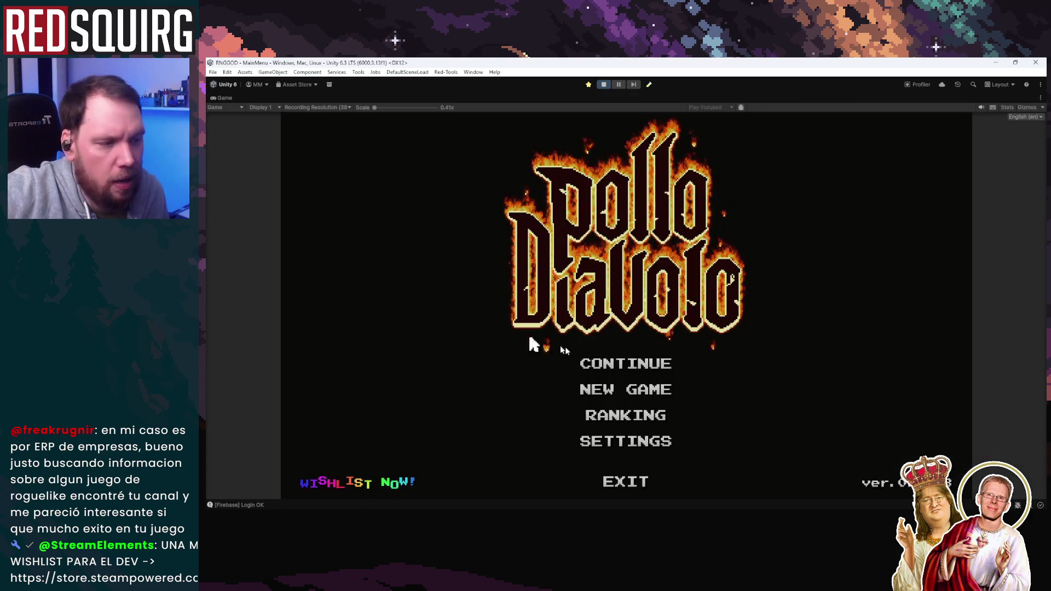
Continue the saved game, claim the Coszora character and dismiss the claim overlay
left_click(615, 366)
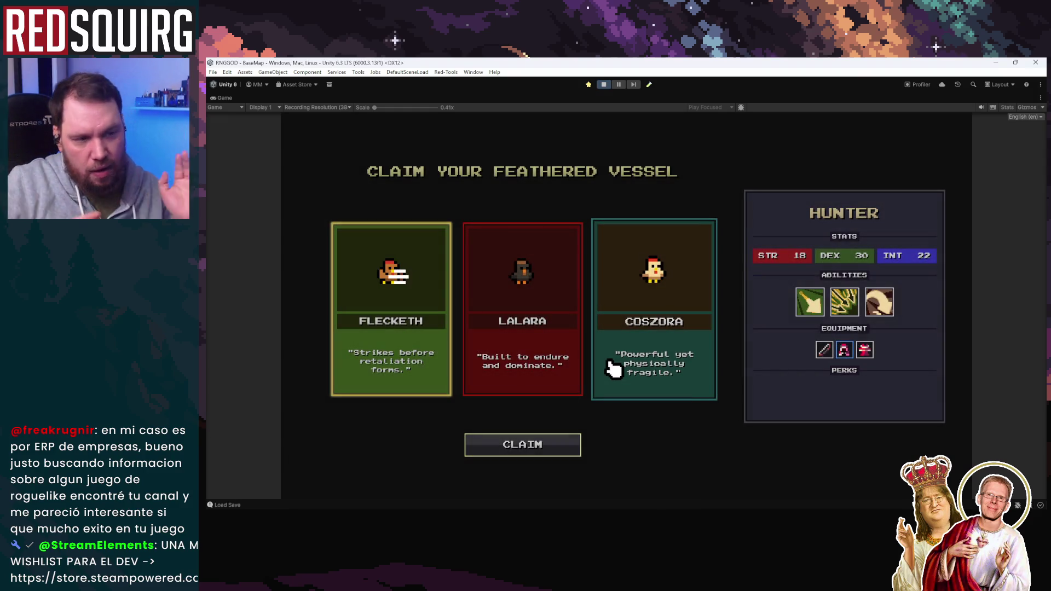
left_click(535, 352)
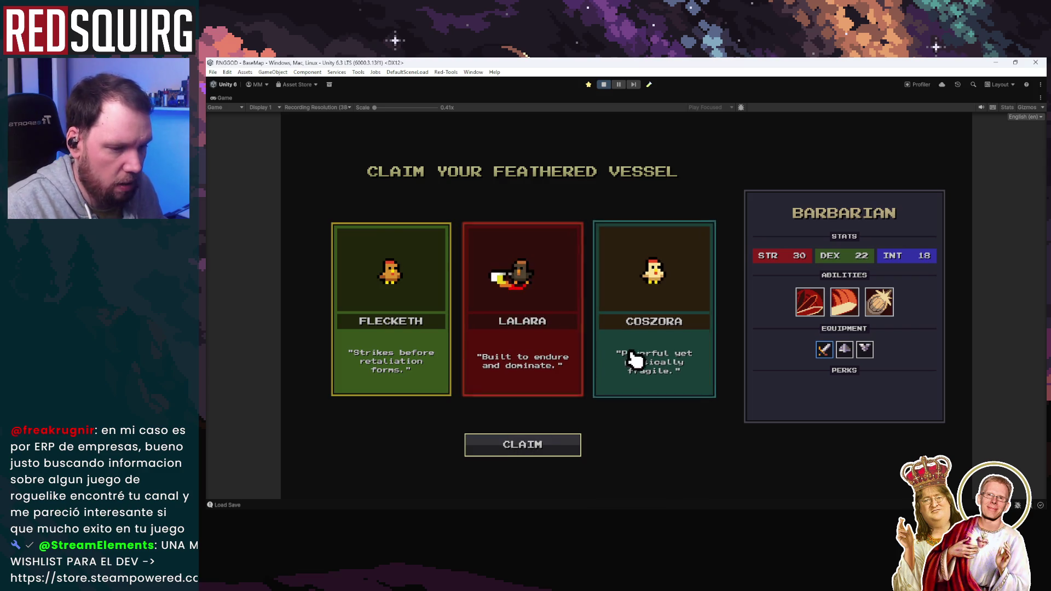
left_click(634, 352)
left_click(552, 445)
key("d")
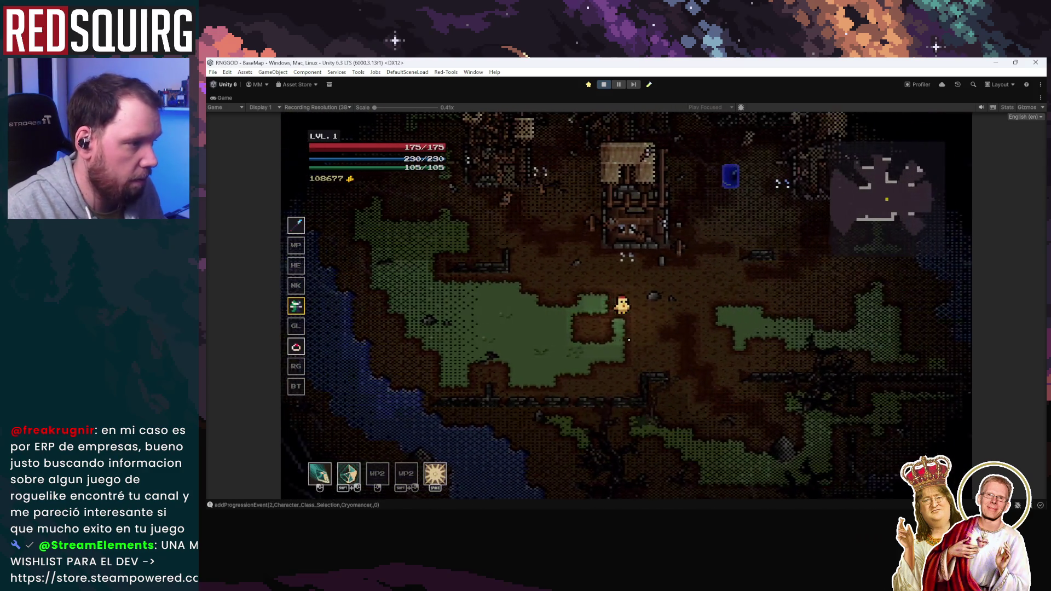
Walk the character around the village buildings, portal and lake with WASD, then exit Play mode
key("w")
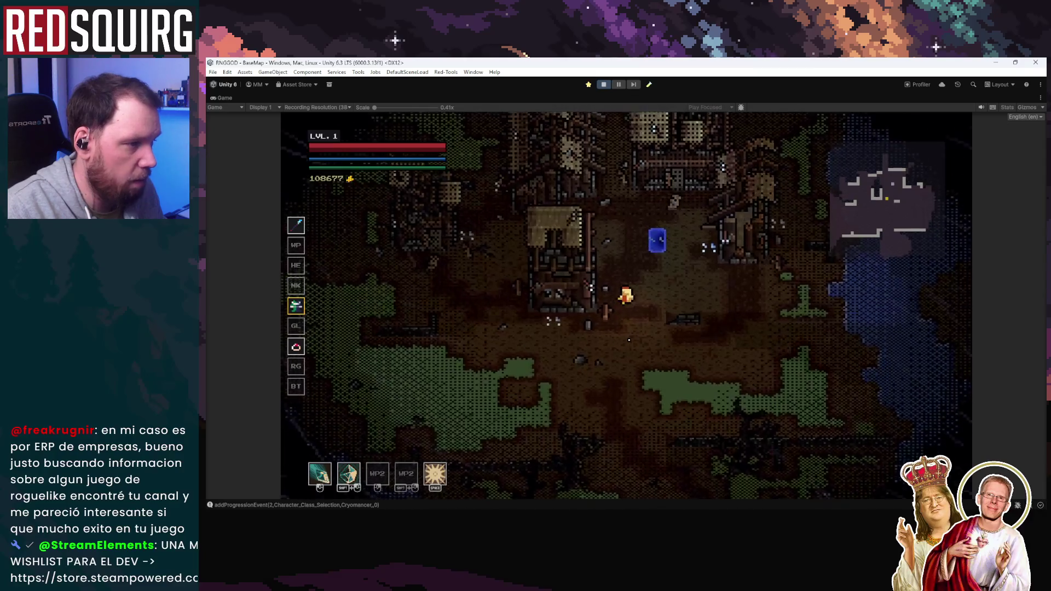
key("w")
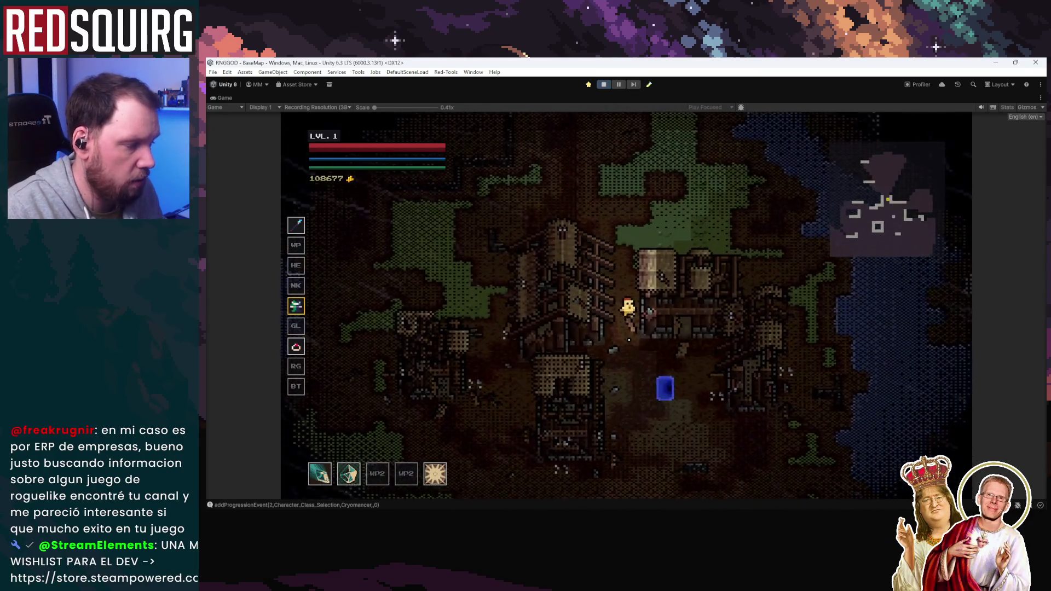
key("a")
key("s")
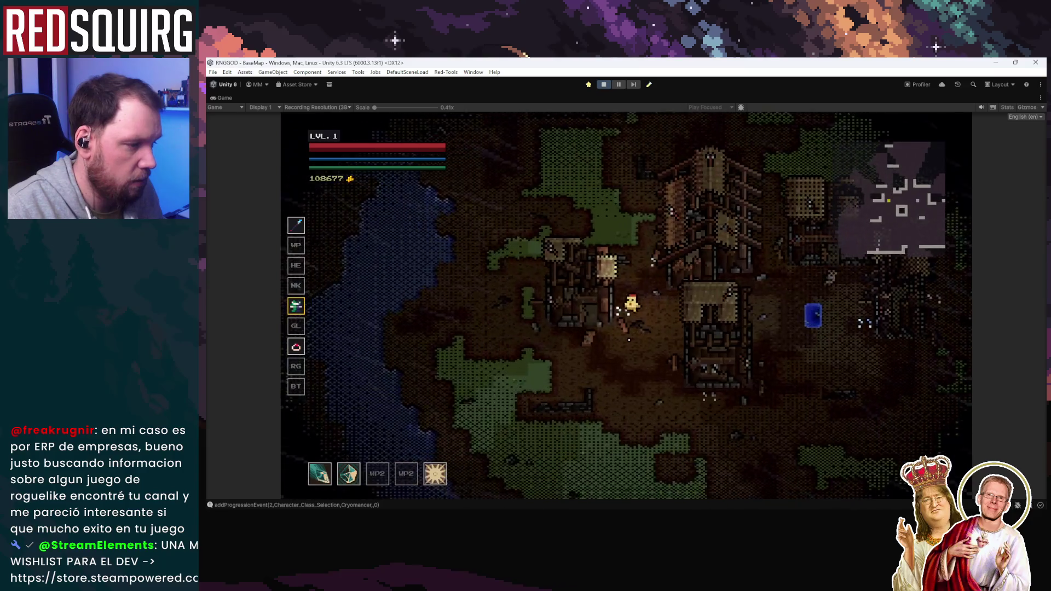
key("d")
key("s")
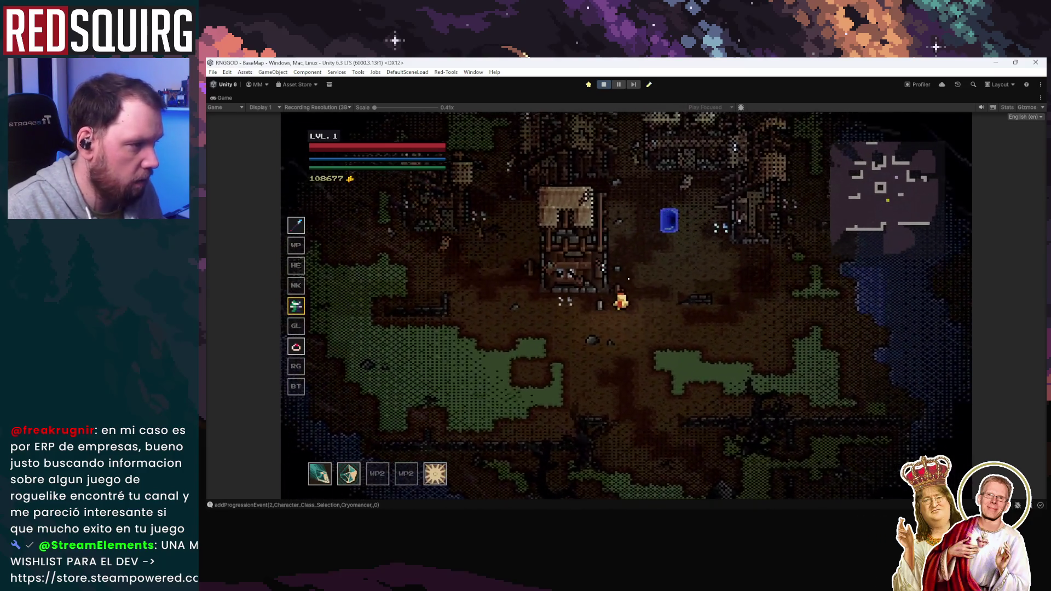
key("d")
key("w")
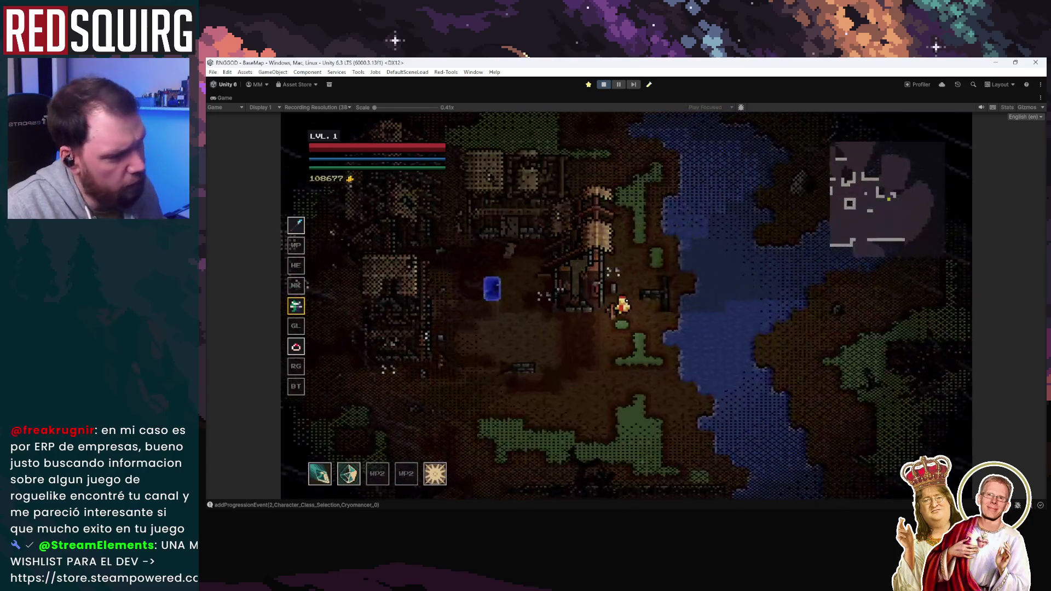
key("w")
key("d")
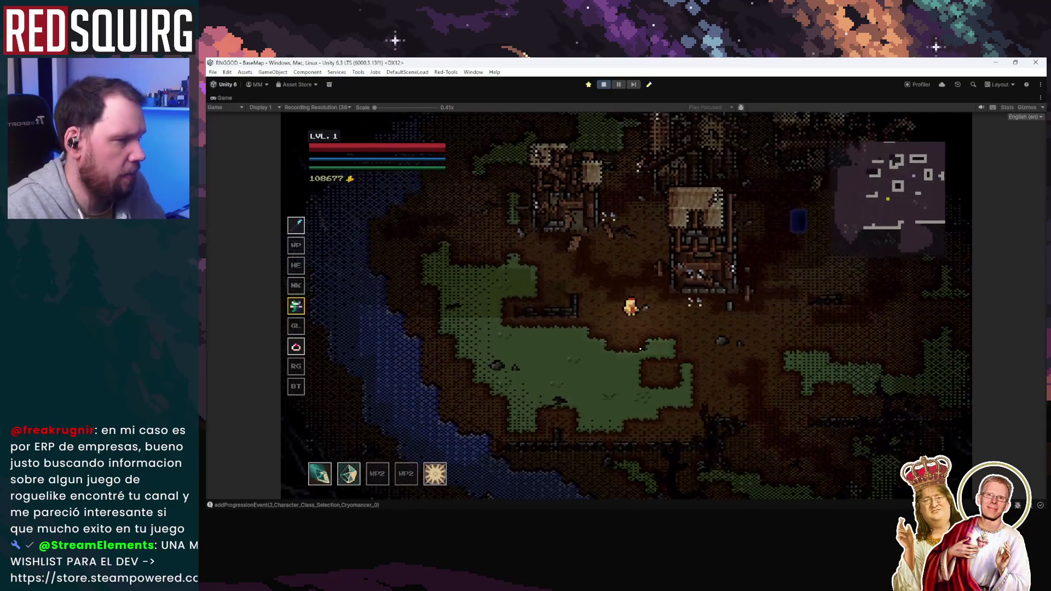
key("w")
key("d")
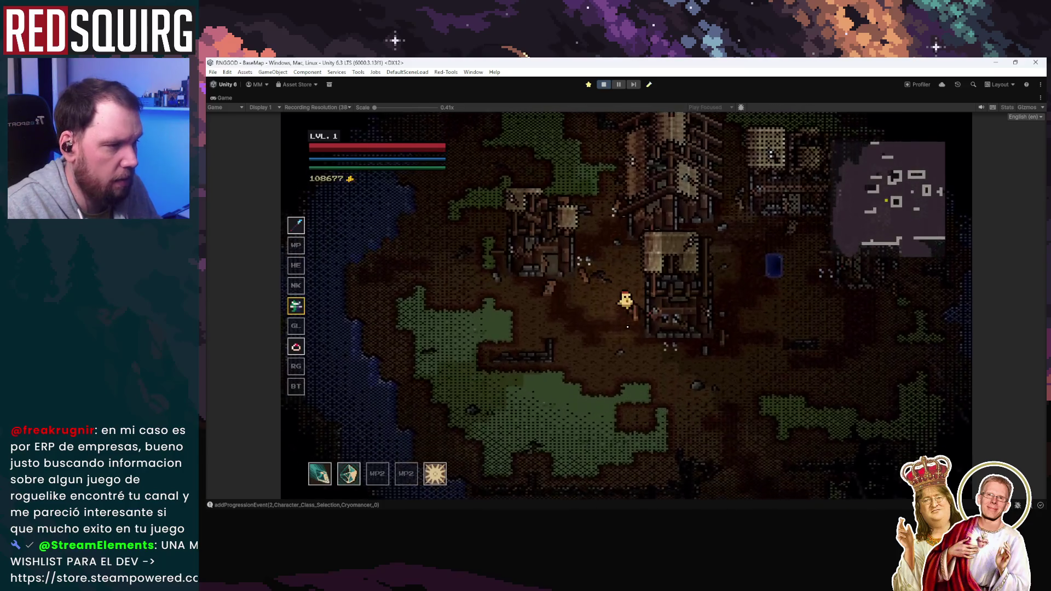
key("d")
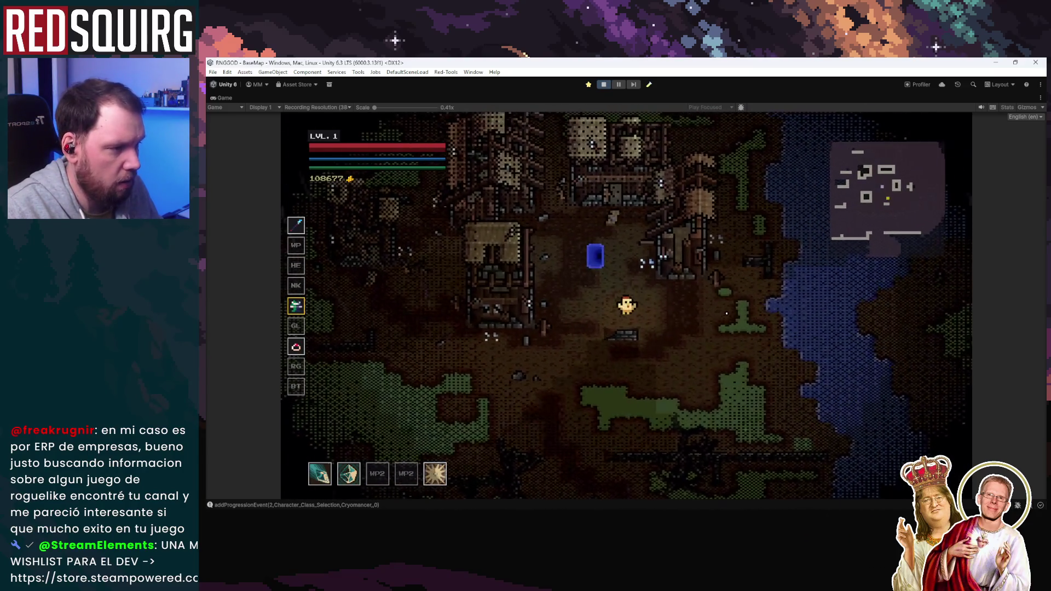
key("w")
key("a")
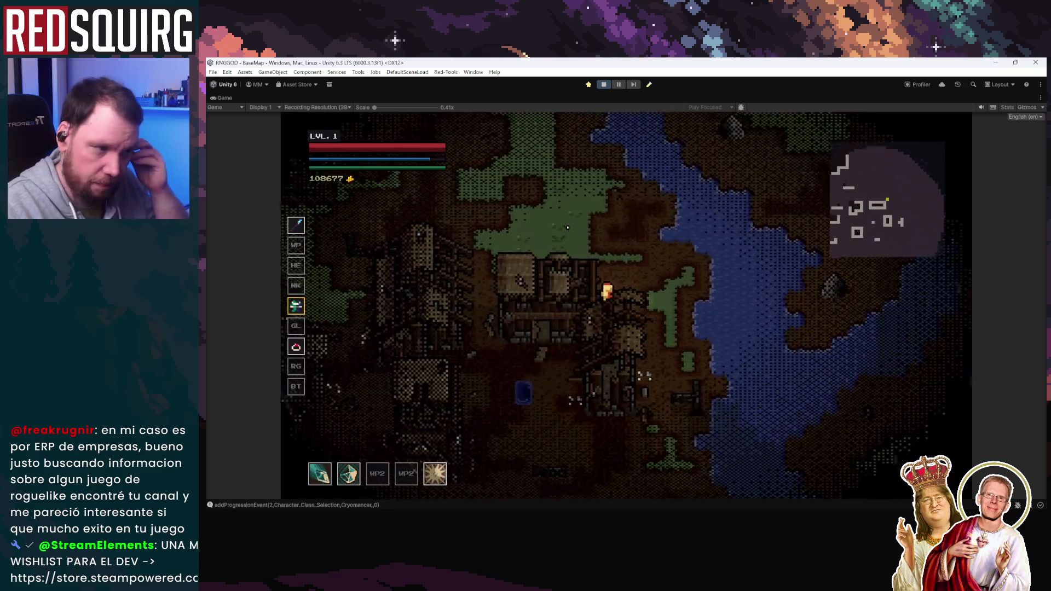
key("s")
key("a")
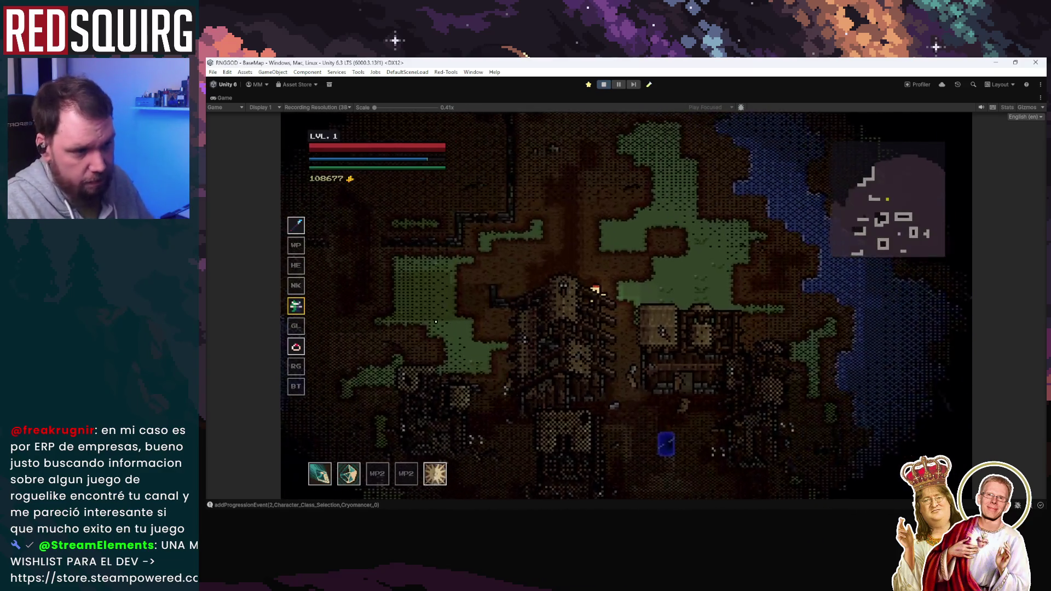
key("s")
key("d")
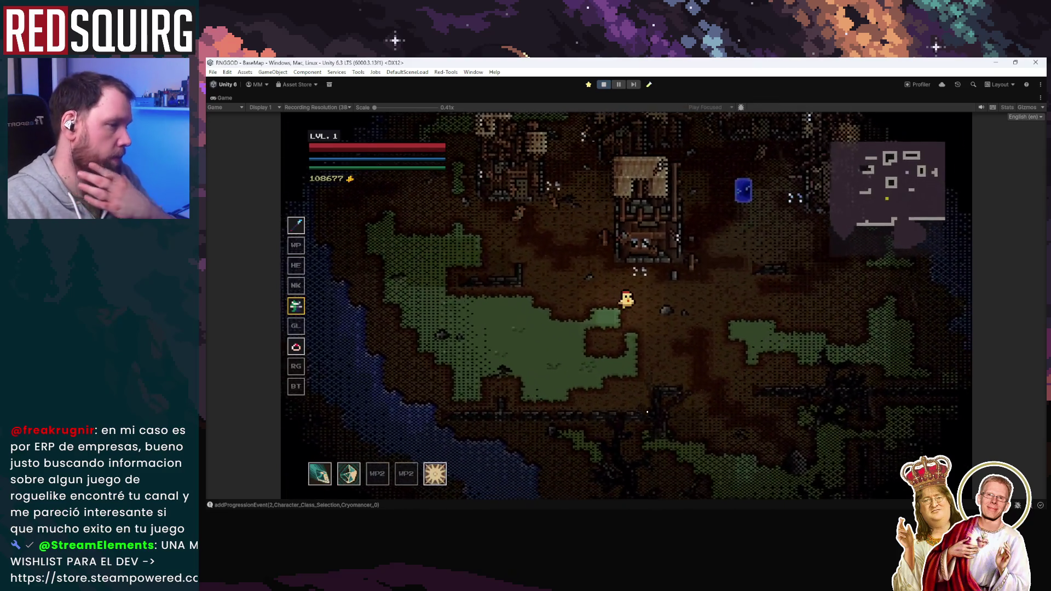
key("d")
key("w")
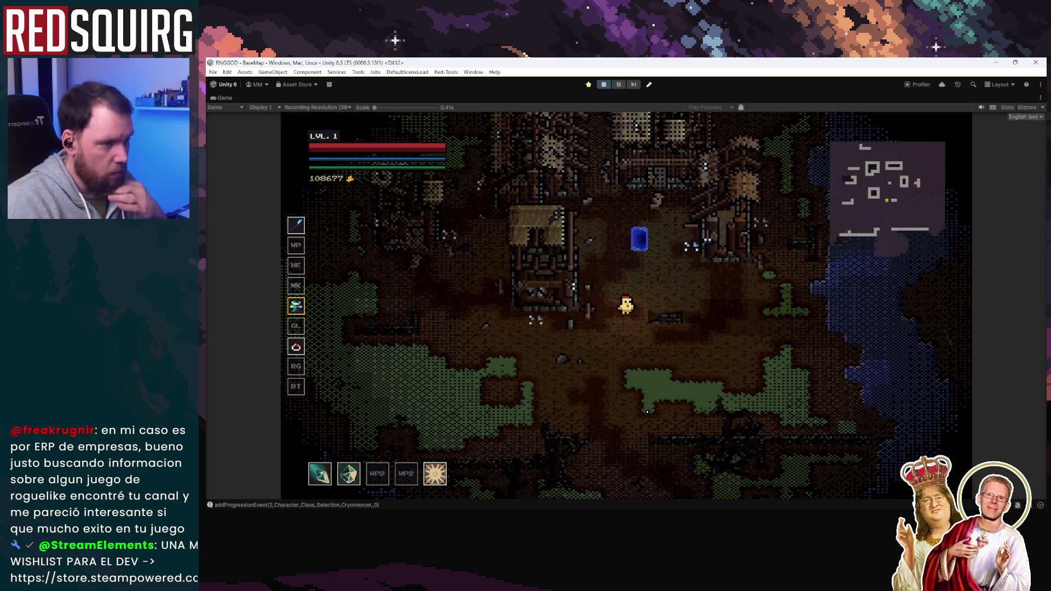
key("a")
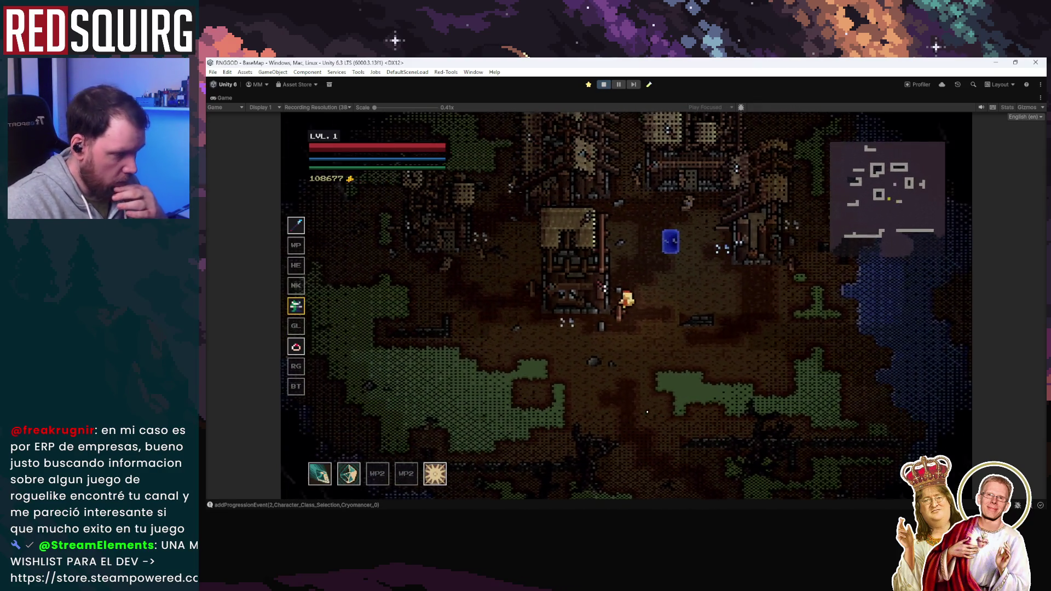
key("w")
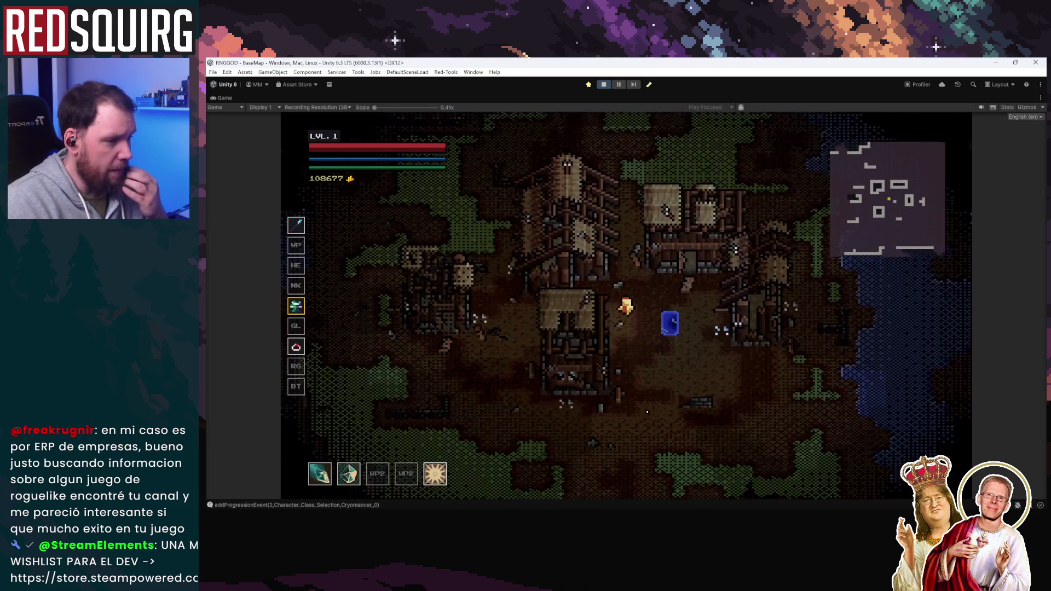
key("a")
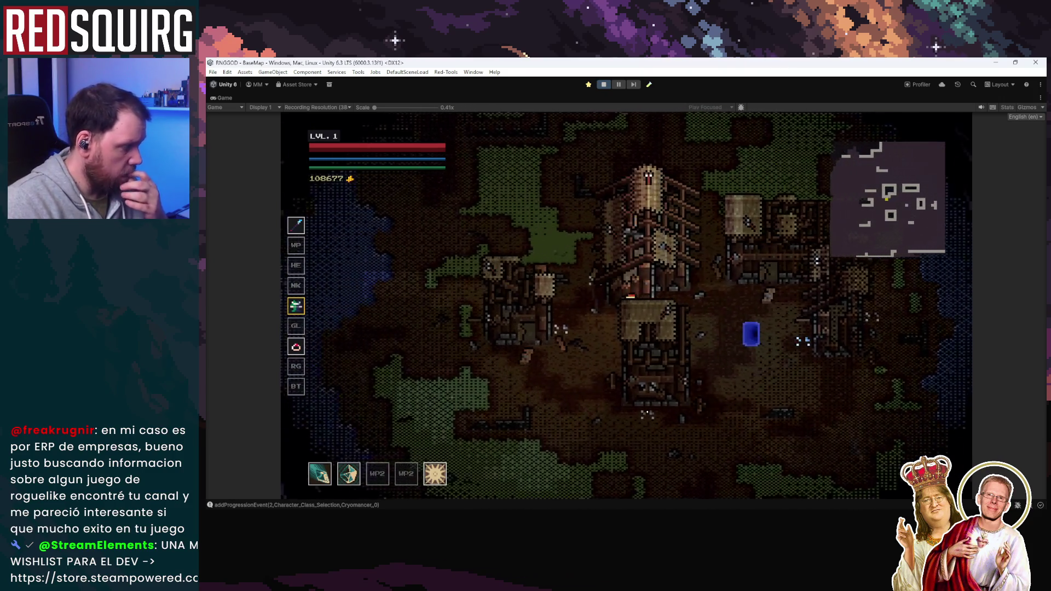
key("s")
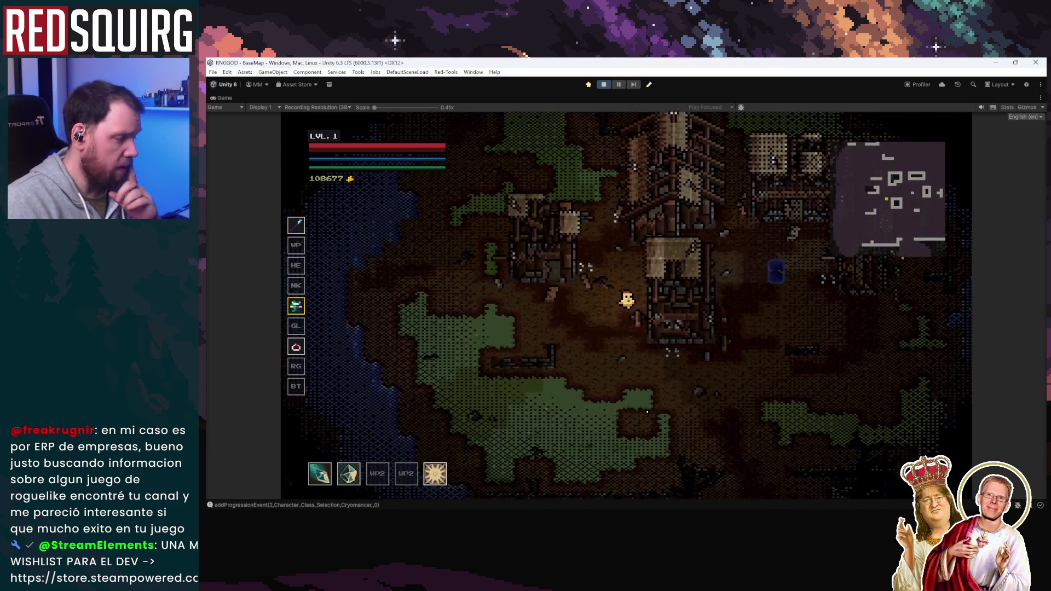
key("s")
key("d")
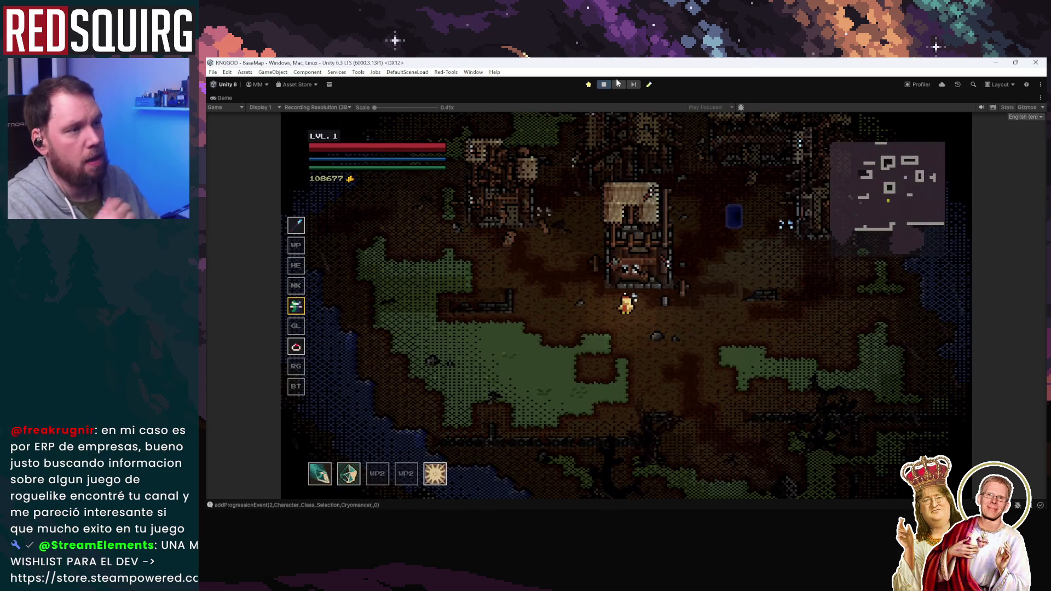
left_click(604, 85)
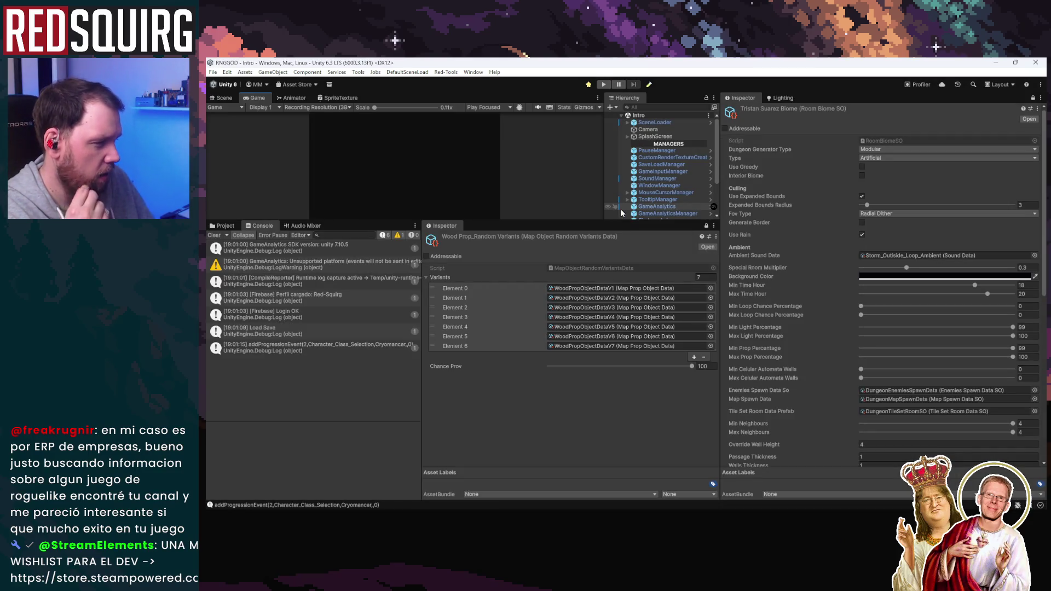
Show the Project assets and select HousePropObjectDataV1, then GlassPropObjectDataV1, in the props folder
left_click(224, 226)
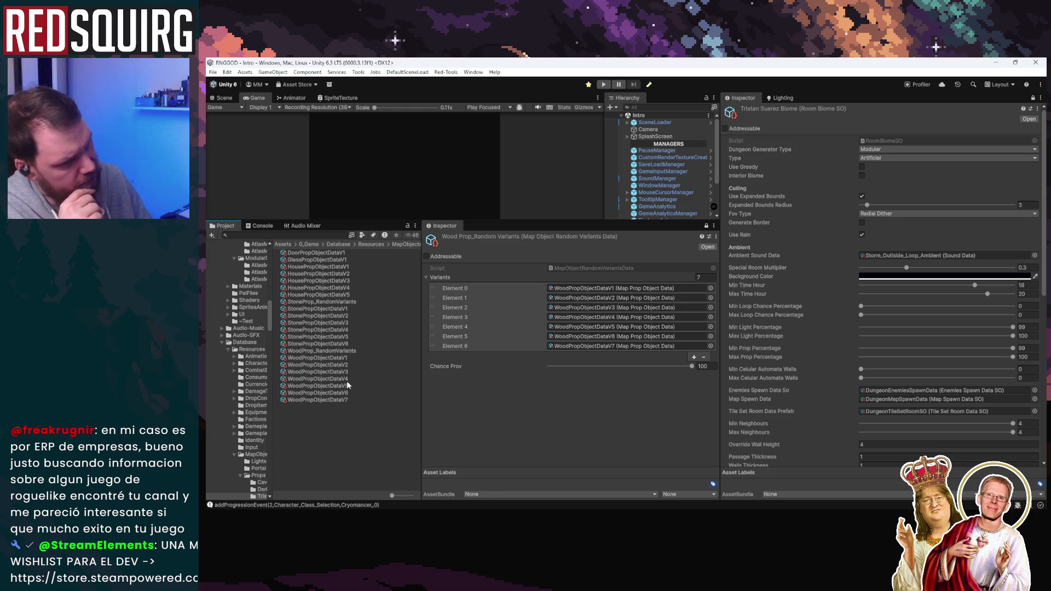
left_click(345, 267)
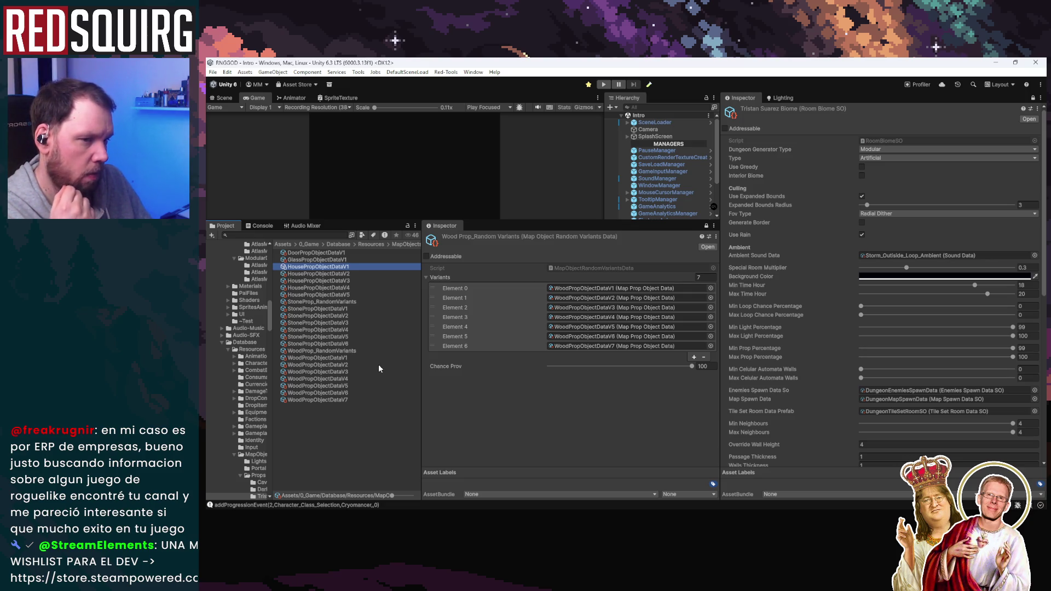
left_click(343, 261)
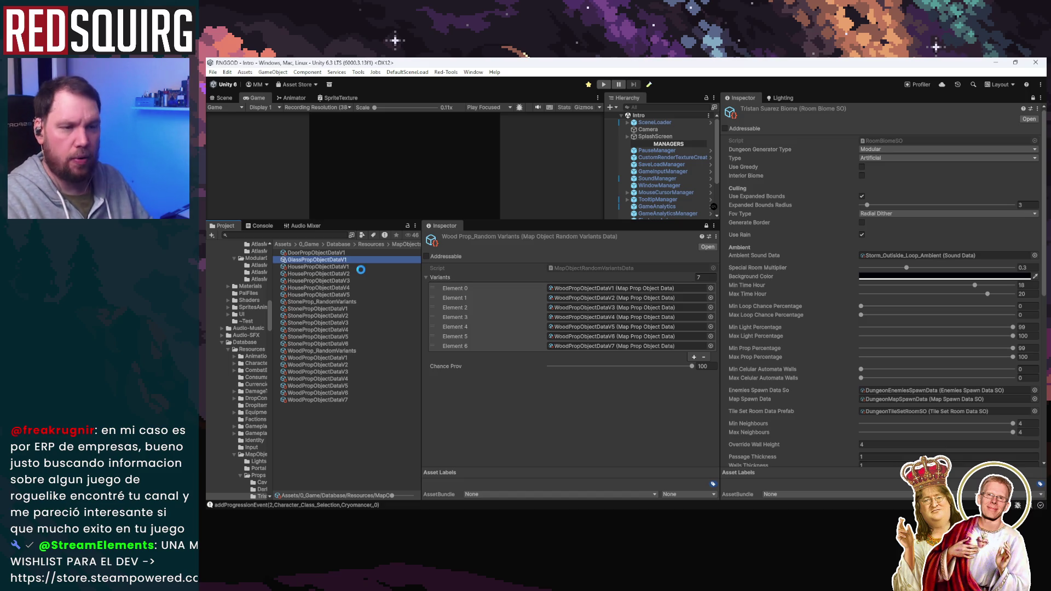
Duplicate GlassPropObjectDataV1 to create a GlassPropObjectDataV2 copy
key("F2")
key("Return")
key("Down")
key("F2")
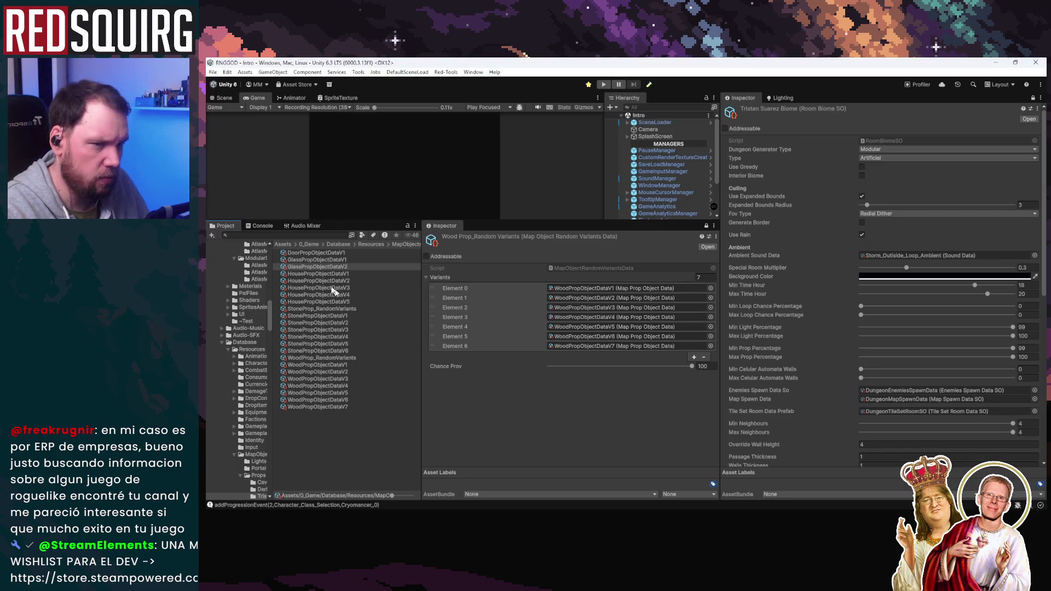
Rename the GlassPropObjectDataV2 copy to StrawPropObjectDataV1
left_click(309, 267)
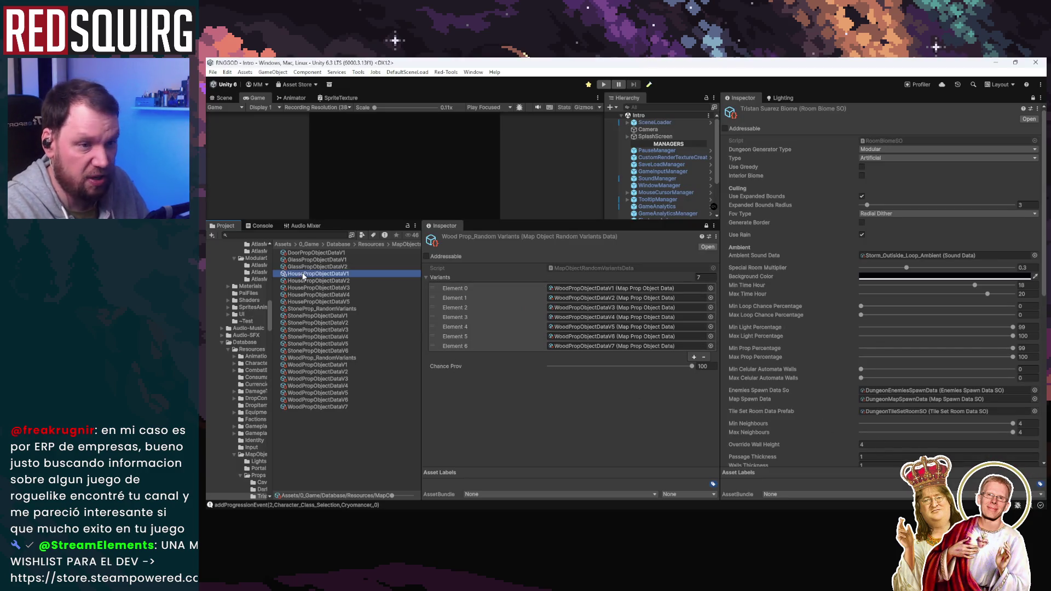
key("F2")
left_click_drag(301, 267, 283, 268)
type("straw")
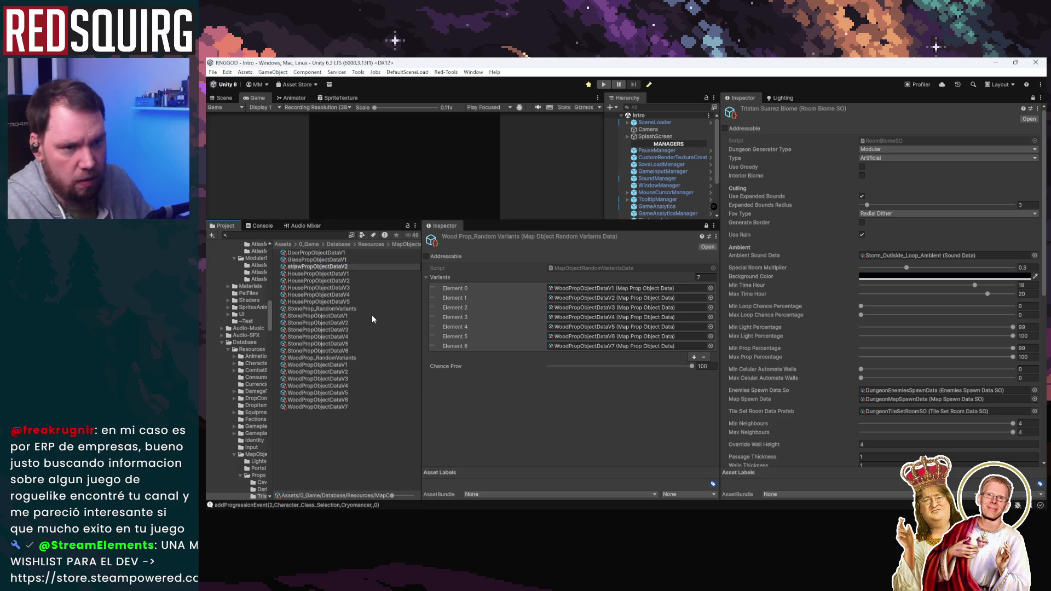
key("Home")
key("Delete")
type("S")
key("Return")
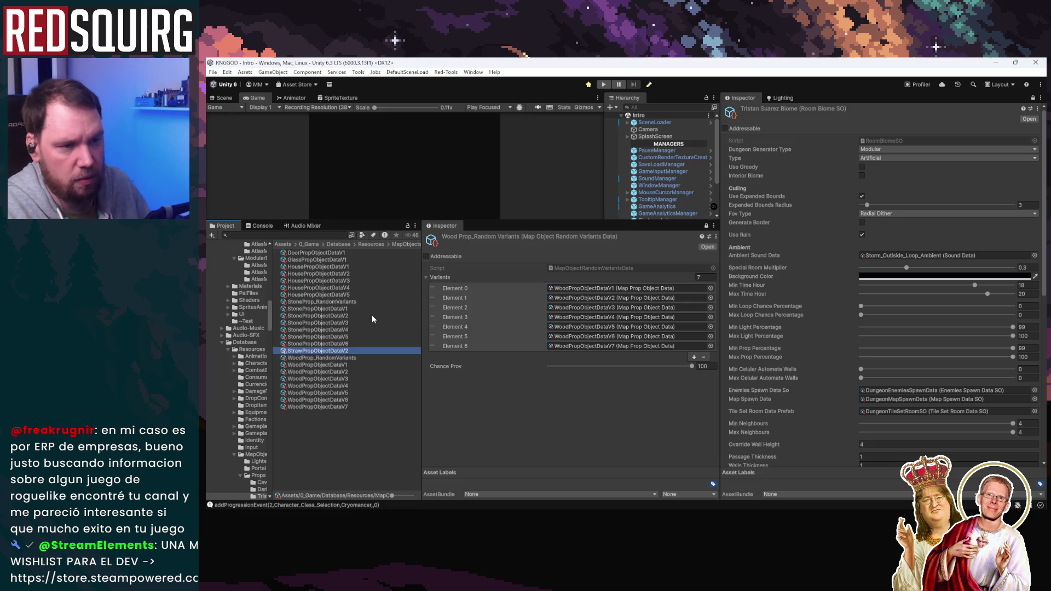
left_click(352, 352)
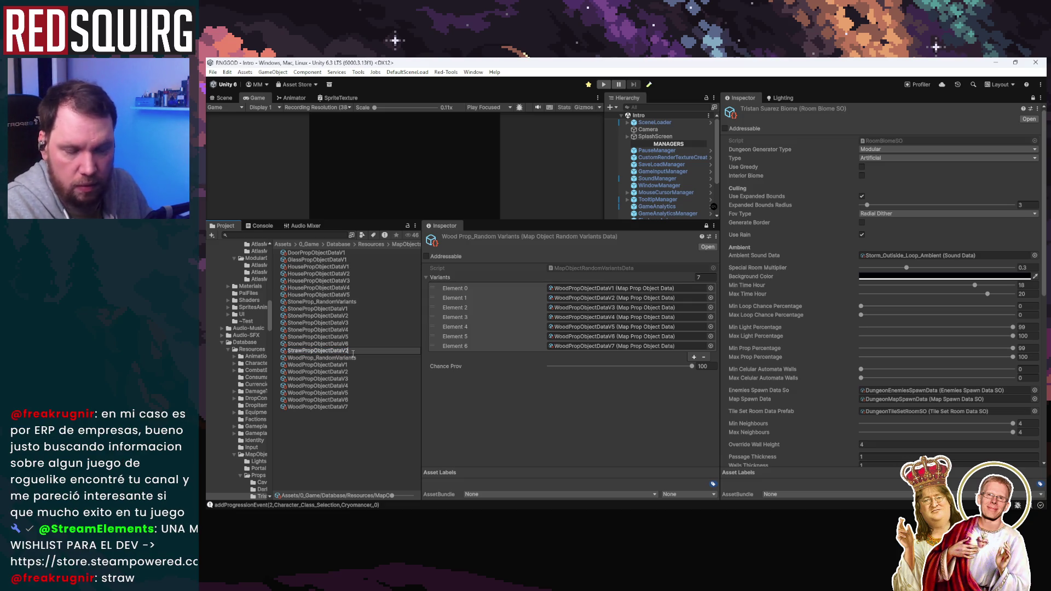
type("1")
key("Return")
Assign StrawPropObjectDataV1 to Element 7 of Prop Map Objects Reference and review its settings
scroll(829, 435, "down", 10)
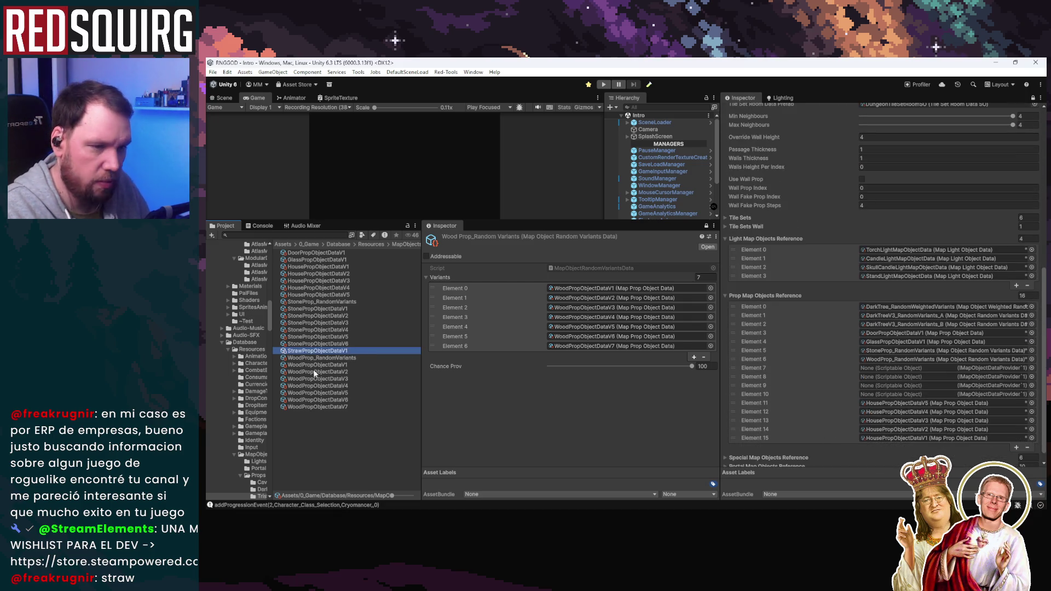
mouse_move(306, 354)
left_mouse_down()
mouse_move(875, 353)
mouse_move(865, 431)
mouse_move(902, 365)
left_mouse_up()
mouse_move(337, 350)
left_mouse_down()
mouse_move(579, 347)
mouse_move(897, 366)
left_mouse_up()
left_click(901, 369)
left_click(706, 225)
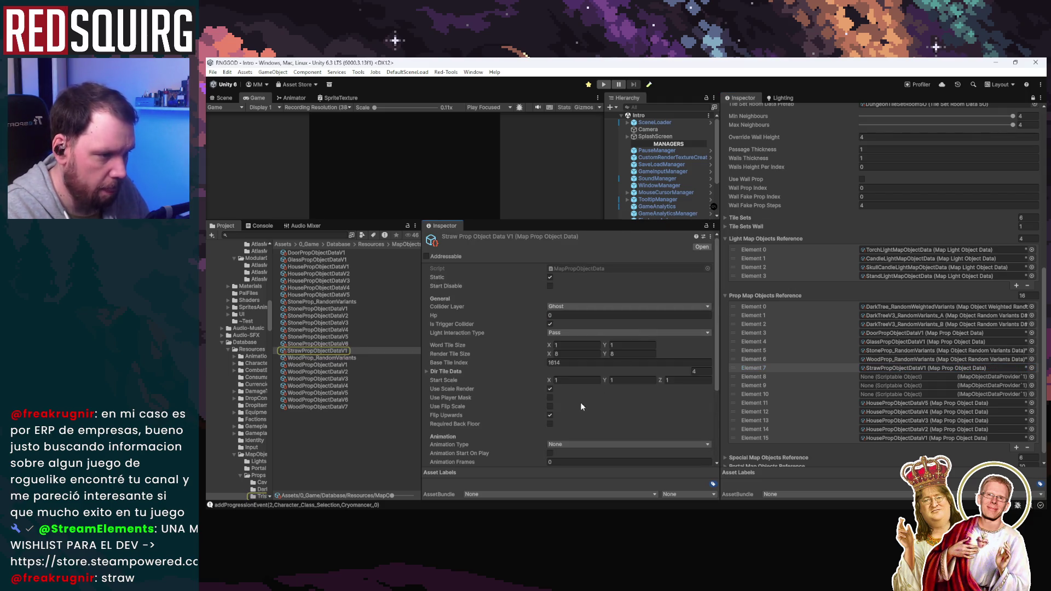
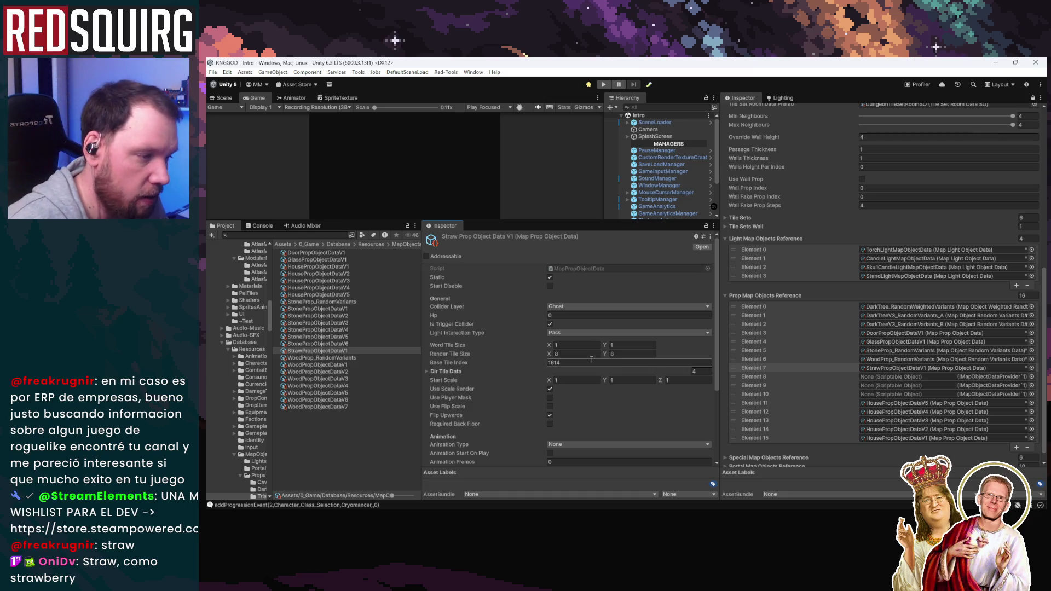
Zoom in on the straw tiles of the Tileset-Full sheet in Aseprite, then minimize Aseprite
scroll(564, 427, "down", 4)
scroll(563, 427, "up", 4)
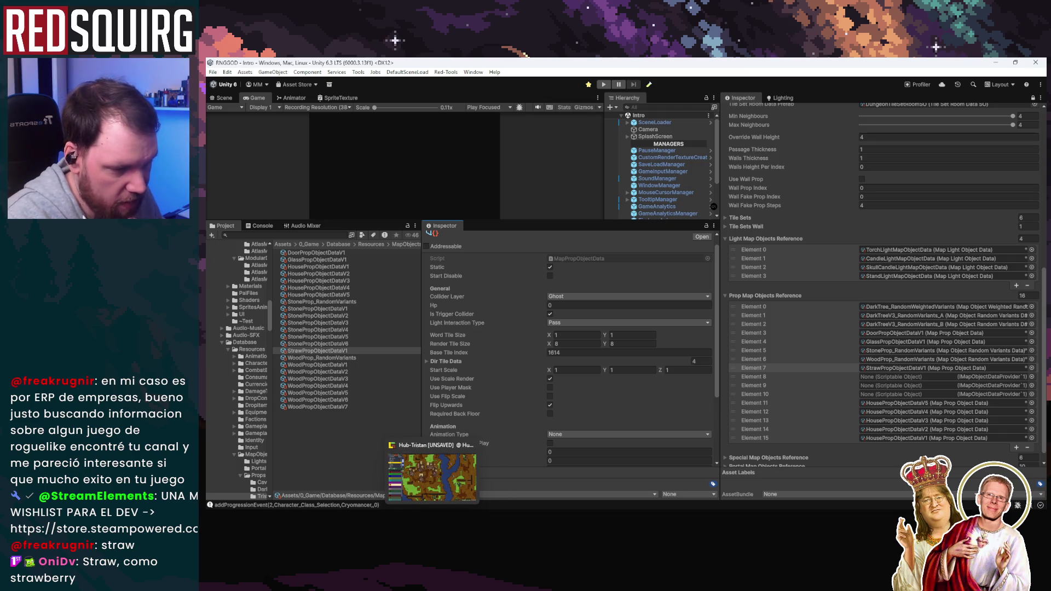
left_click(433, 477)
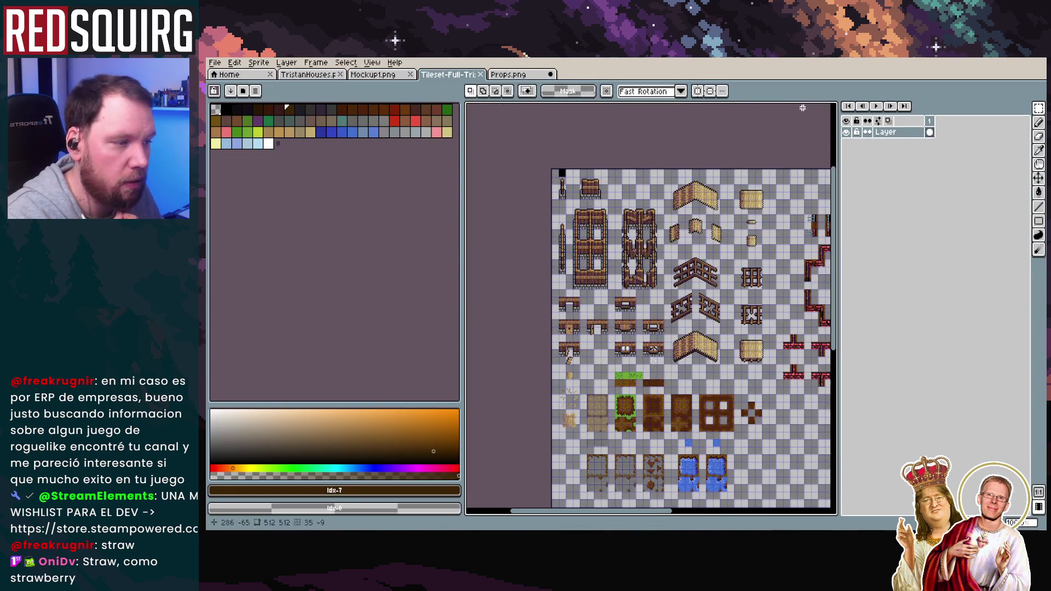
scroll(572, 350, "up", 4)
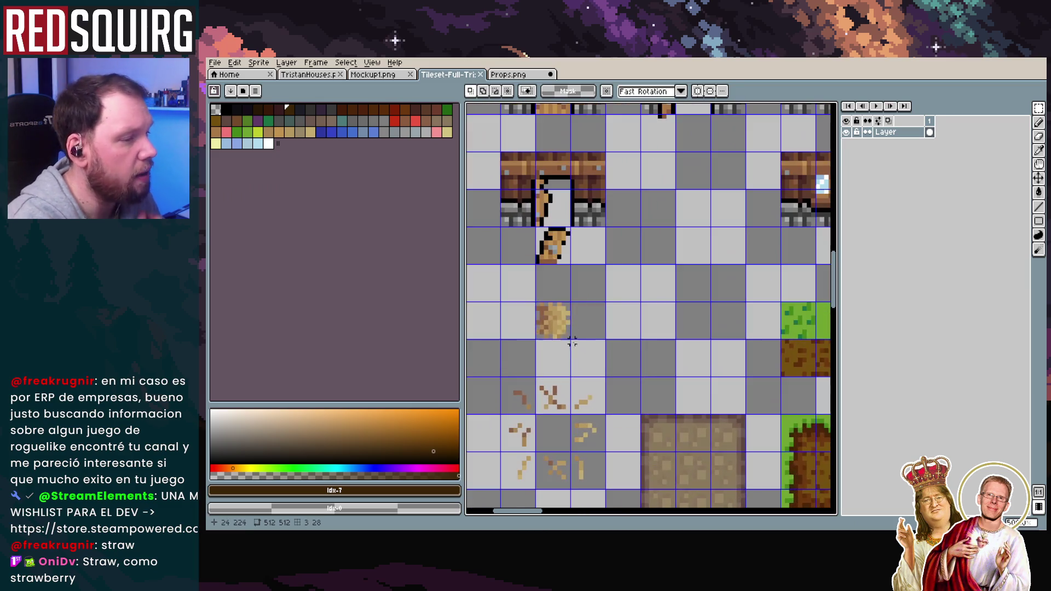
scroll(571, 351, "down", 4)
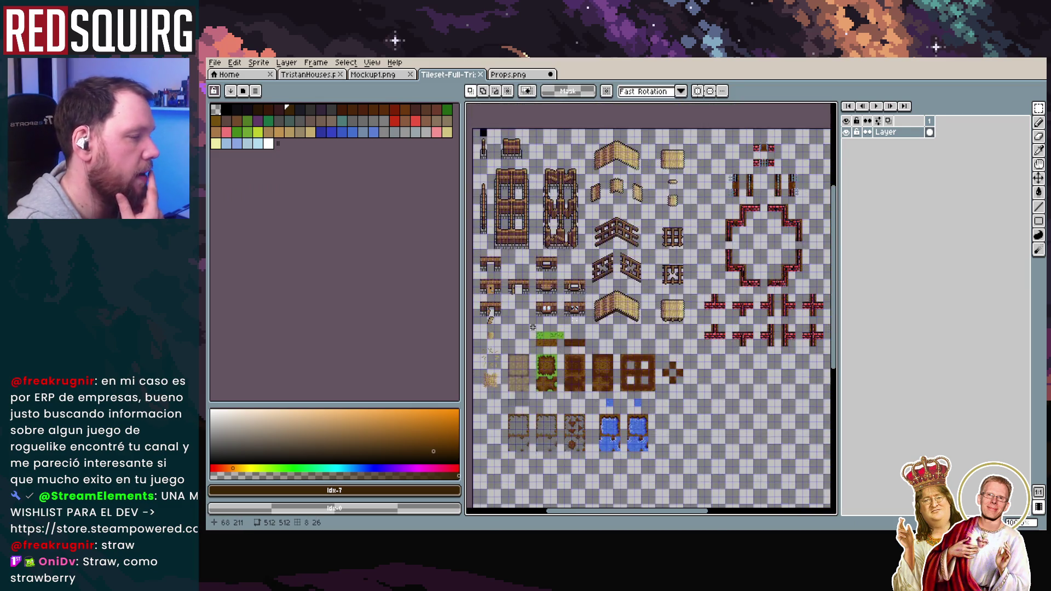
scroll(533, 327, "up", 4)
left_click(990, 64)
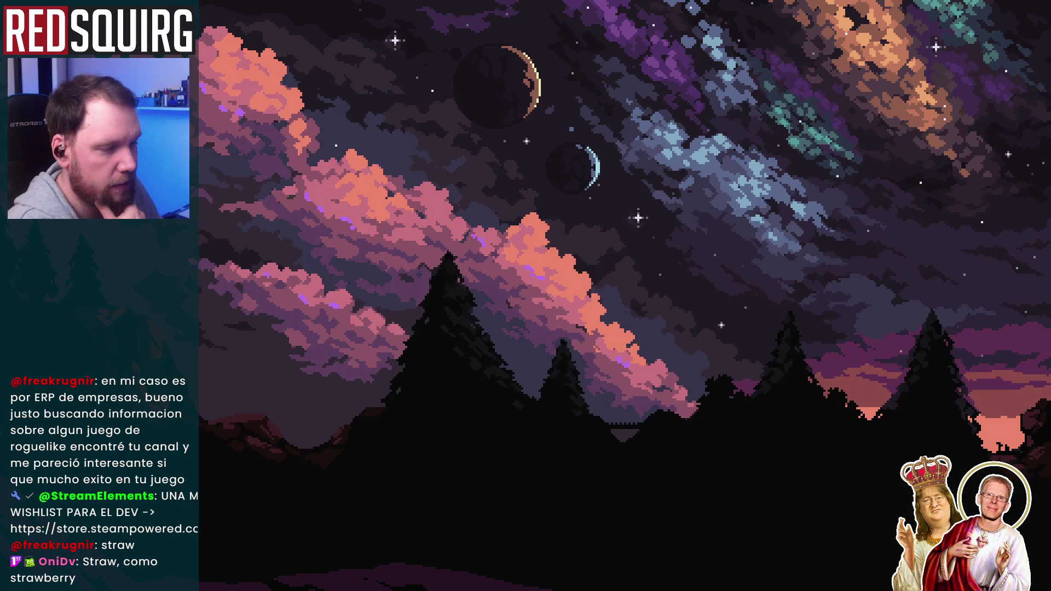
Inspect the Tileset-Full-Tristan-base texture's sprite slicing via the straw prop's directional tile data
key("alt+Tab")
scroll(586, 358, "down", 2)
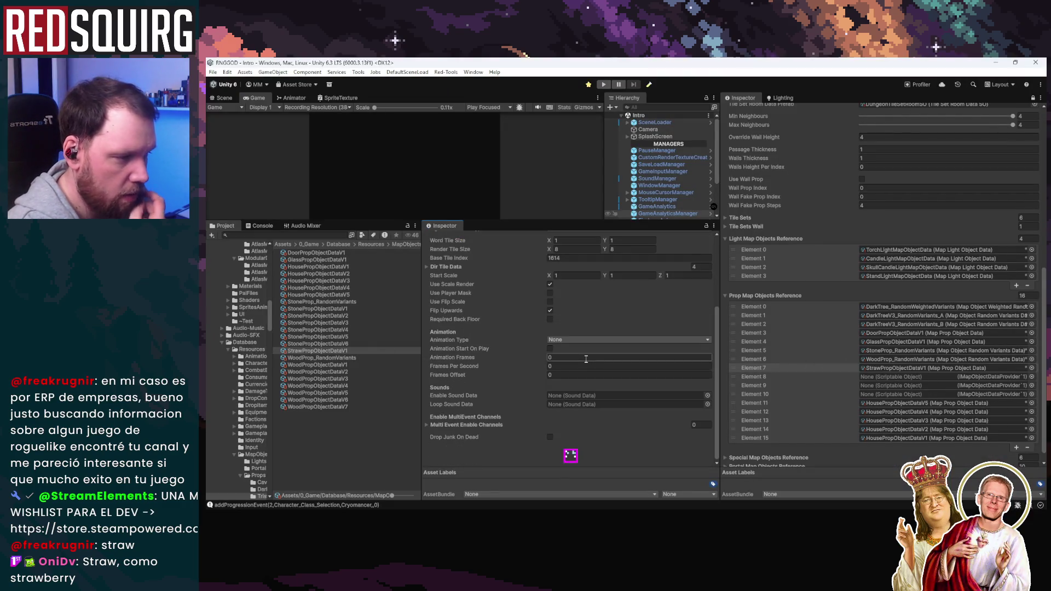
scroll(585, 360, "up", 3)
left_click(437, 362)
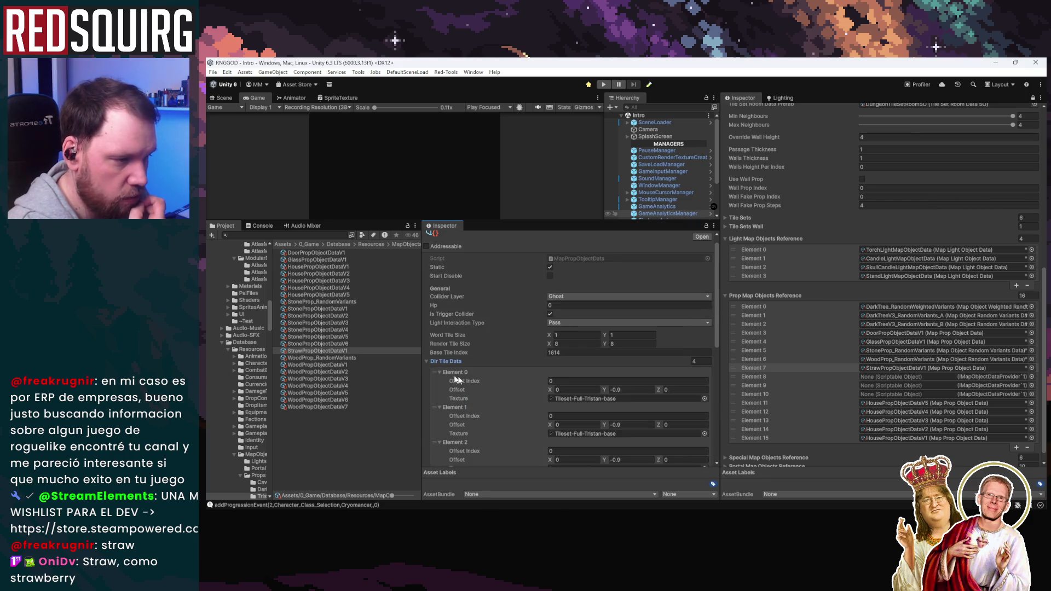
left_click(577, 399)
left_click(304, 287)
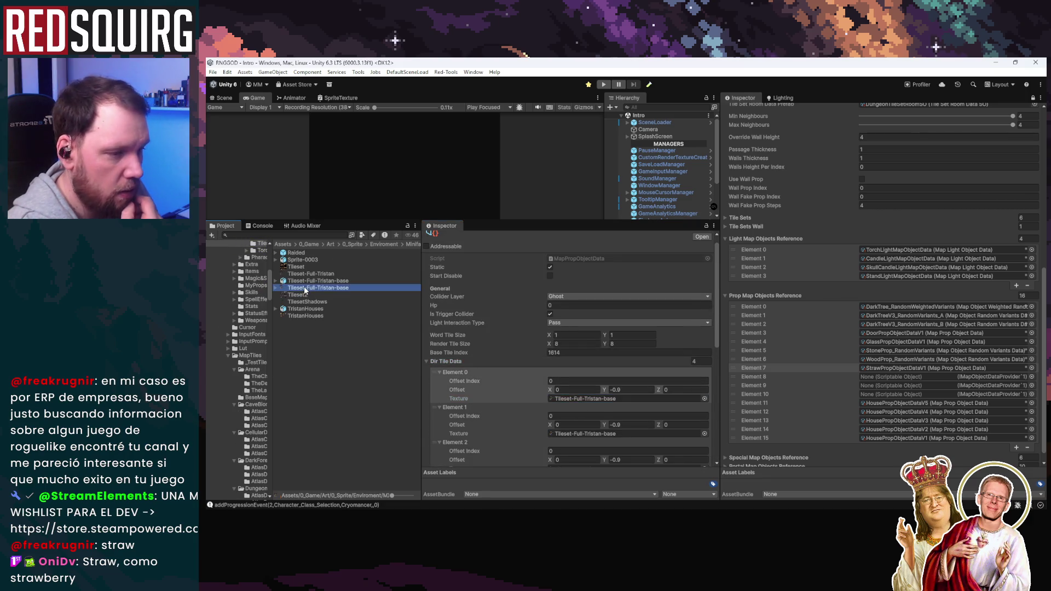
left_click(614, 327)
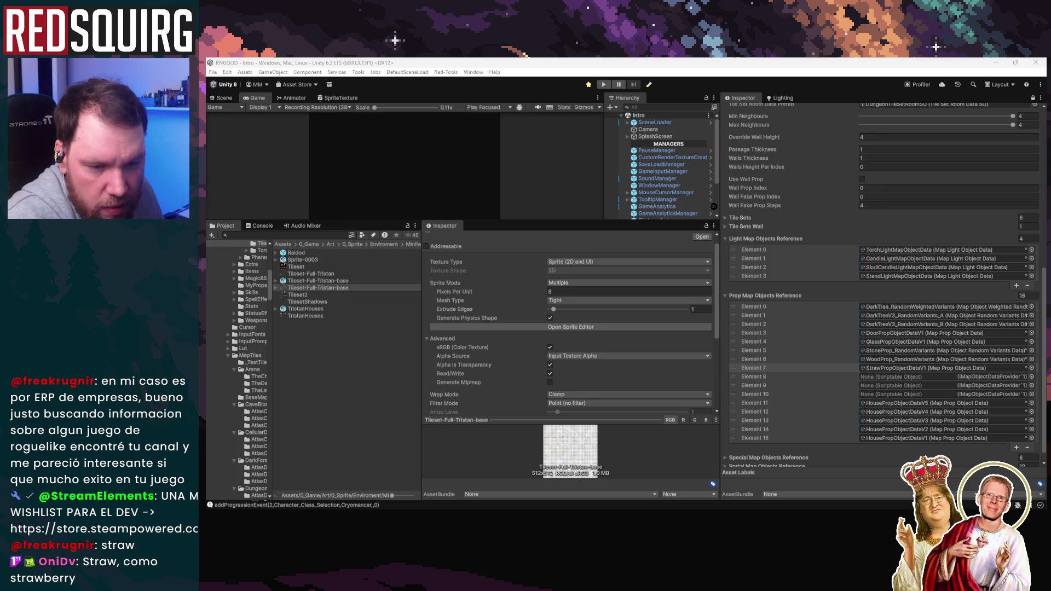
Change StrawPropObjectDataV1's Base Tile Index from 1614 to 1730
left_click(925, 368)
left_click(345, 350)
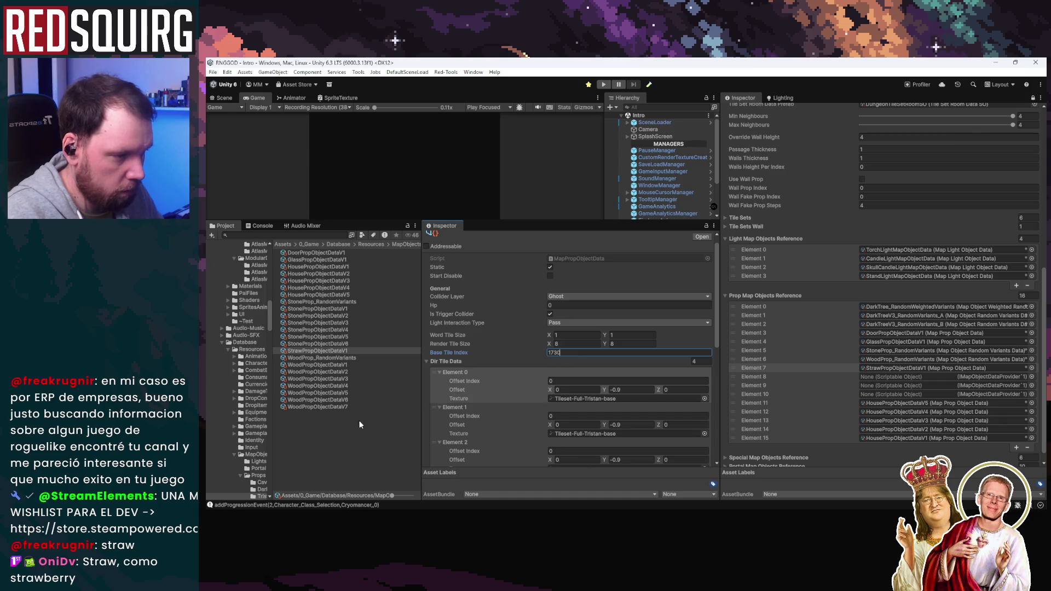
left_click(365, 441)
left_click(213, 72)
left_click(291, 140)
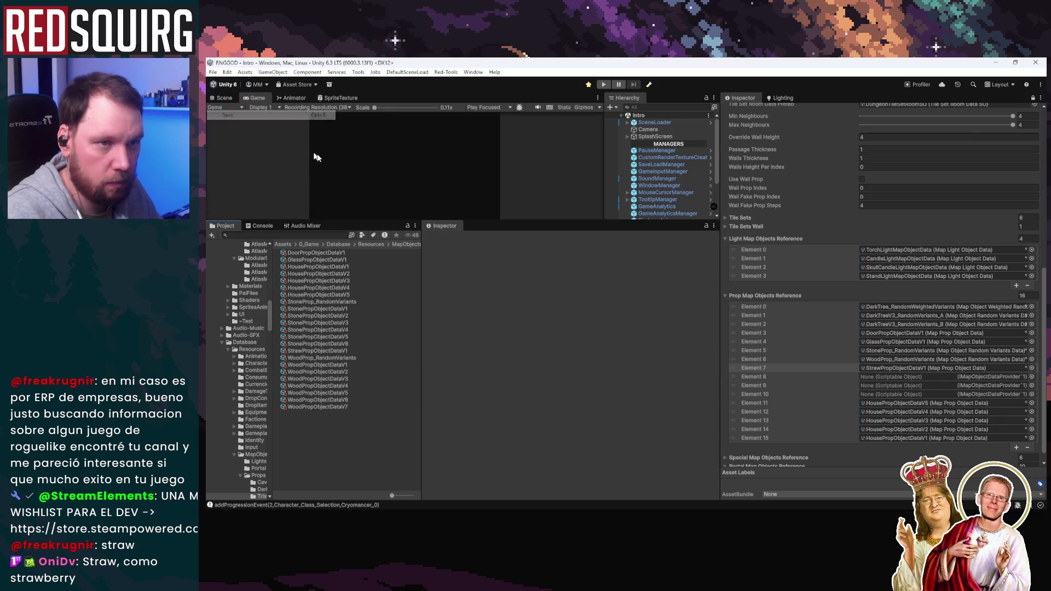
Load a scene from File > Open Recent Scene
left_click(213, 72)
mouse_move(307, 103)
left_click(385, 112)
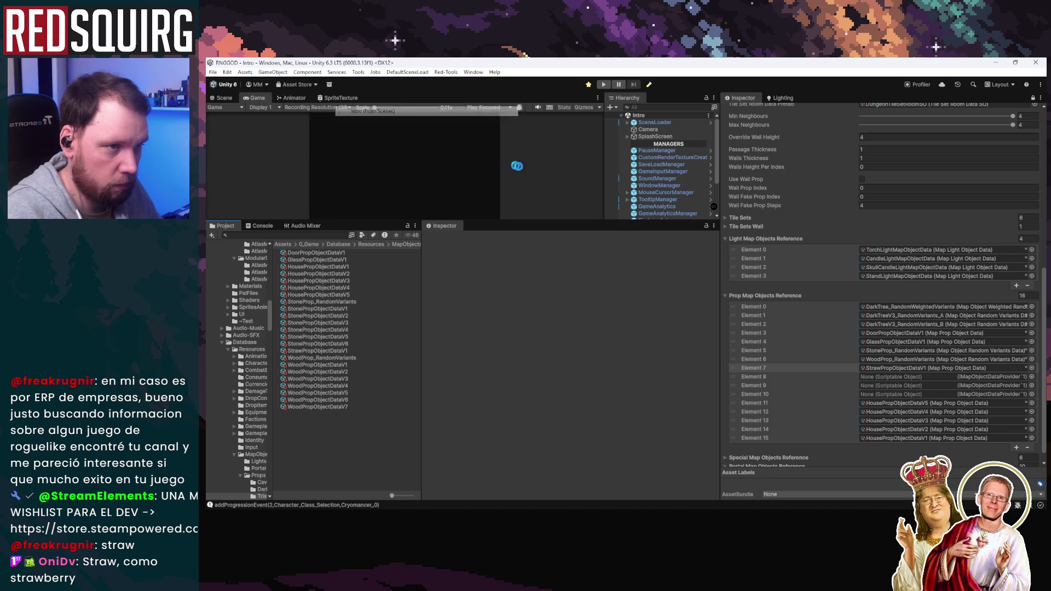
Enlarge the Game view, start play mode, continue the saved game with the NON hunter character
left_click_drag(536, 221, 535, 357)
key("ctrl+p")
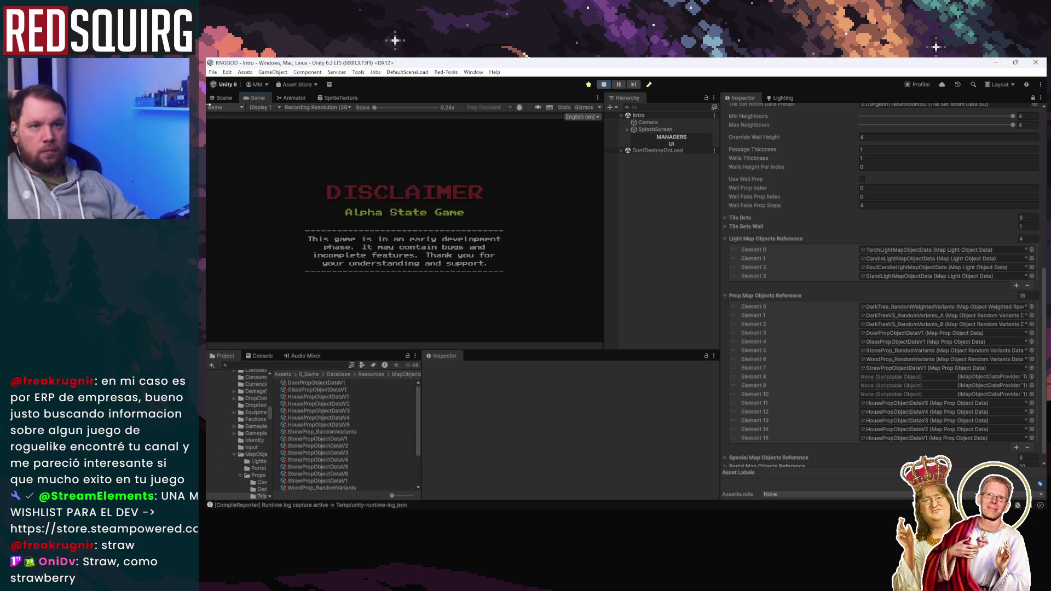
left_click(224, 97)
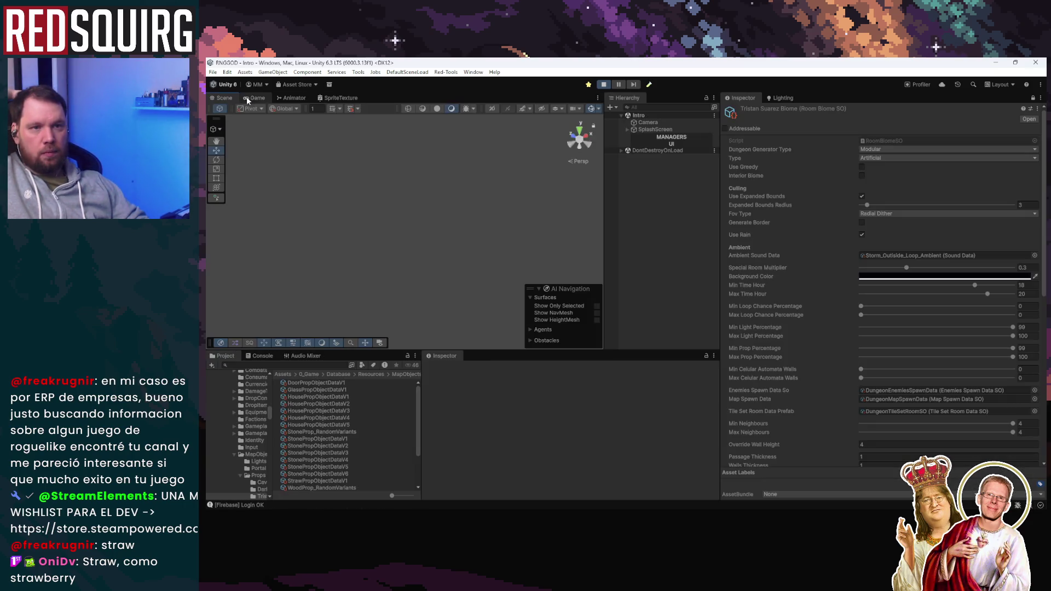
double_click(255, 97)
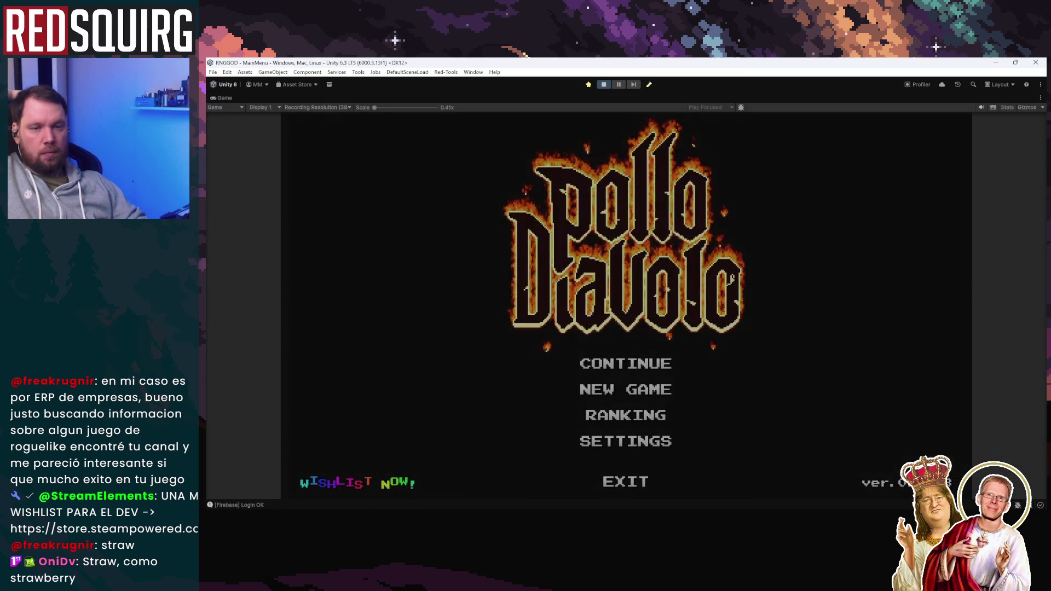
left_click(643, 364)
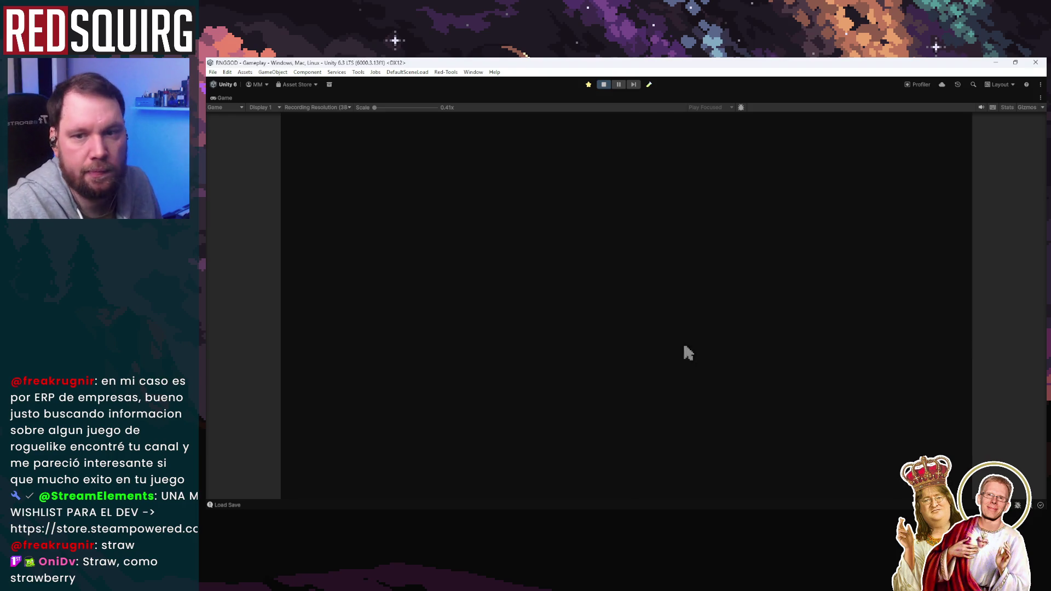
left_click(542, 378)
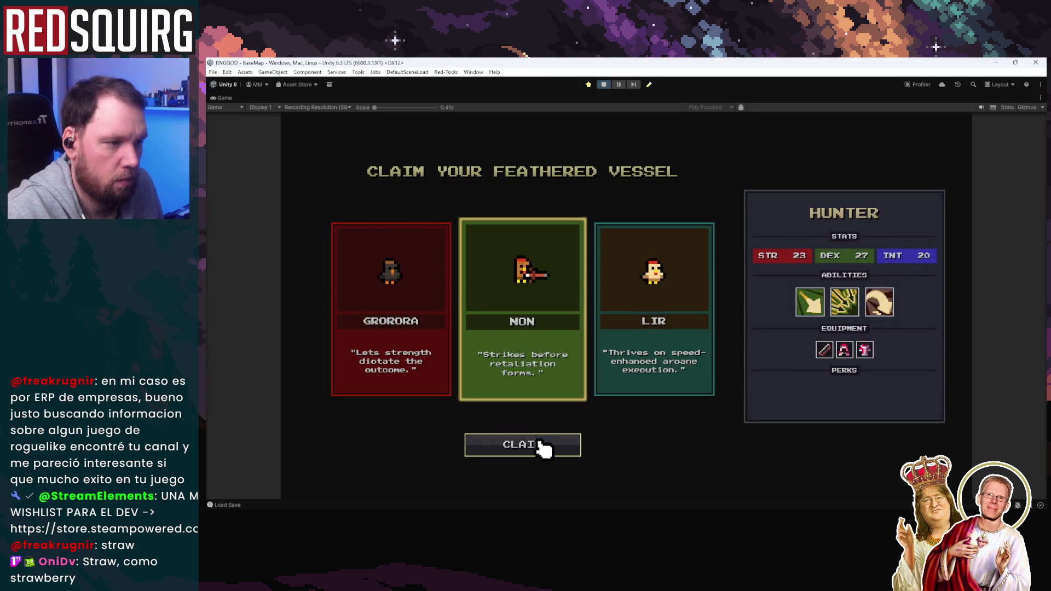
left_click(542, 444)
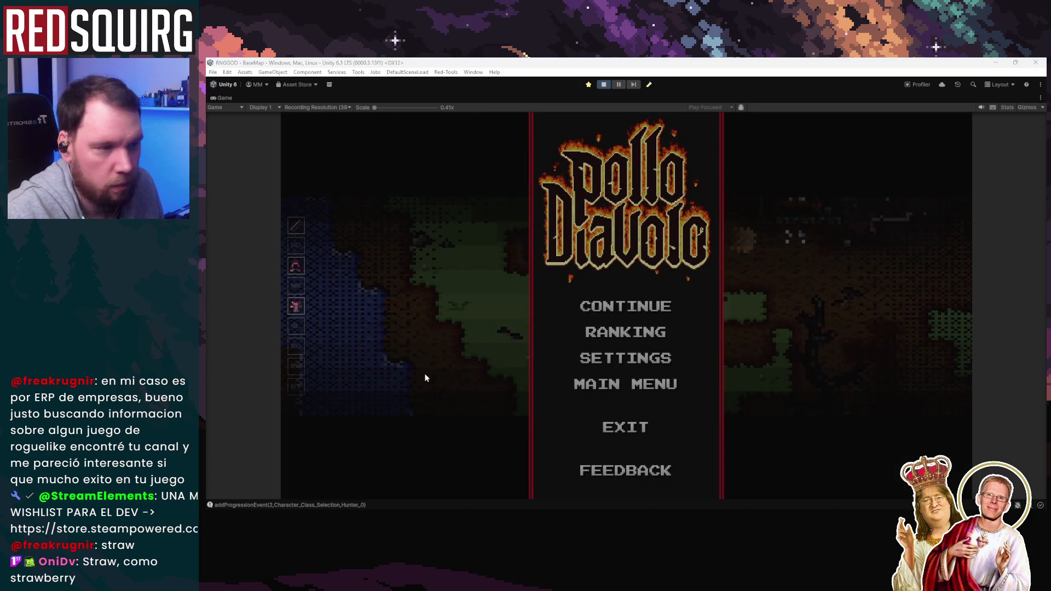
left_click(653, 308)
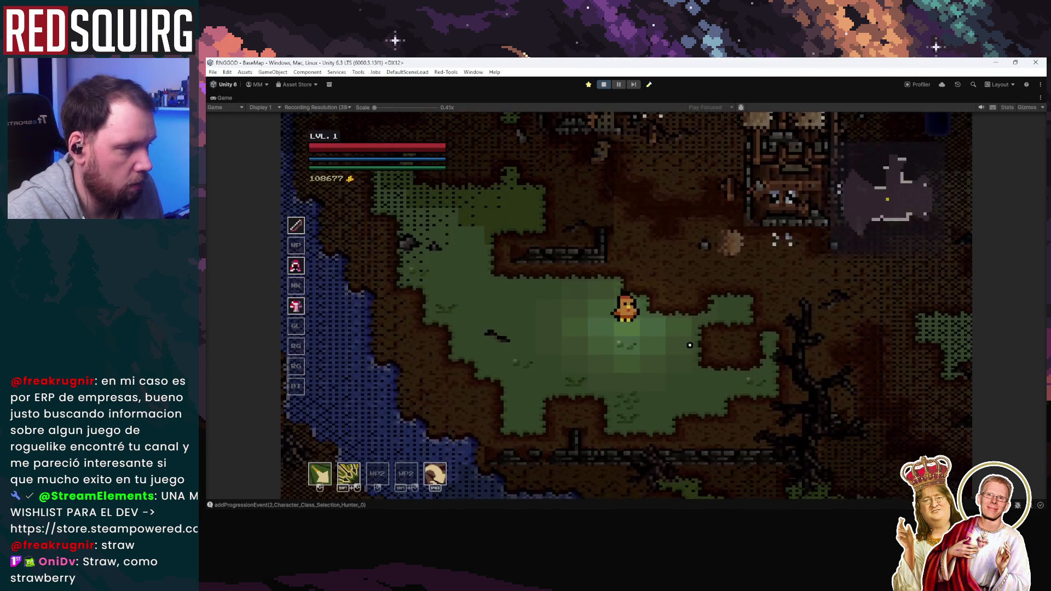
Walk the character up and around through the village past the houses
key("w")
key("d")
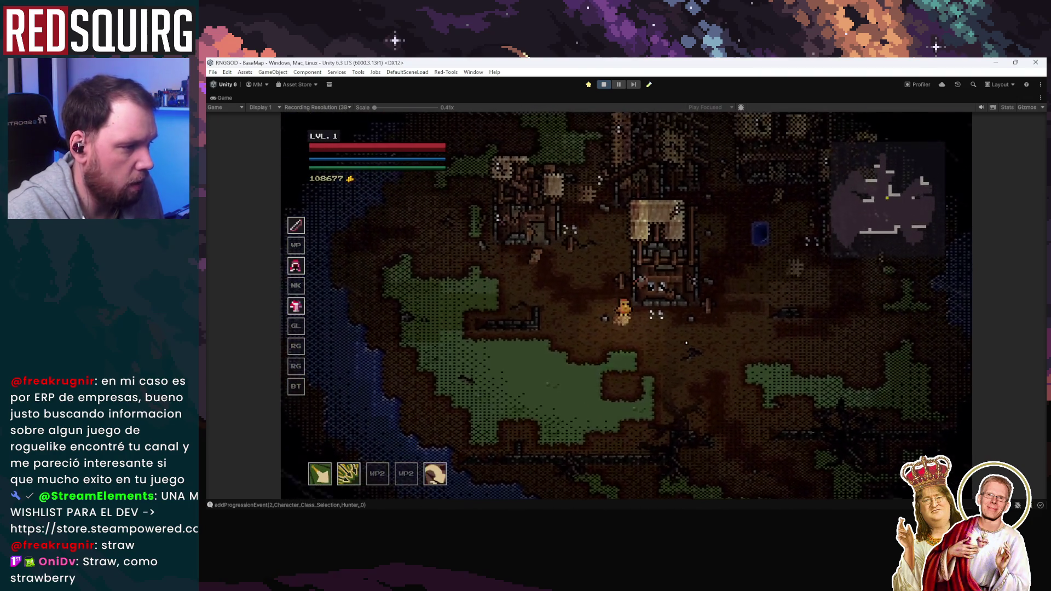
key("w")
key("d")
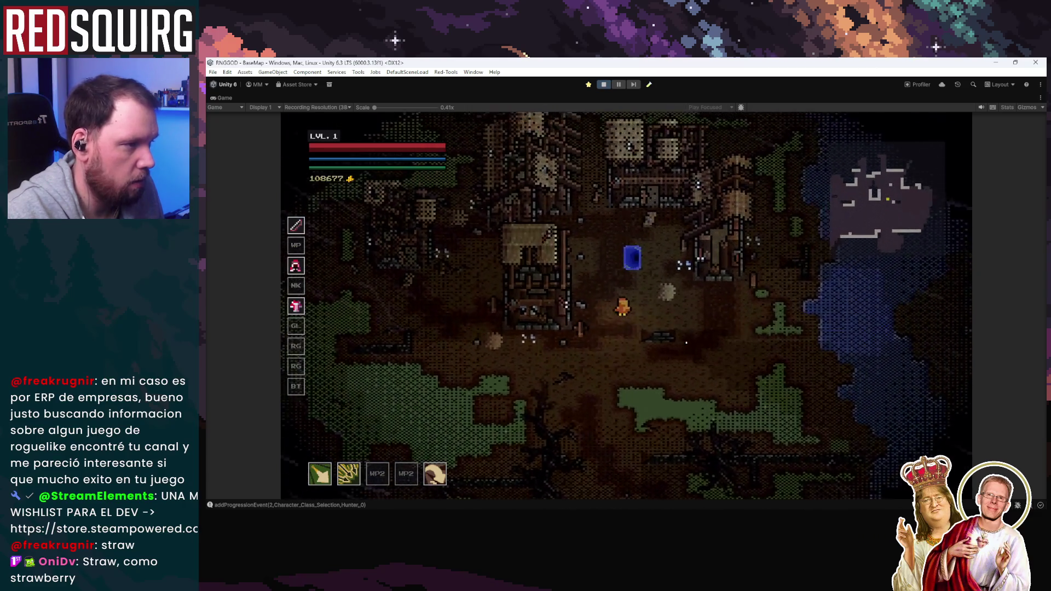
key("w")
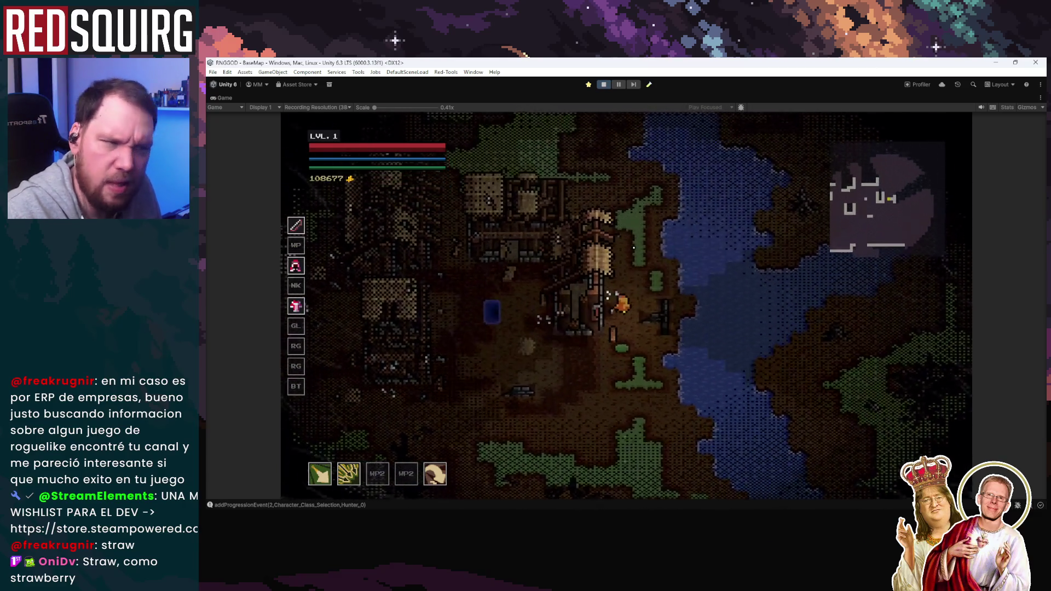
key("a")
key("w")
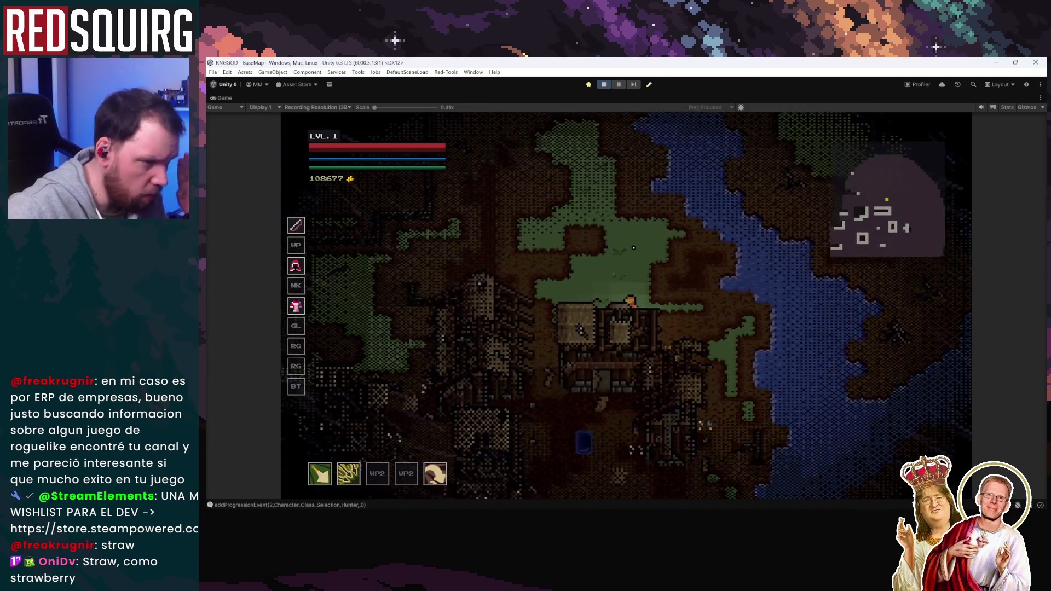
key("s")
key("a")
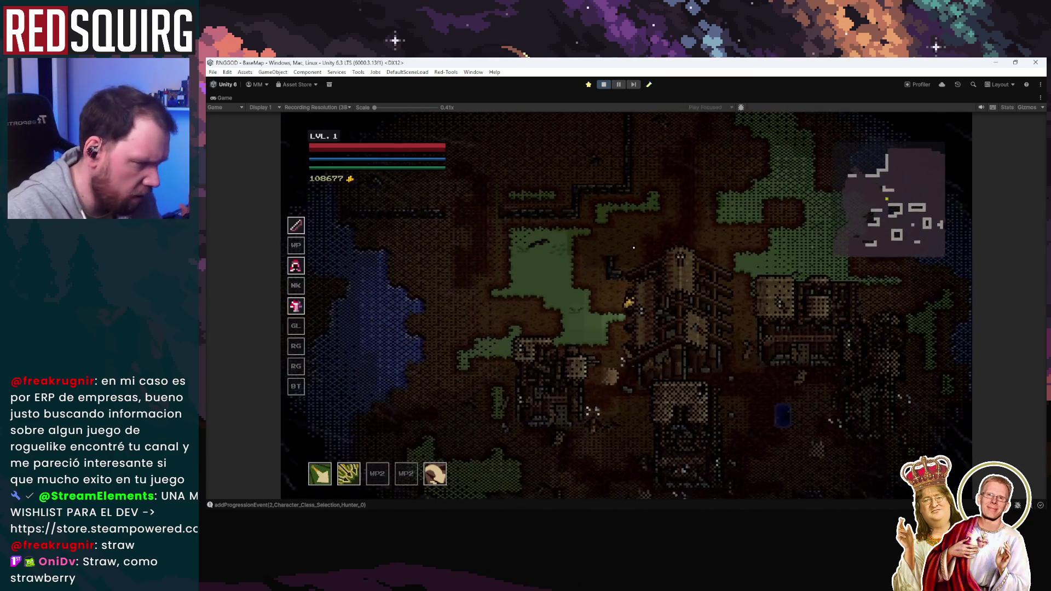
key("s")
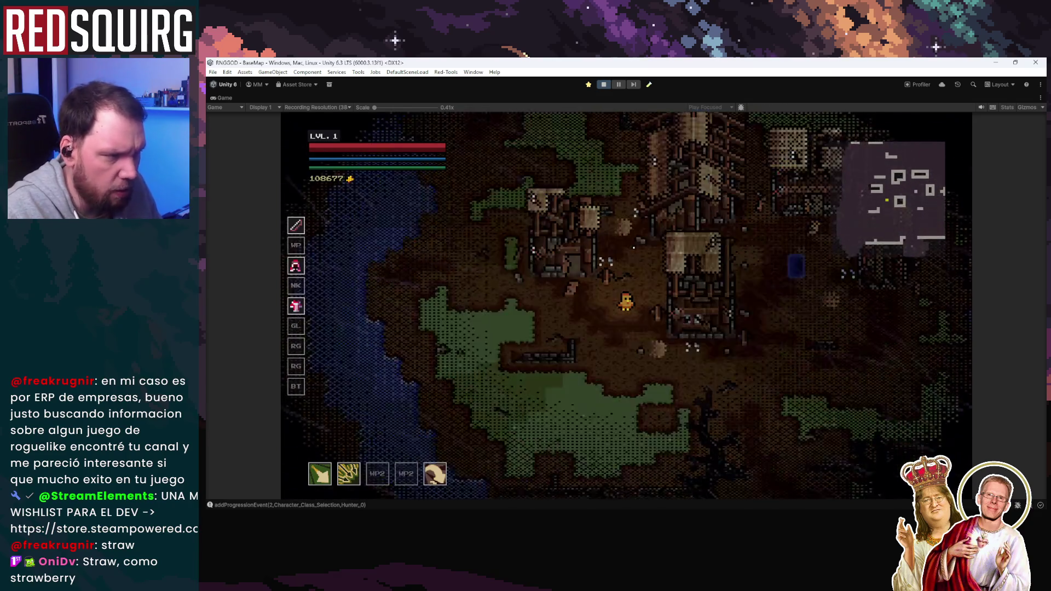
key("d")
key("d")
key("w")
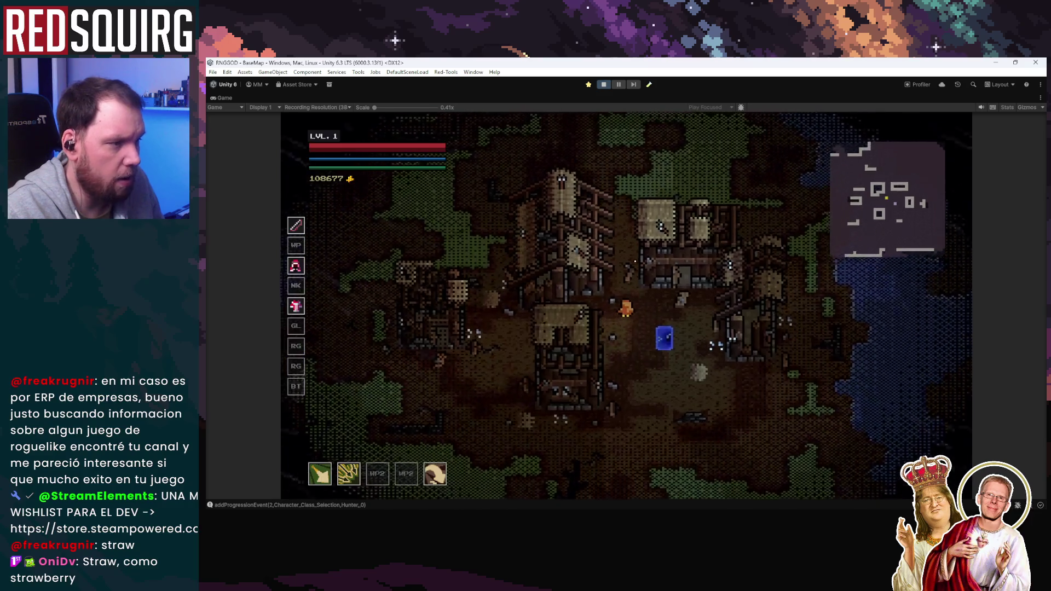
Walk past the blue portal north through the walled ruins, then stop the play test
key("s")
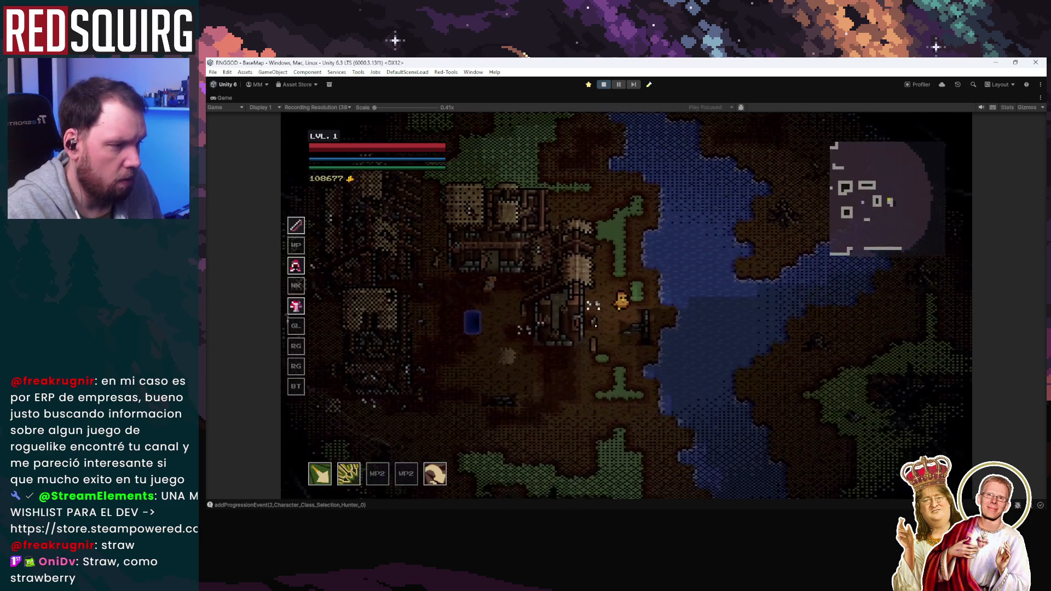
key("a")
key("w")
key("a")
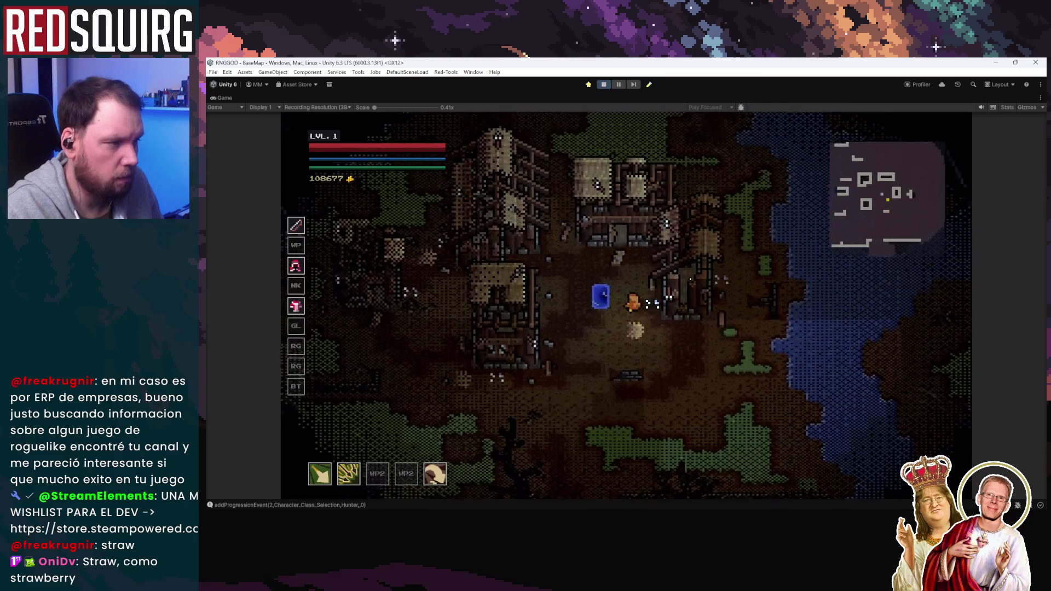
key("w")
key("a")
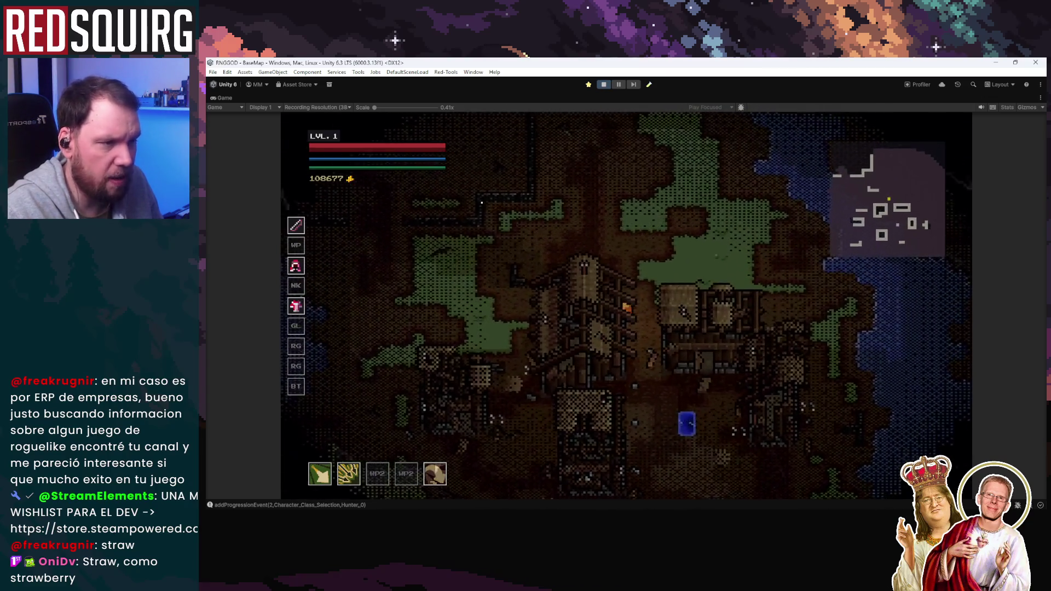
key("w")
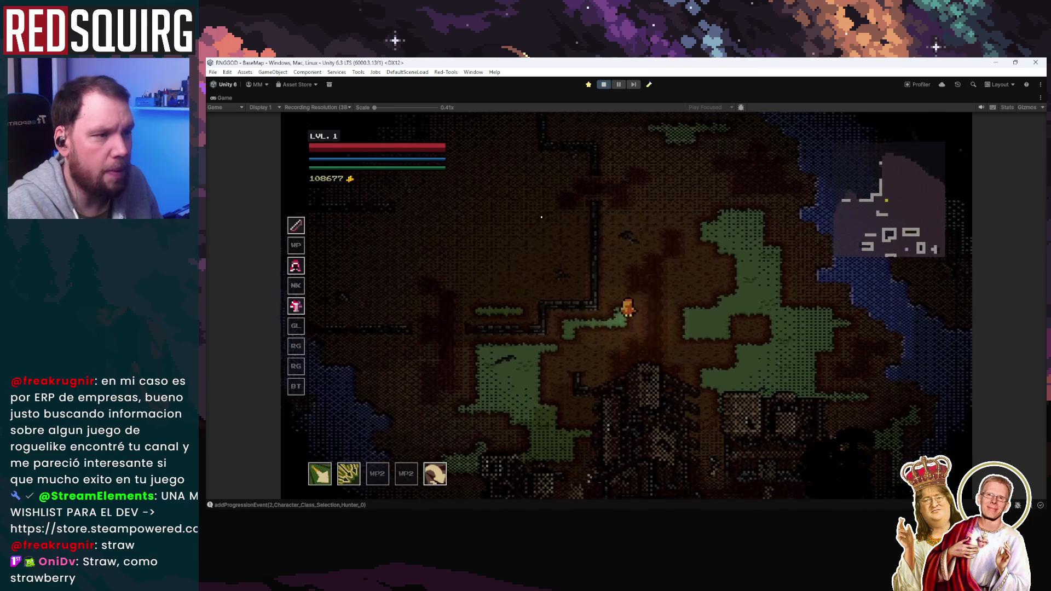
key("w")
key("a")
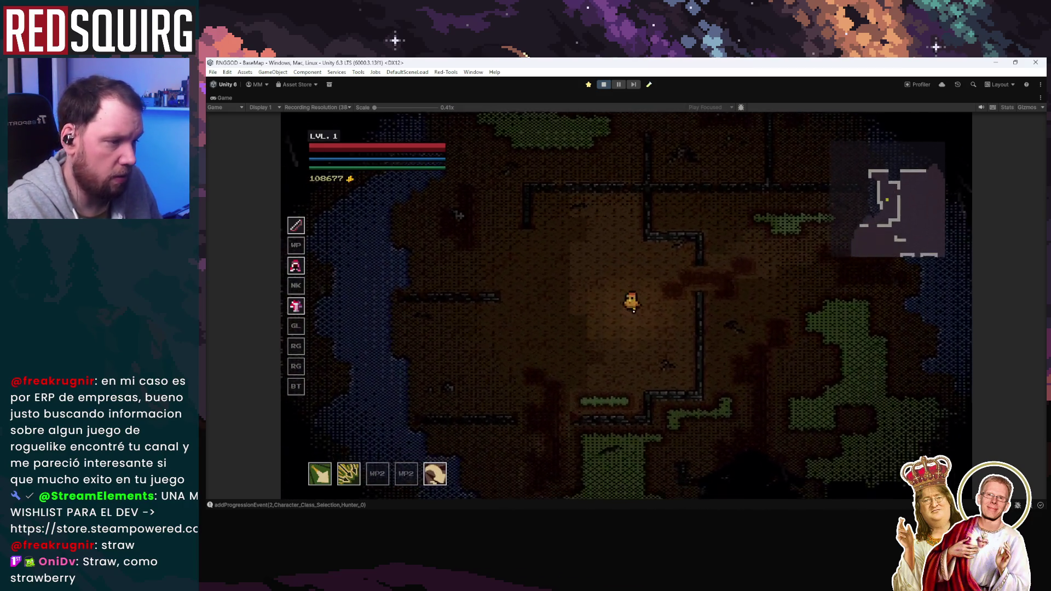
key("s")
key("s")
key("a")
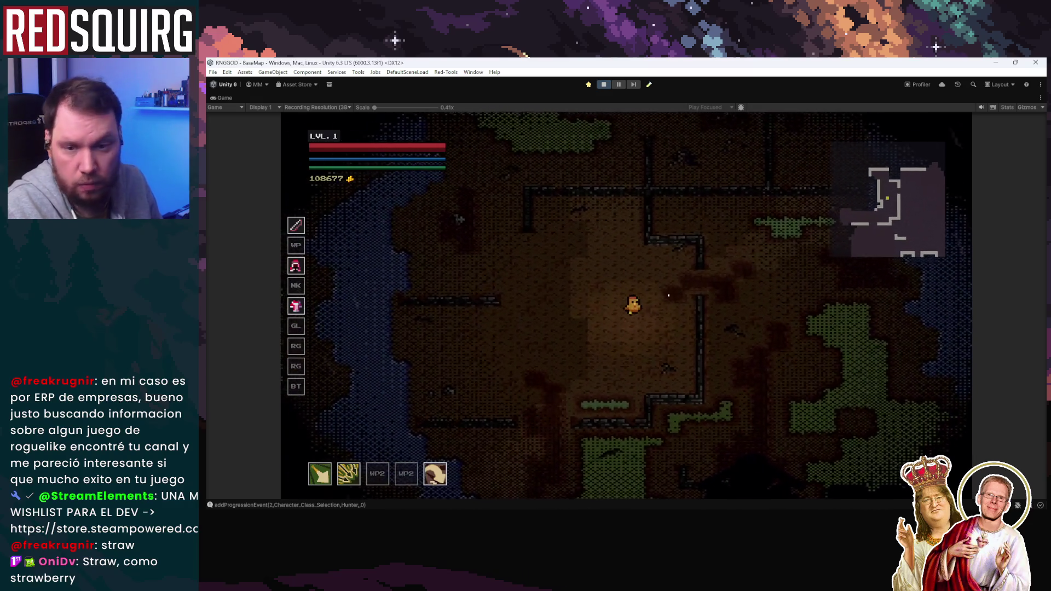
left_click(605, 85)
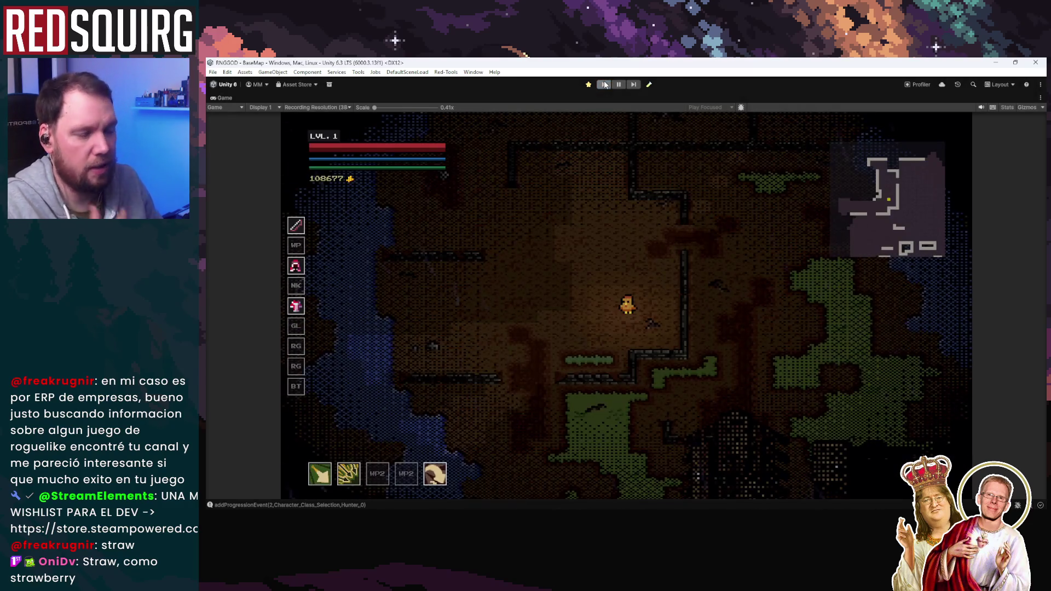
key("alt+Tab")
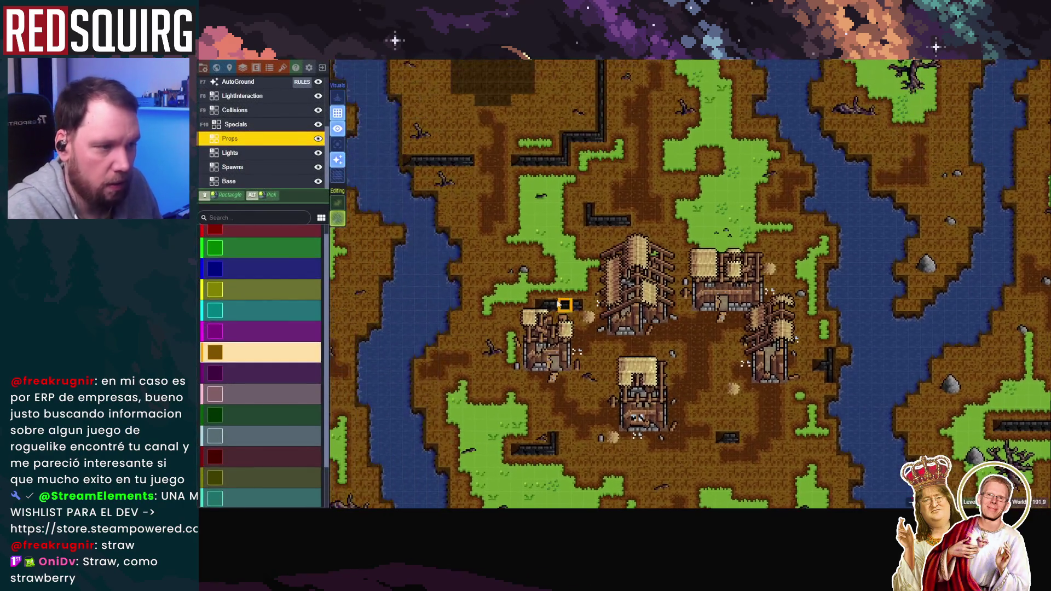
Pick the rock prop and place five grey stones in the walled area north of the village
left_click(268, 332)
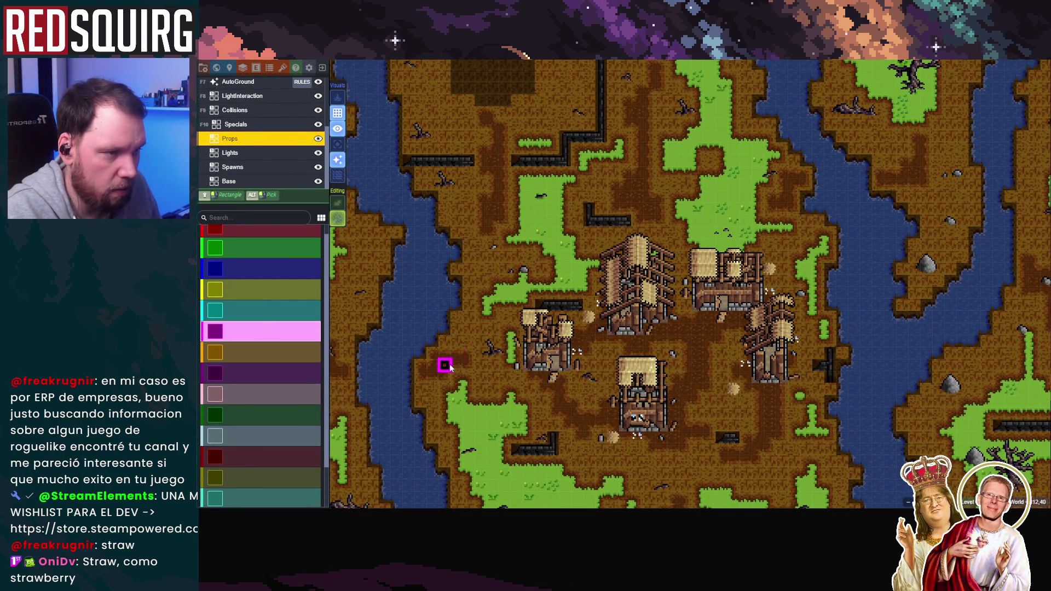
left_click_drag(492, 244, 537, 312)
scroll(537, 312, "up", 2)
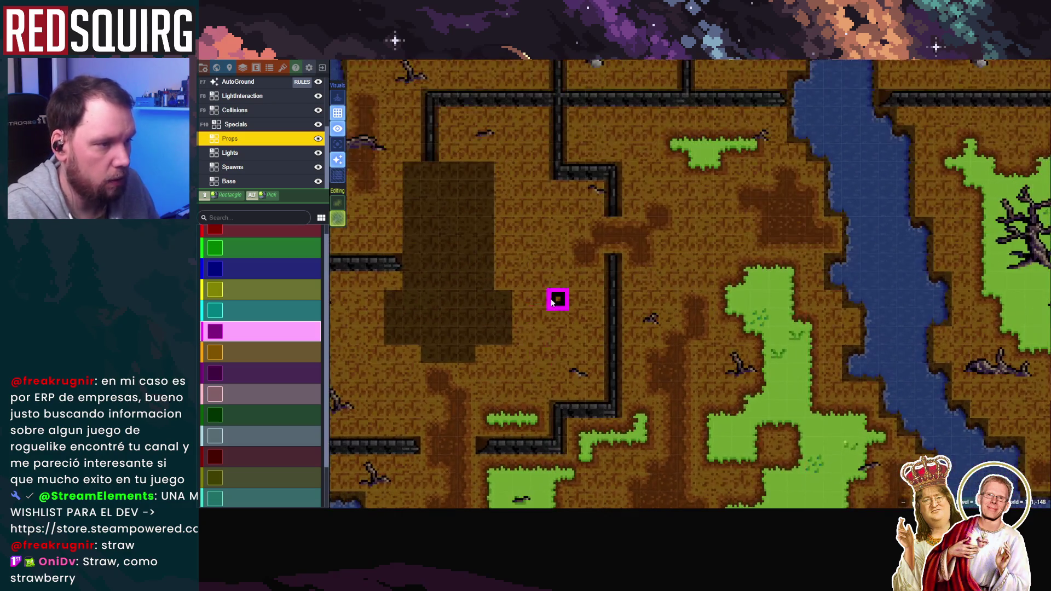
scroll(547, 301, "up", 2)
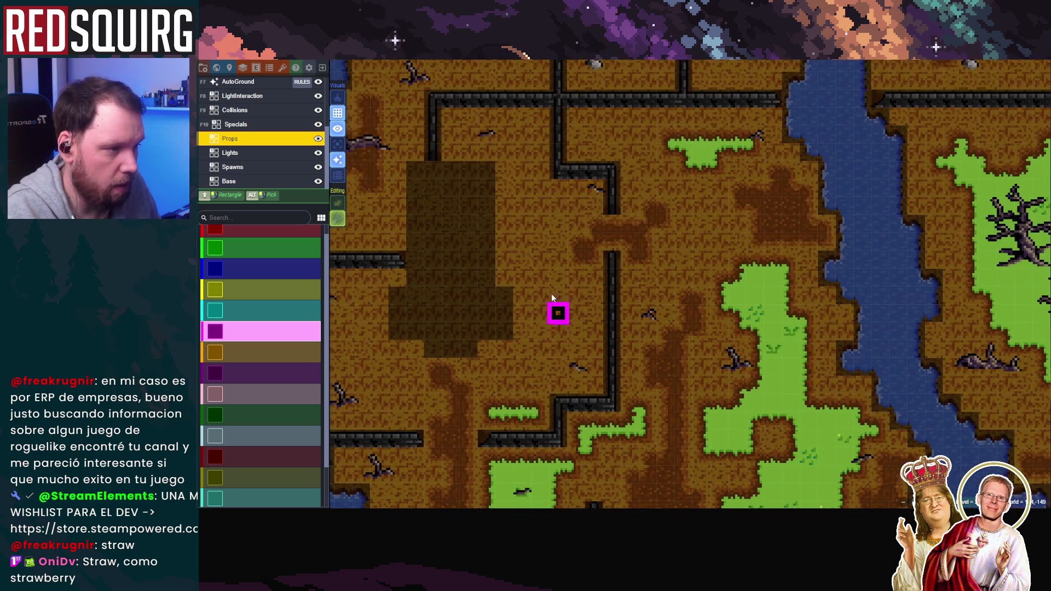
left_click(543, 228)
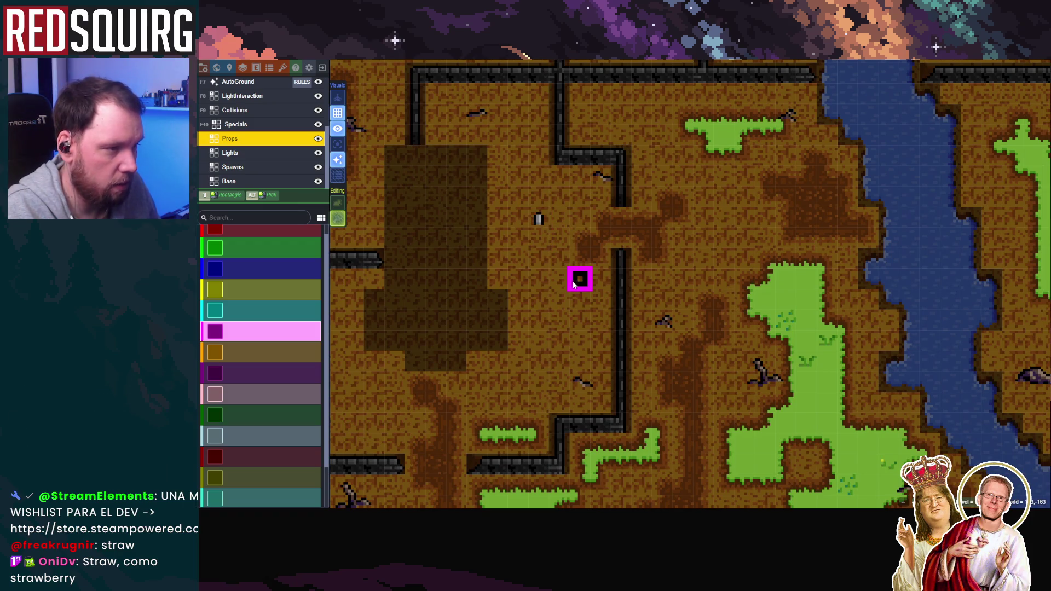
left_click(580, 289)
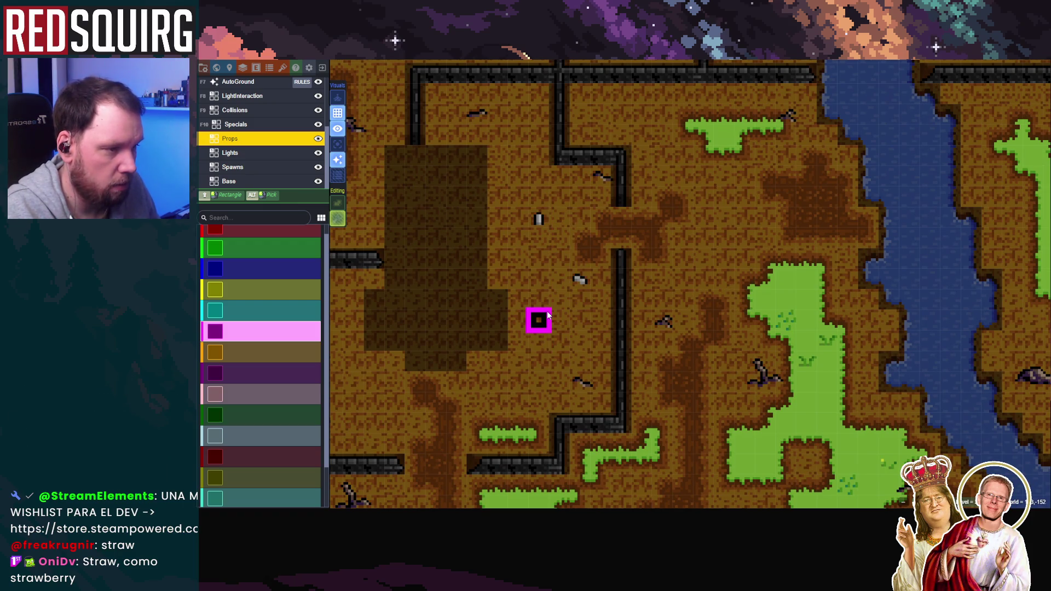
left_click(548, 315)
left_click(581, 344)
left_click(543, 279)
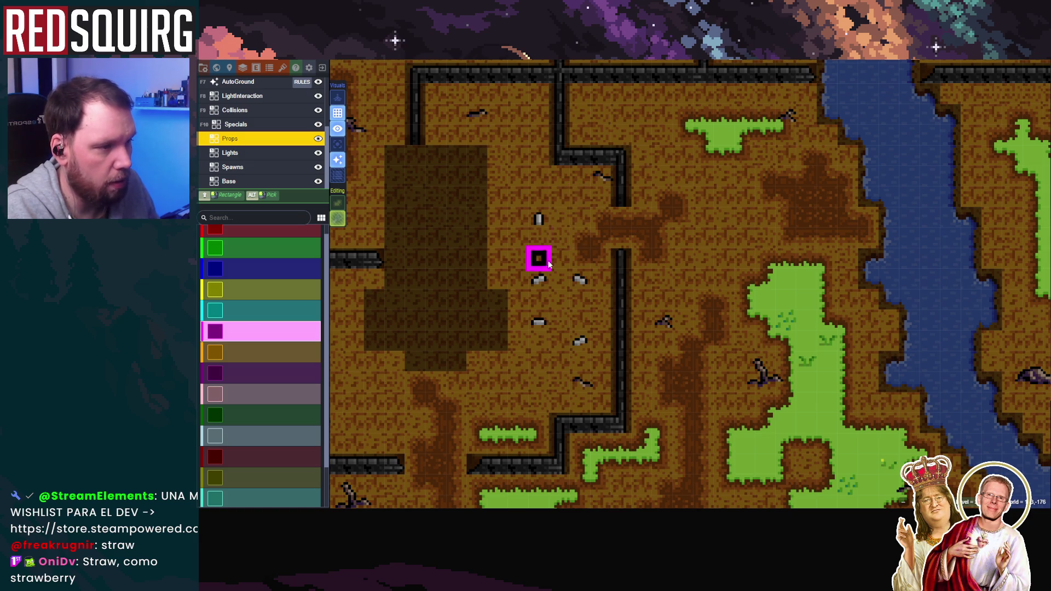
Move two of the grey stones down one tile each
scroll(569, 336, "down", 2)
left_click_drag(626, 327, 616, 208)
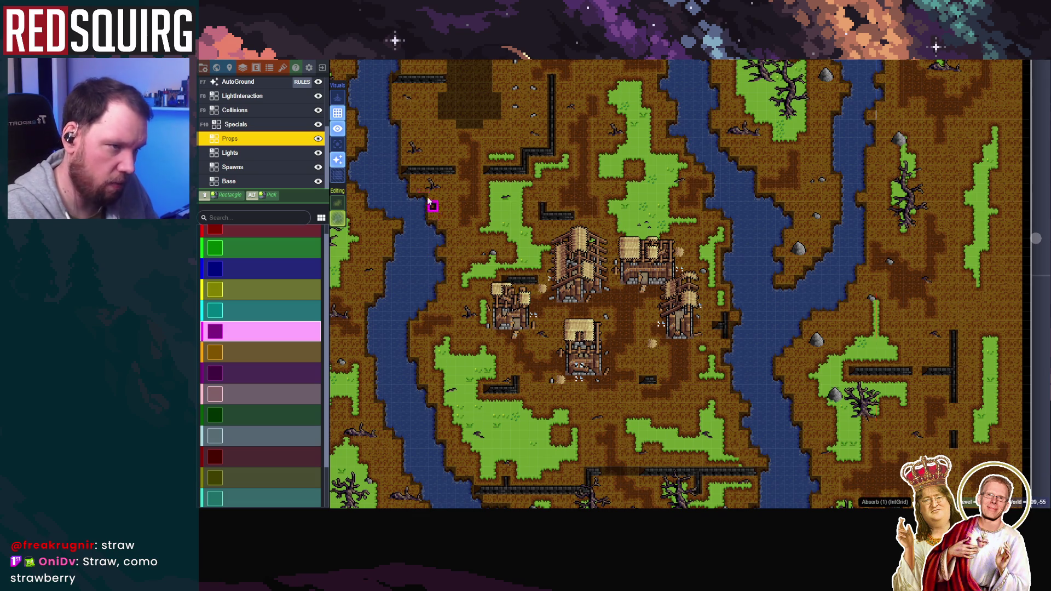
scroll(691, 224, "down", 3)
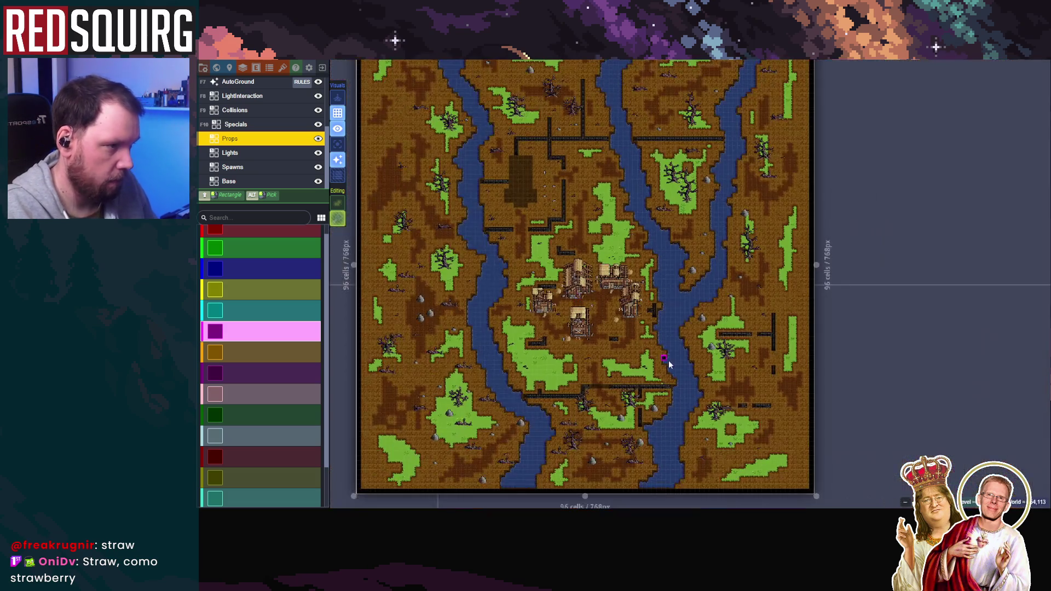
scroll(691, 298, "up", 2)
scroll(691, 298, "up", 3)
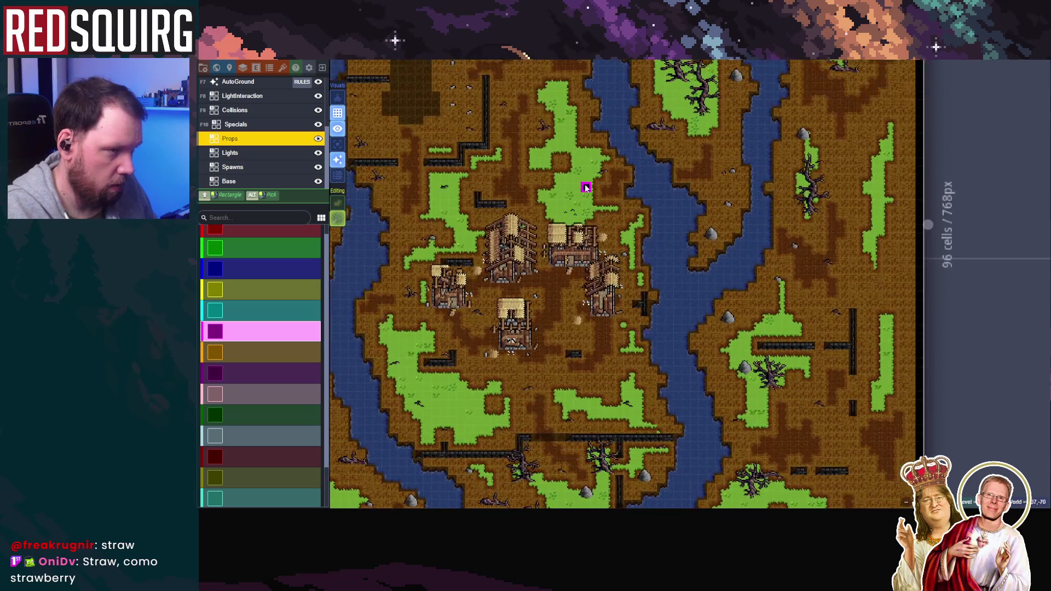
scroll(452, 393, "up", 1)
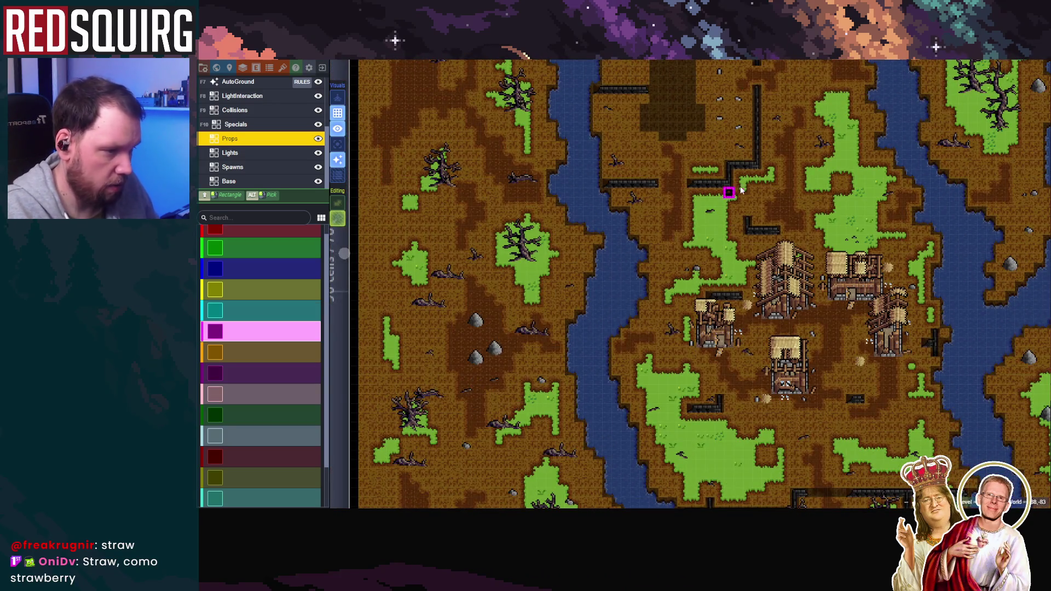
scroll(701, 212, "down", 3)
scroll(573, 356, "up", 4)
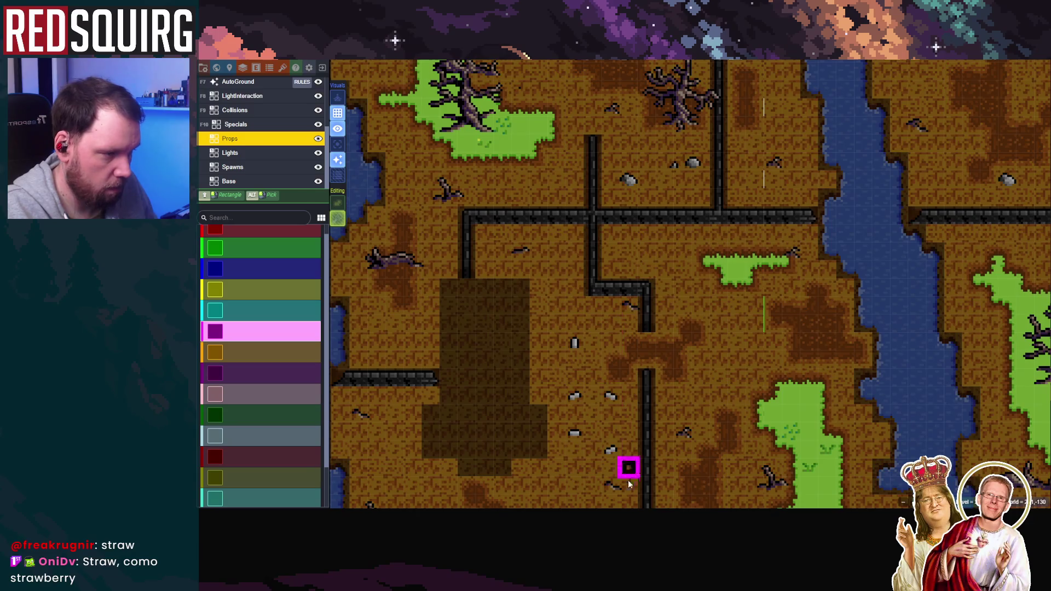
scroll(626, 476, "down", 2)
scroll(596, 467, "up", 1)
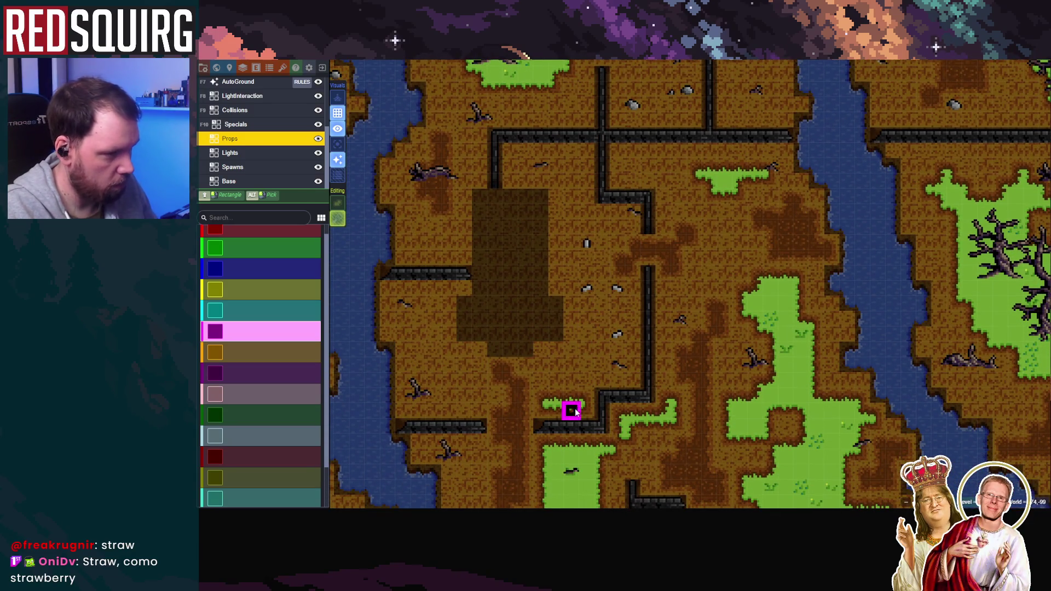
left_click_drag(617, 288, 603, 336)
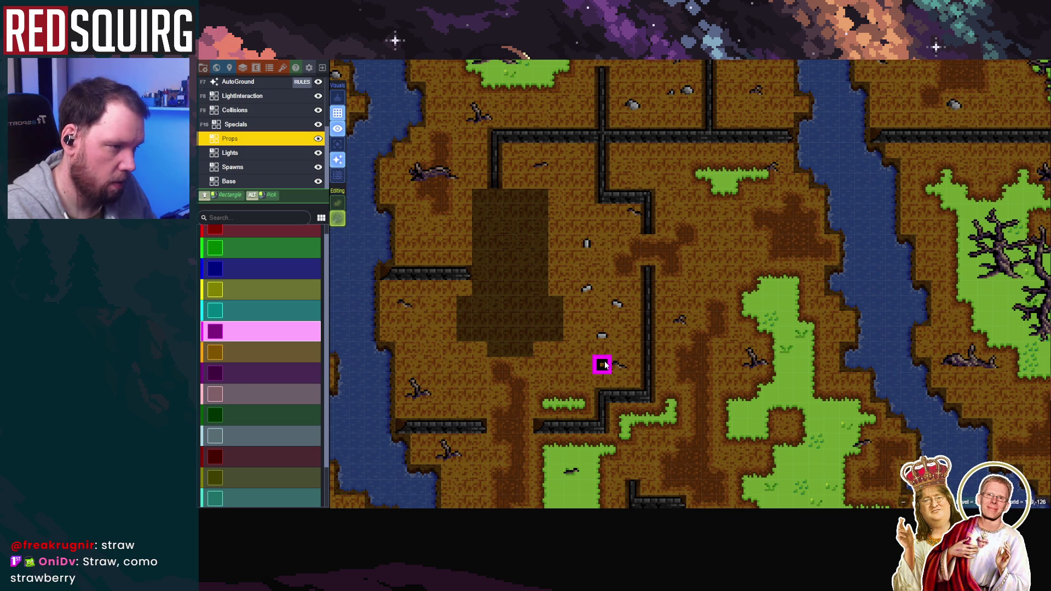
scroll(605, 364, "down", 2)
scroll(601, 363, "up", 2)
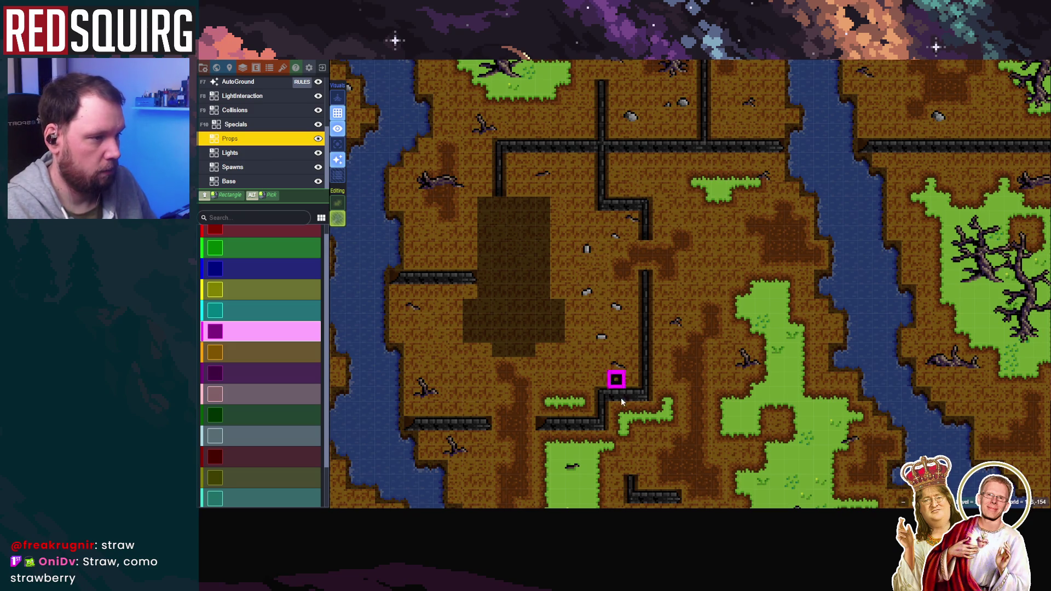
mouse_move(586, 250)
left_mouse_down()
mouse_move(586, 266)
mouse_move(586, 249)
left_mouse_up()
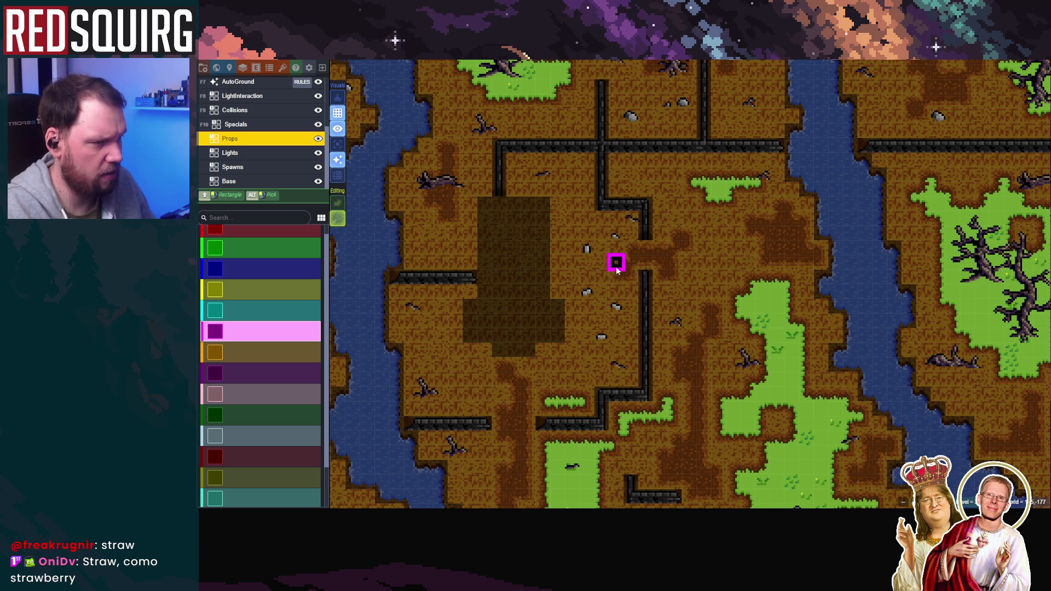
Save the LDtk project and turn off tile stacking
scroll(635, 349, "down", 2)
scroll(624, 274, "up", 2)
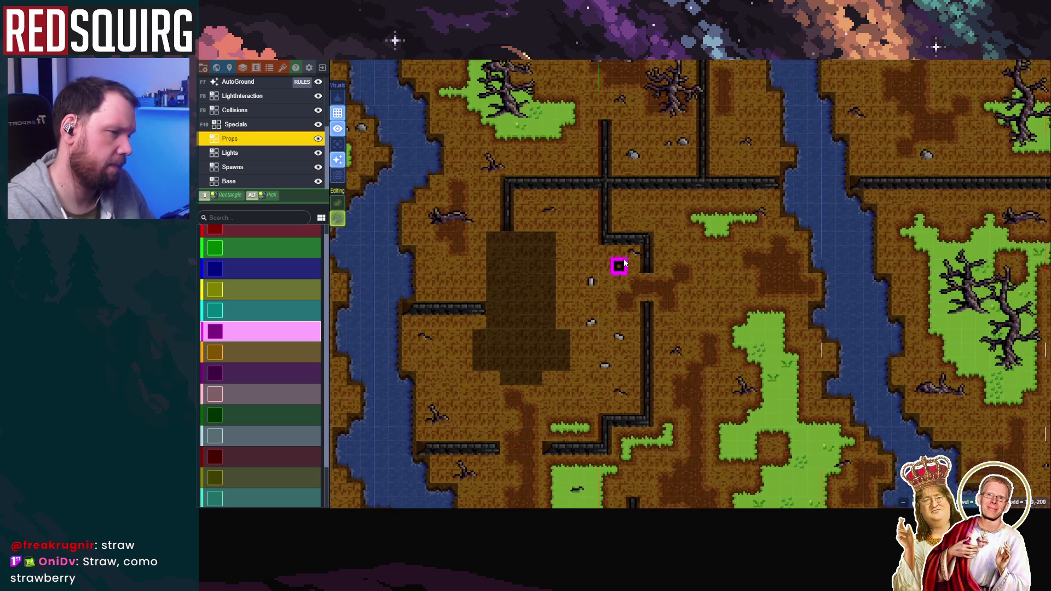
scroll(673, 359, "down", 2)
scroll(636, 301, "up", 2)
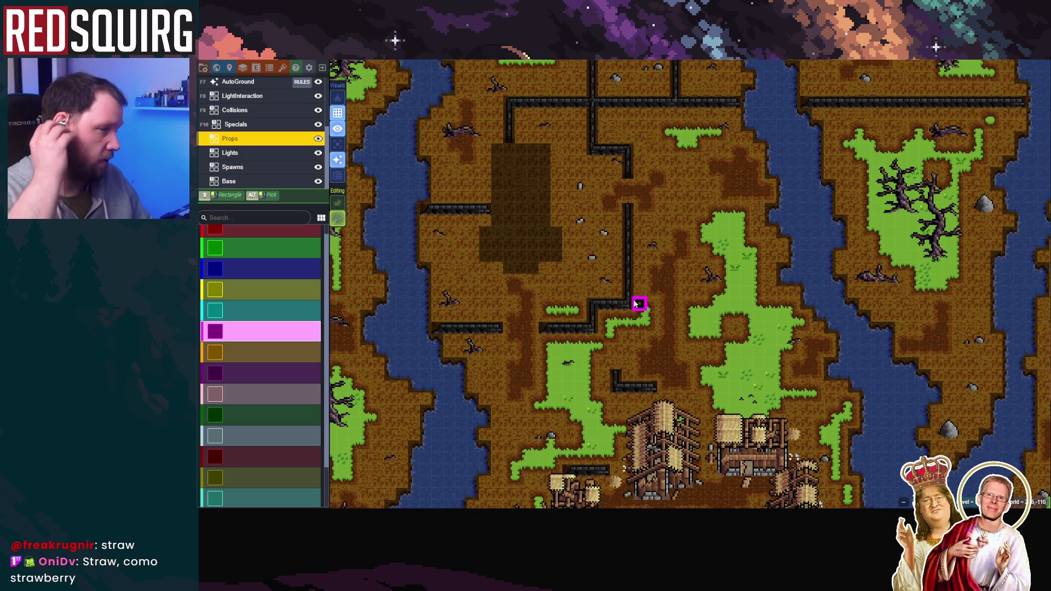
scroll(657, 312, "down", 2)
scroll(633, 281, "up", 1)
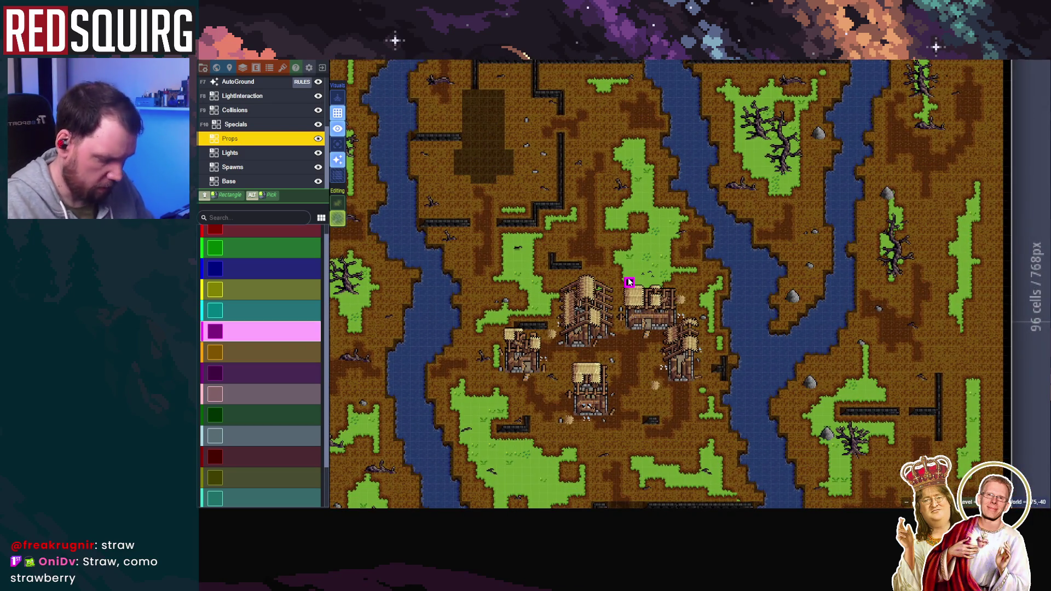
key("ctrl+s")
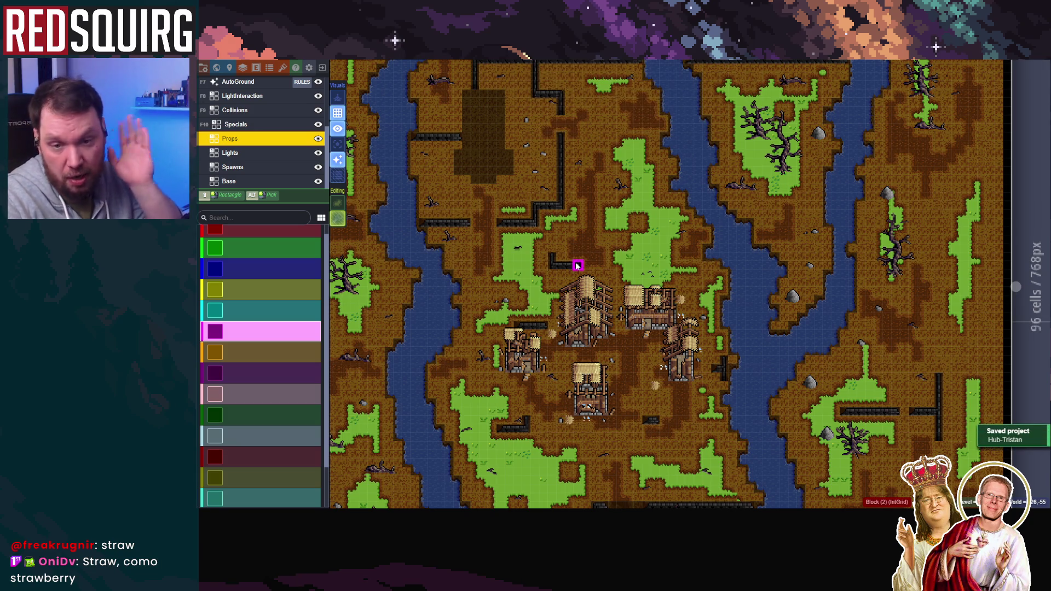
scroll(577, 265, "down", 1)
scroll(577, 266, "down", 1)
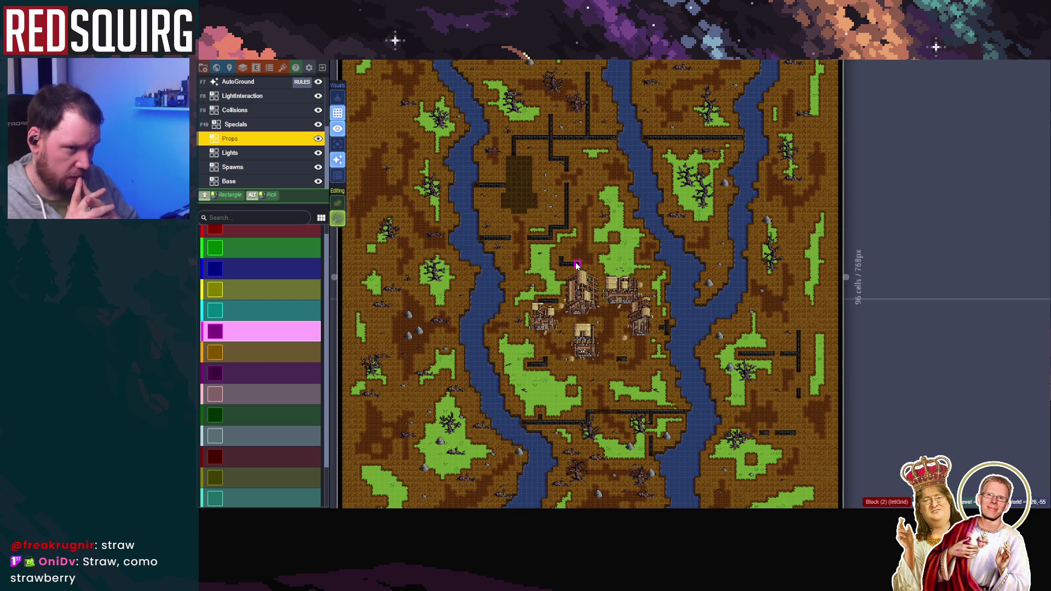
left_click(337, 218)
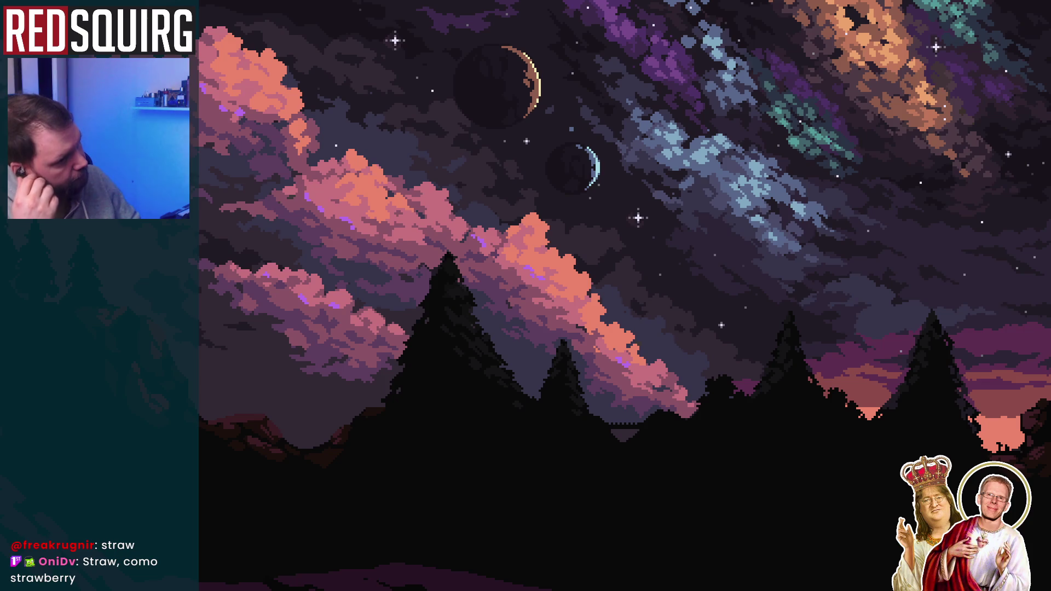
Save the LDtk project again and bring the Unity editor back to the front
scroll(526, 391, "up", 3)
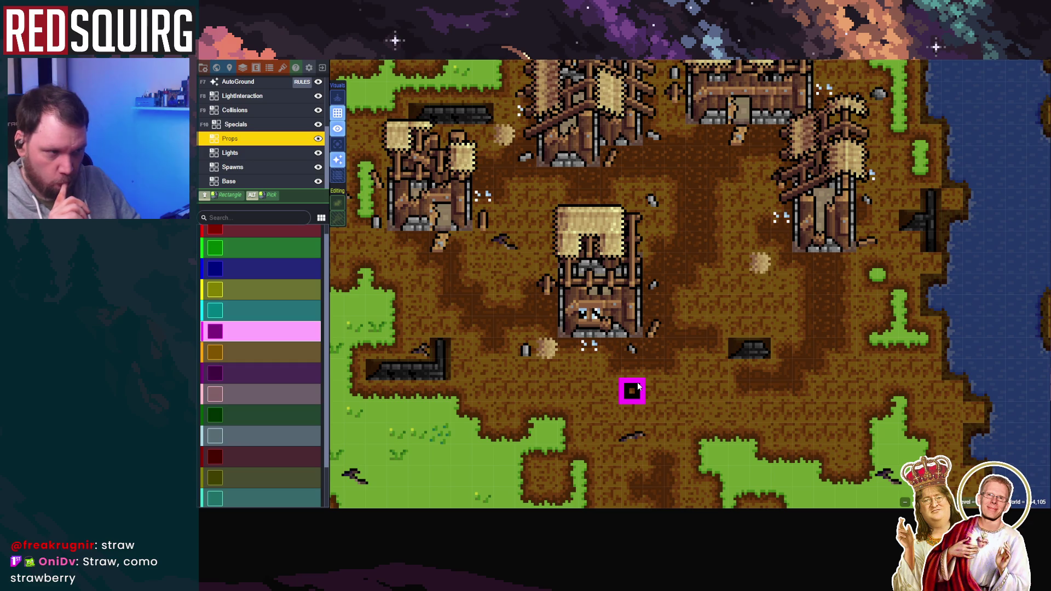
scroll(629, 387, "down", 2)
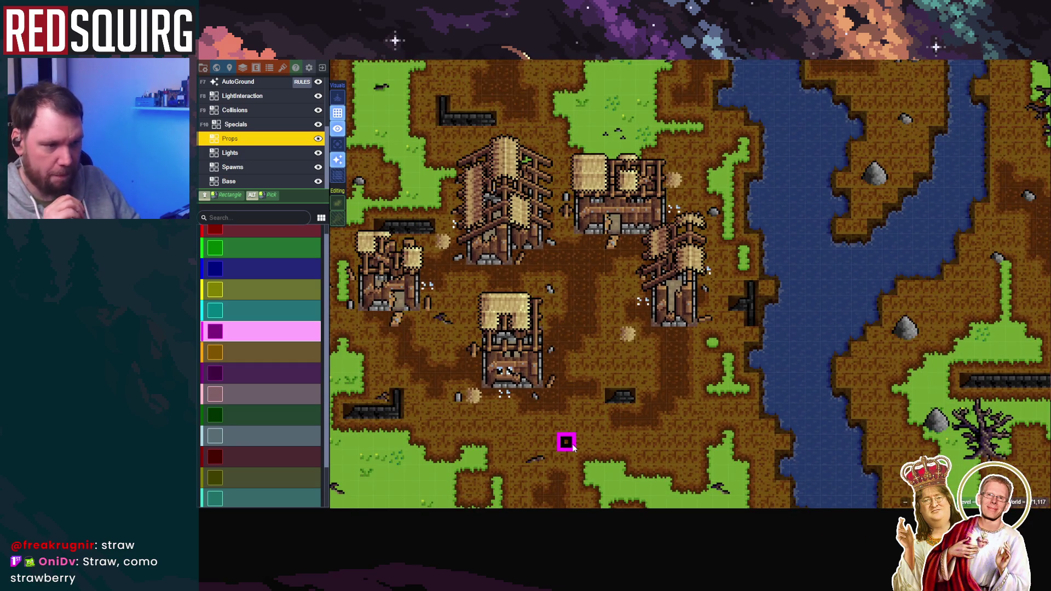
scroll(571, 443, "down", 3)
scroll(566, 441, "up", 4)
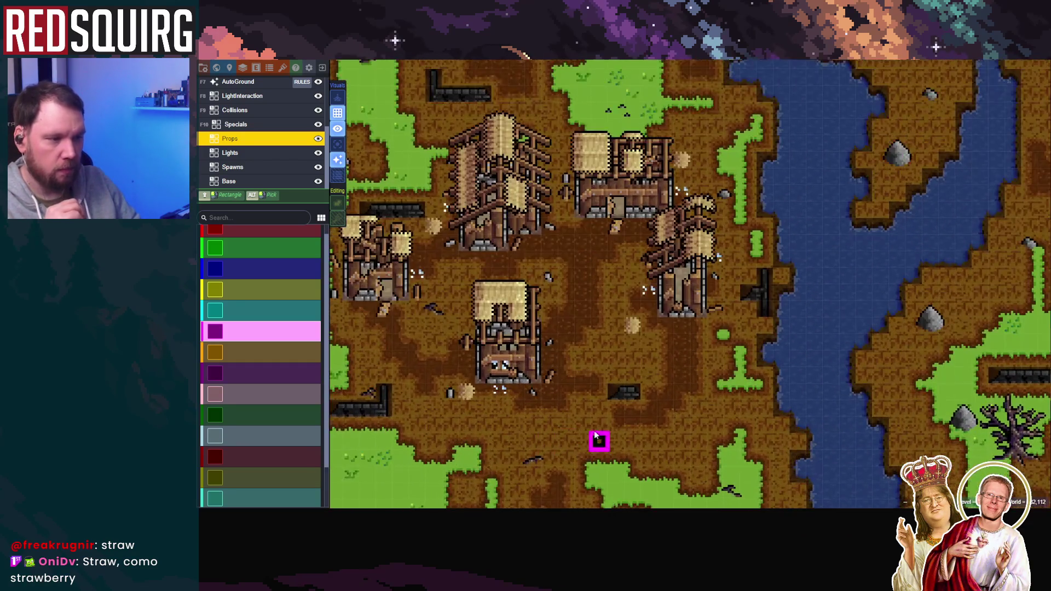
scroll(527, 387, "down", 1)
scroll(500, 403, "up", 1)
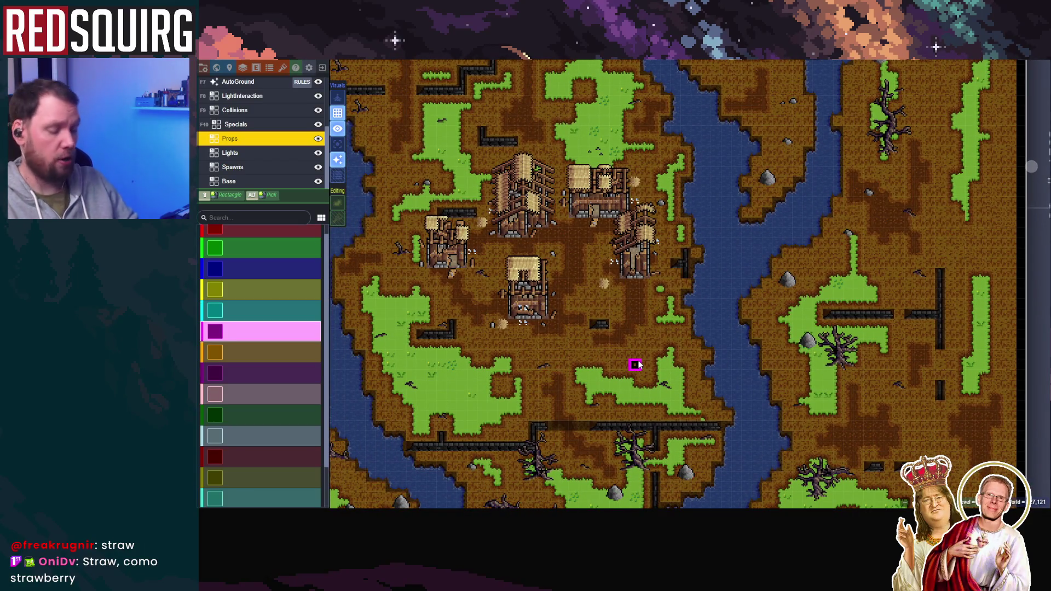
key("ctrl+s")
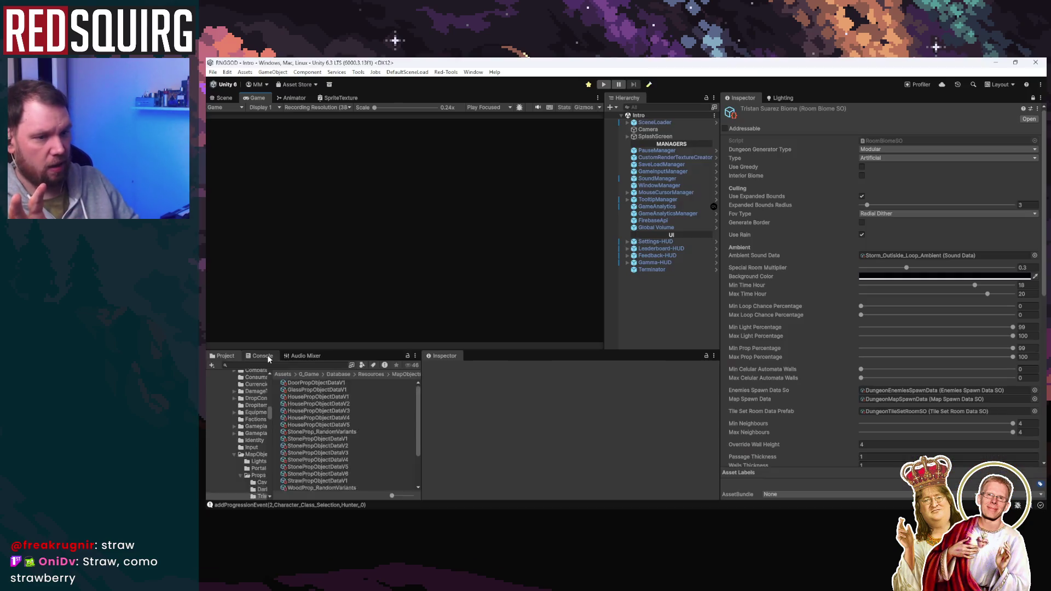
left_click(262, 355)
Clear all messages from the Unity Console
left_click(214, 365)
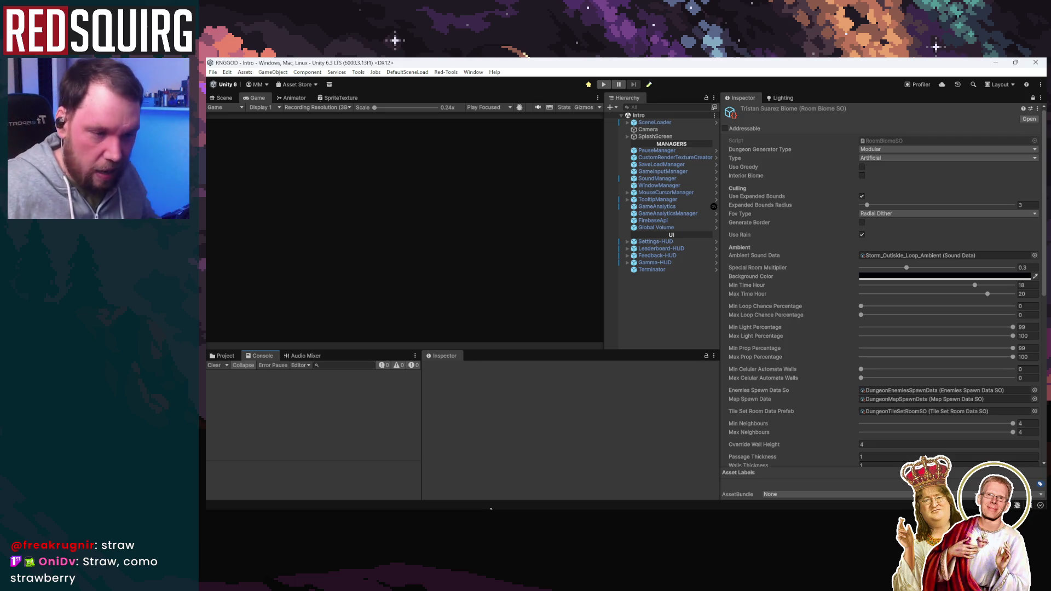
Switch the bottom panel to the Project view showing the MapObjects Props folder
mouse_move(316, 508)
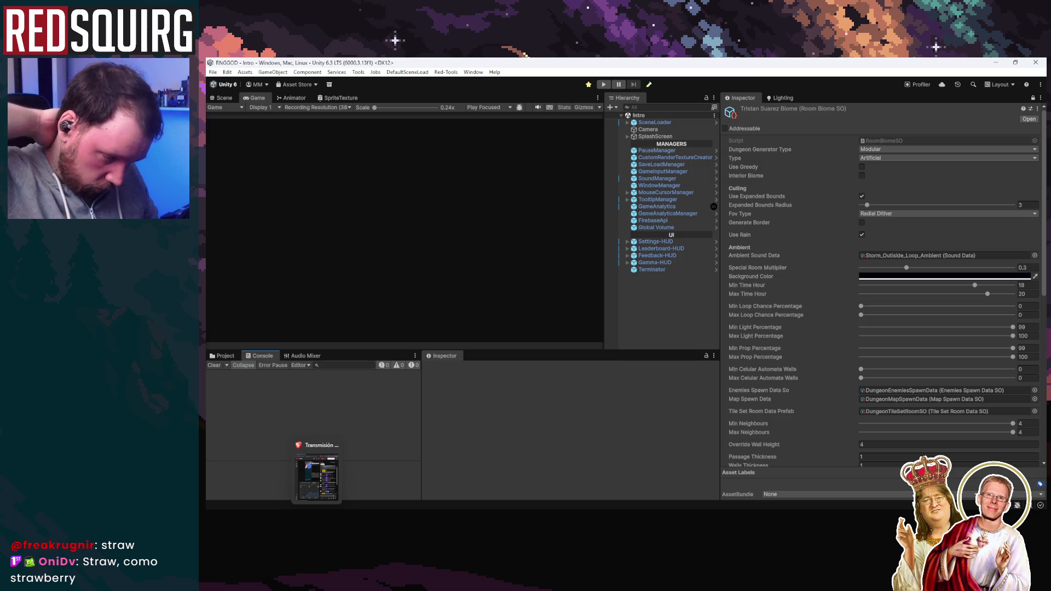
mouse_move(432, 508)
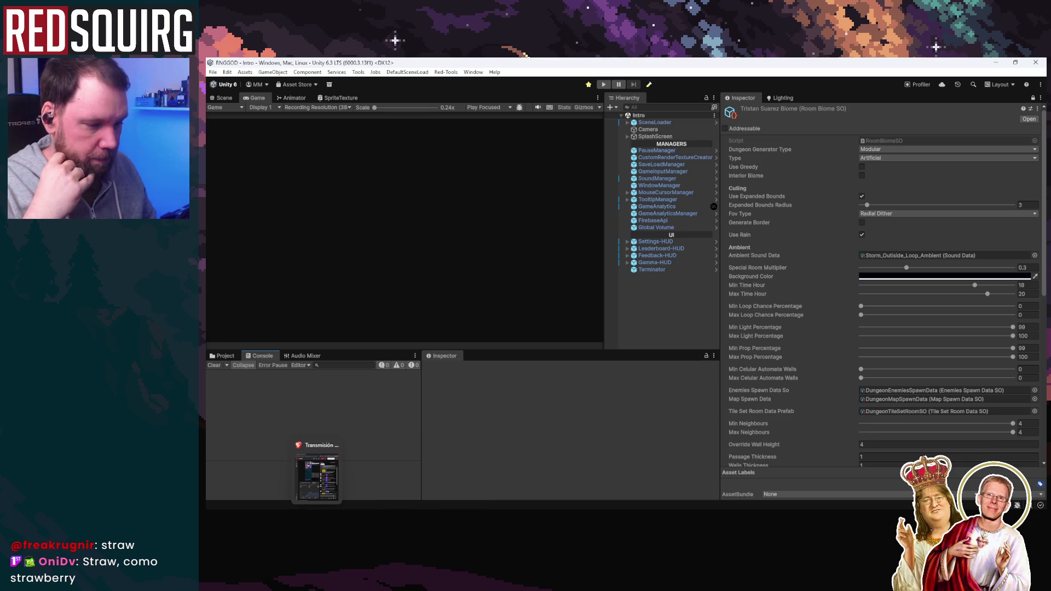
mouse_move(355, 508)
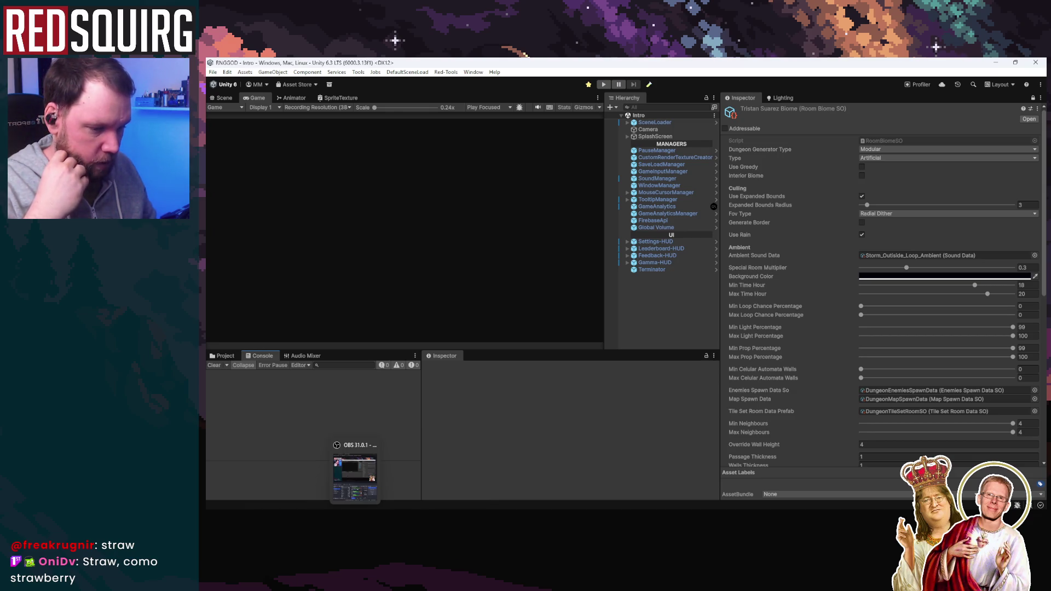
mouse_move(394, 507)
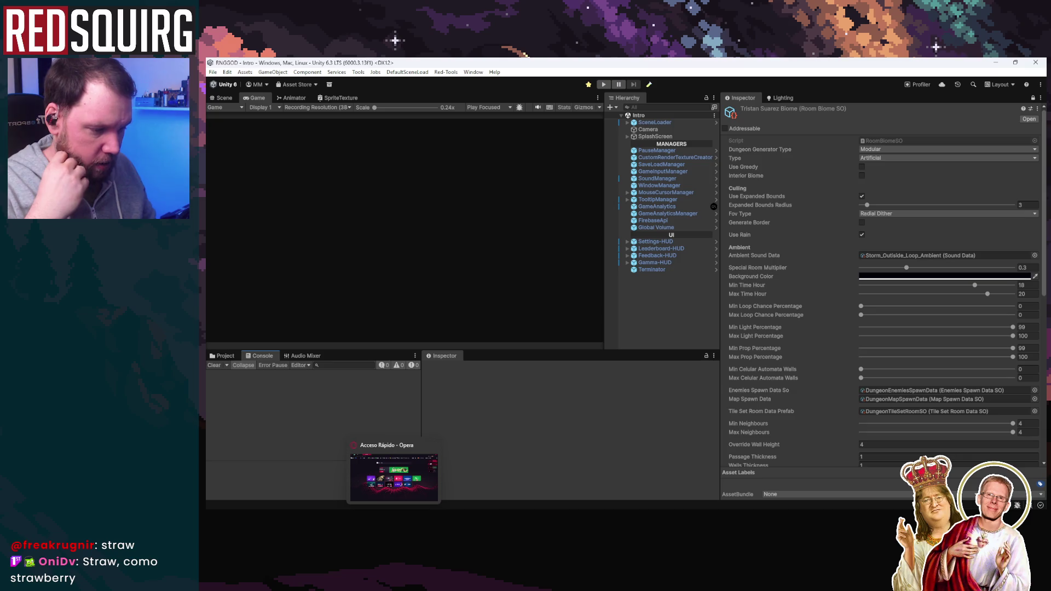
left_click(222, 356)
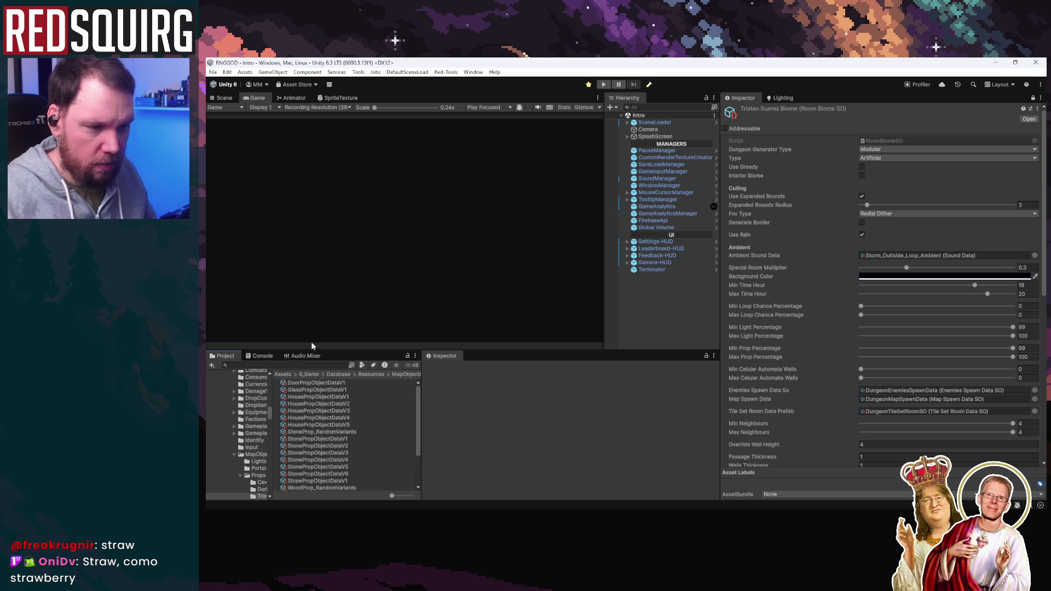
Enlarge the Project panels and browse the premade village samples, viewing the Mockup1 and Mockup2 images
left_click_drag(310, 350, 310, 157)
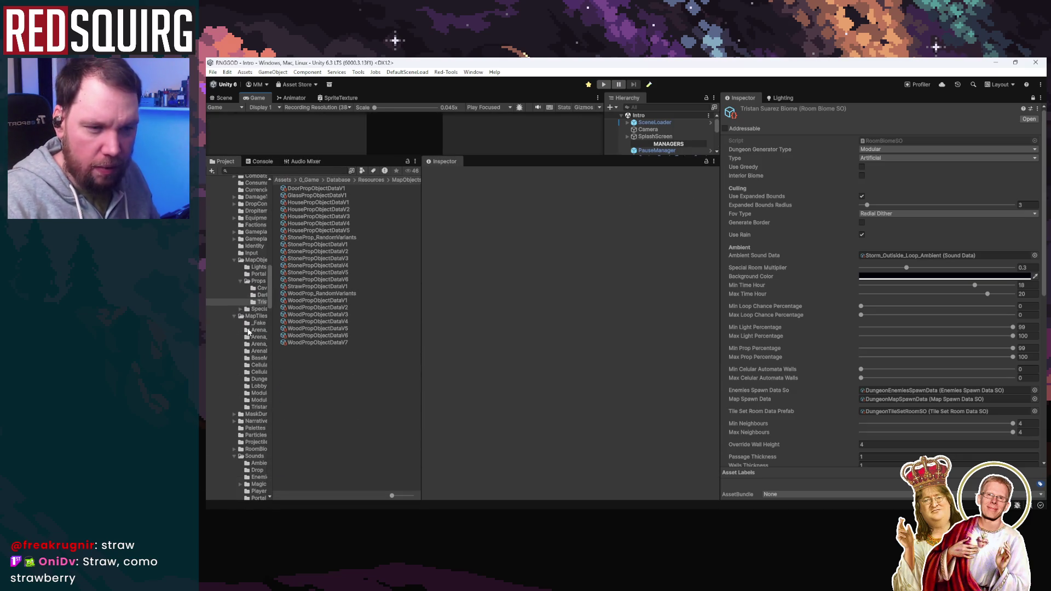
left_click_drag(272, 226, 323, 227)
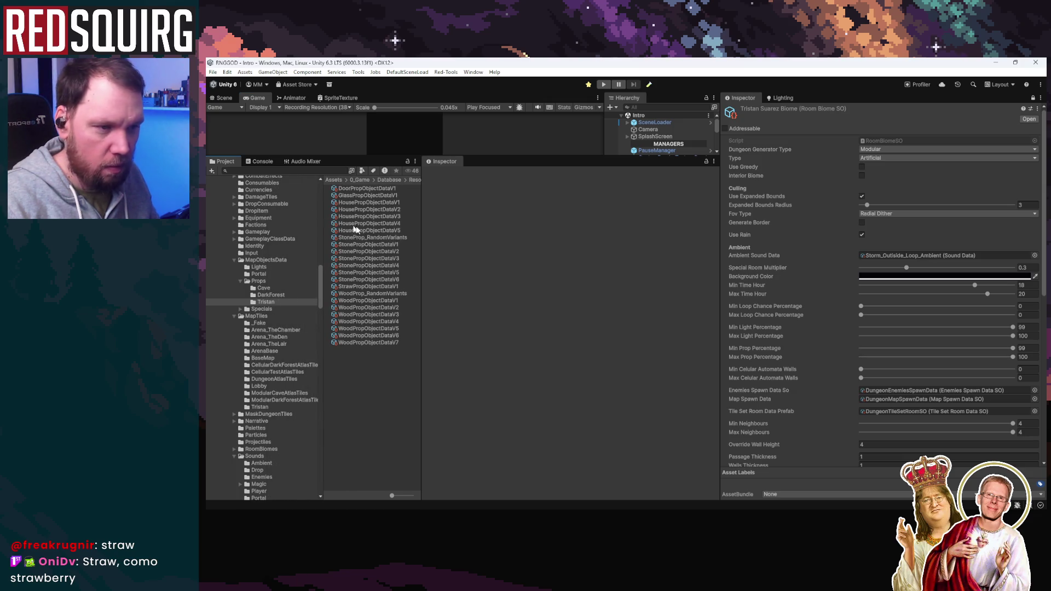
left_click_drag(423, 235, 591, 235)
scroll(274, 280, "up", 8)
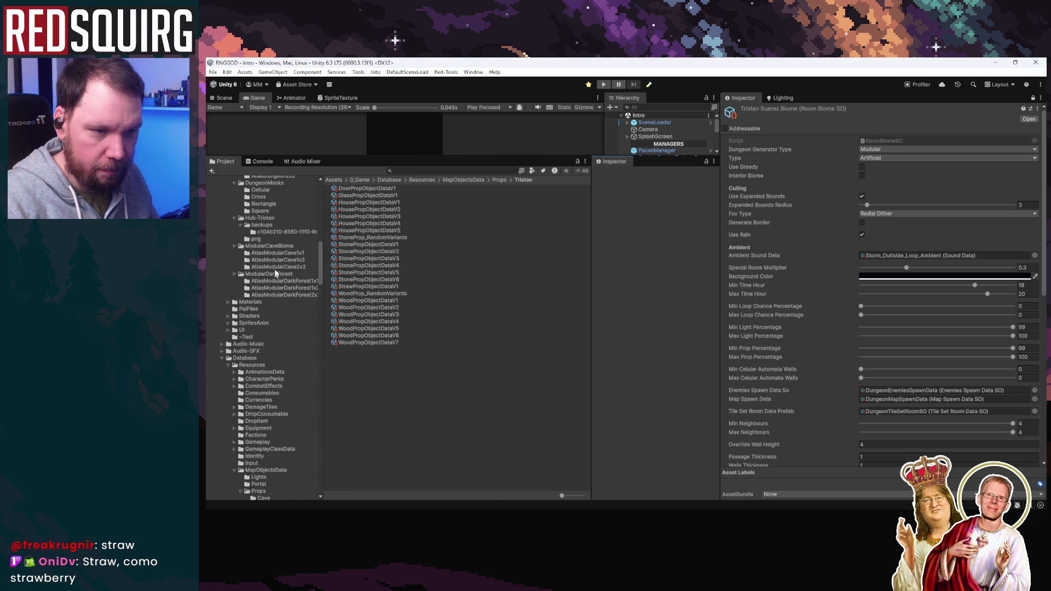
left_click(282, 232)
scroll(281, 250, "up", 3)
left_click(268, 275)
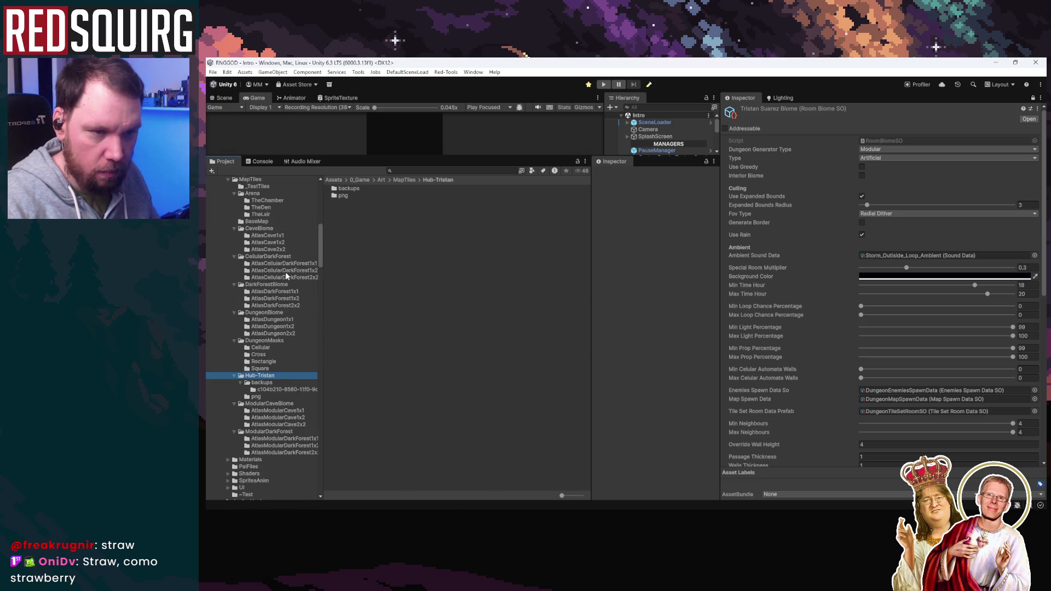
scroll(285, 274, "up", 10)
scroll(286, 275, "up", 2)
left_click(289, 288)
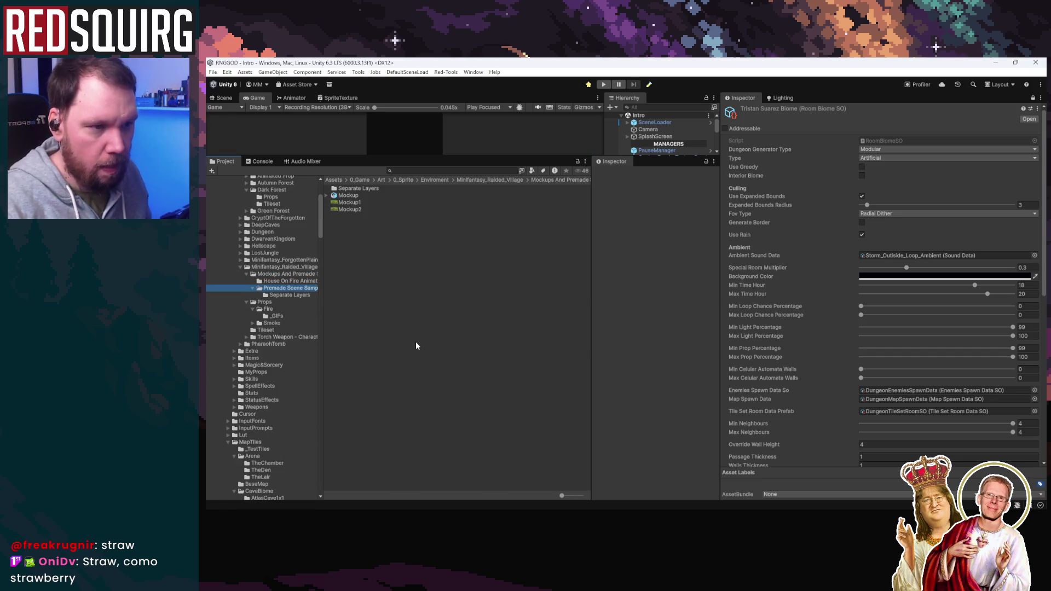
left_click(350, 202)
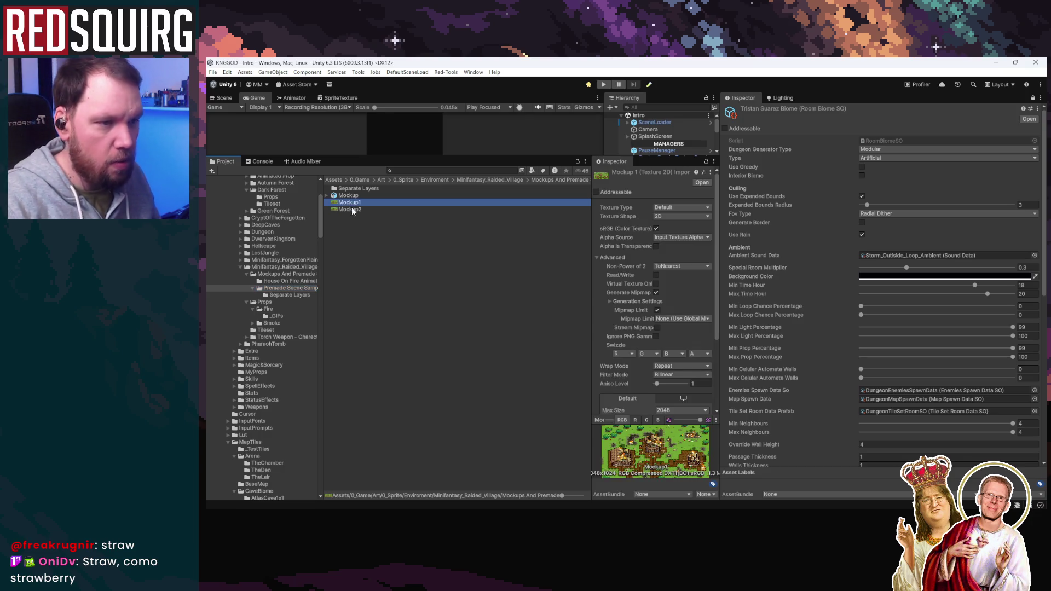
left_click(351, 210)
left_click(351, 203)
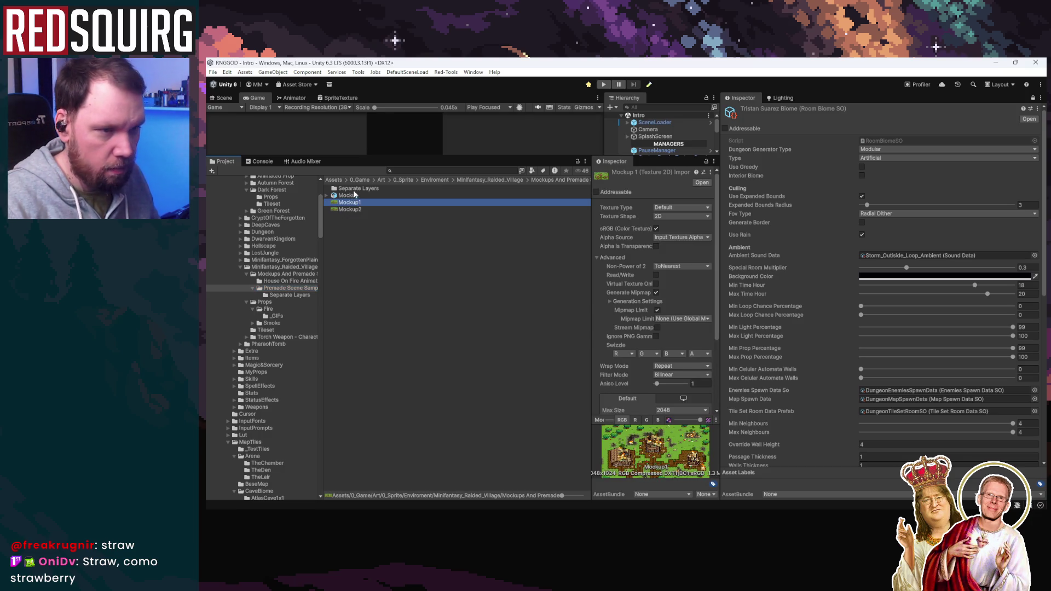
Open the House On Fire Animation folder and inspect HouseOnFire's import settings
left_click(290, 281)
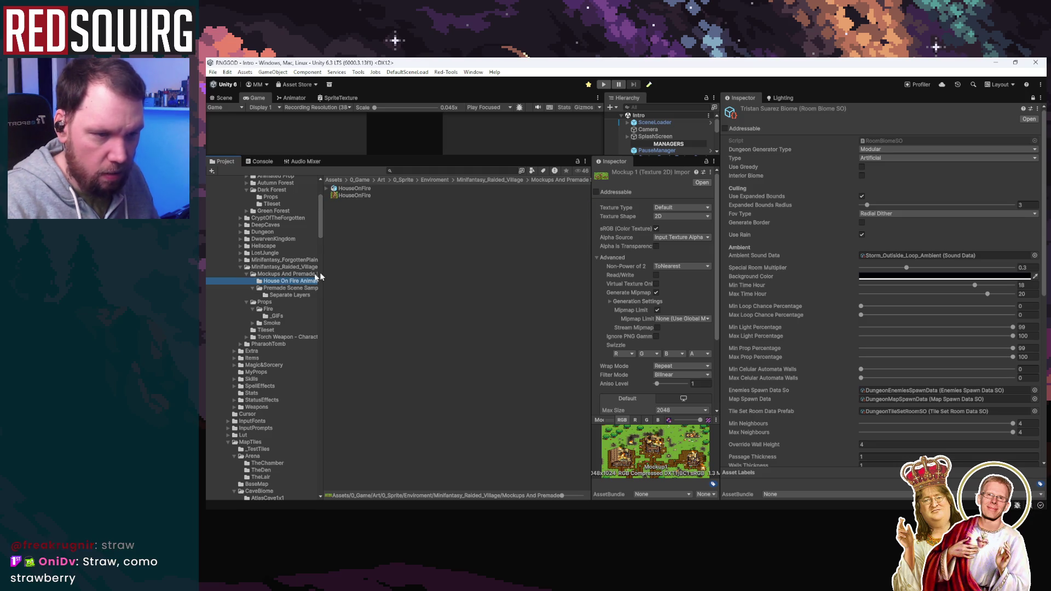
left_click(364, 196)
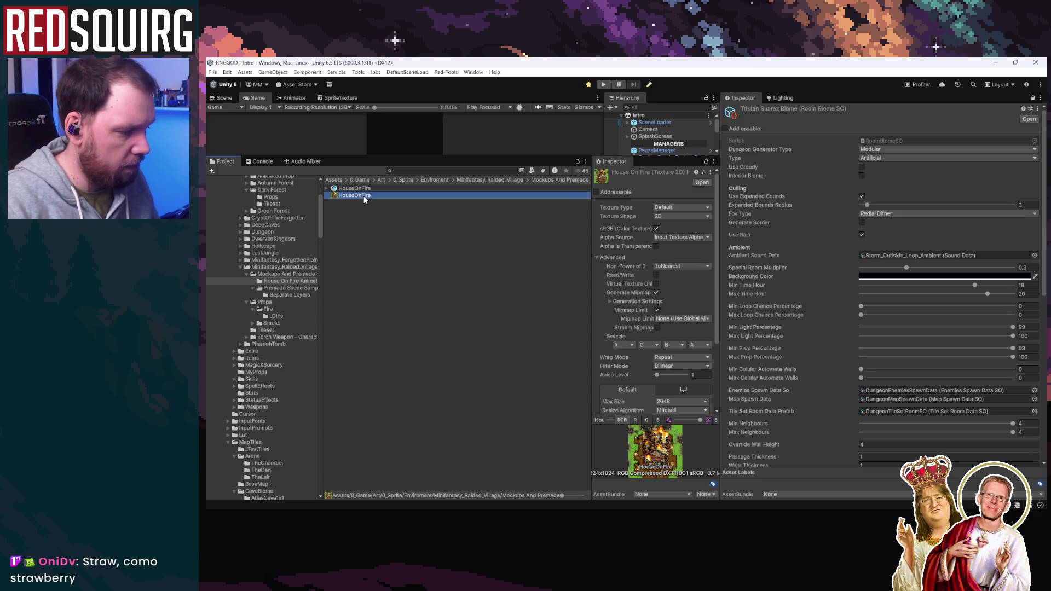
double_click(363, 196)
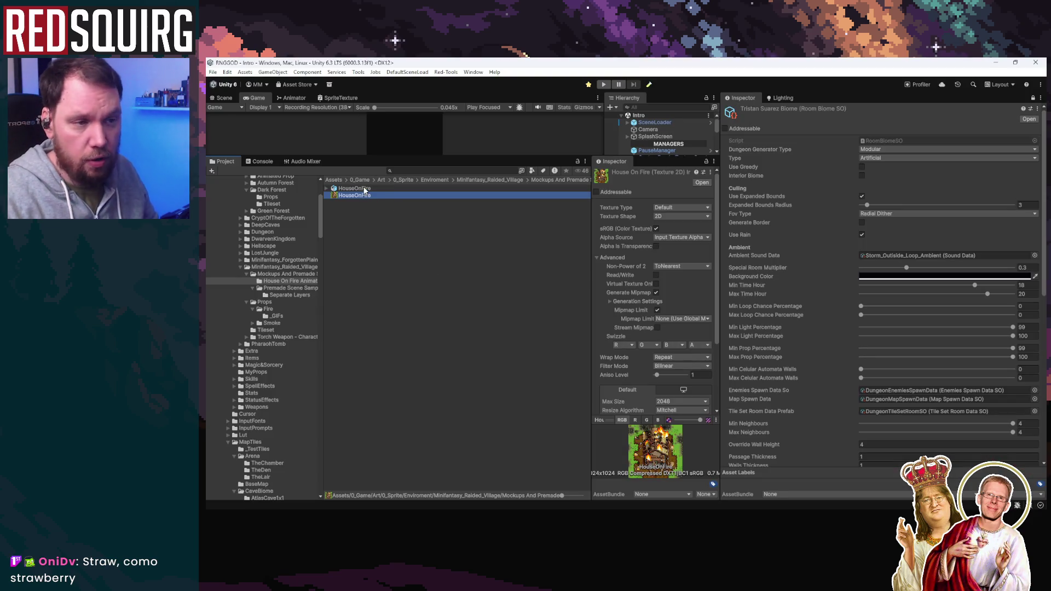
left_click(362, 189)
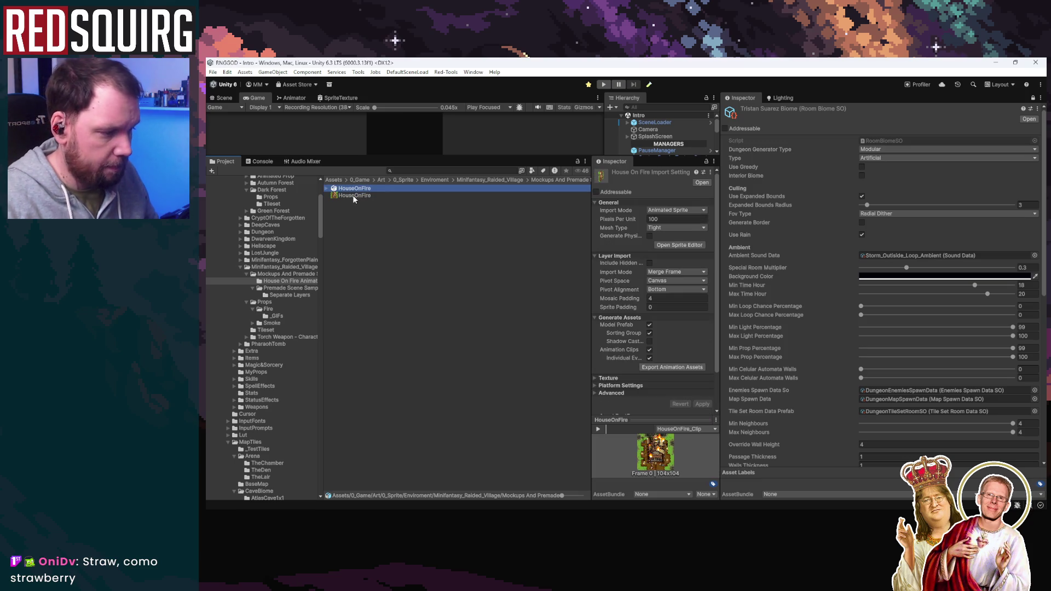
Zoom in and center the burning house in Aseprite and play its fire animation
key("alt+Tab")
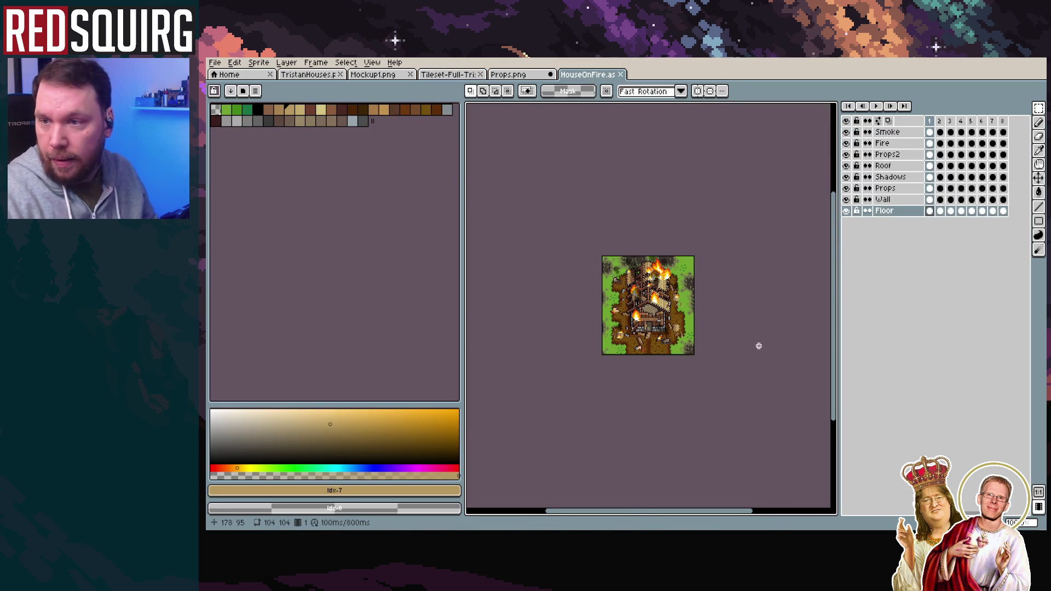
scroll(758, 348, "up", 5)
scroll(735, 322, "down", 4)
scroll(750, 332, "up", 1)
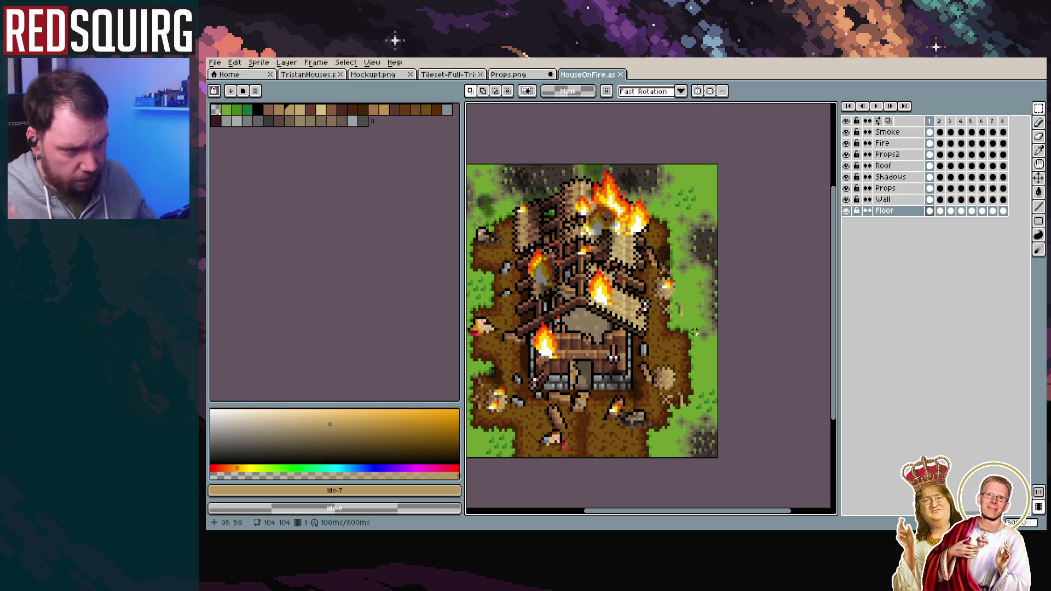
mouse_move(555, 430)
left_mouse_down()
mouse_move(569, 376)
mouse_move(562, 418)
left_mouse_up()
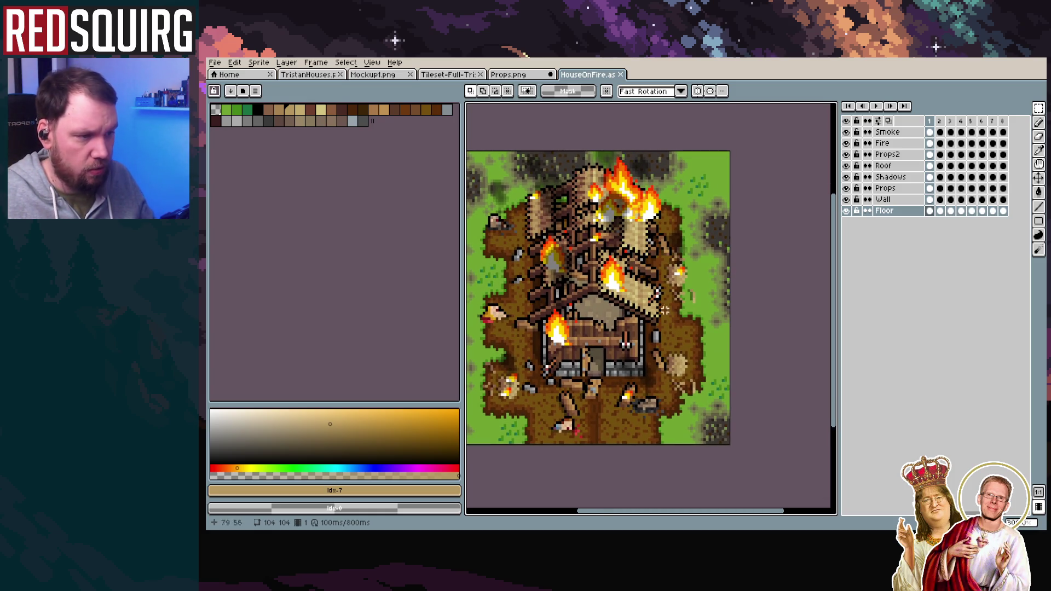
left_click(876, 107)
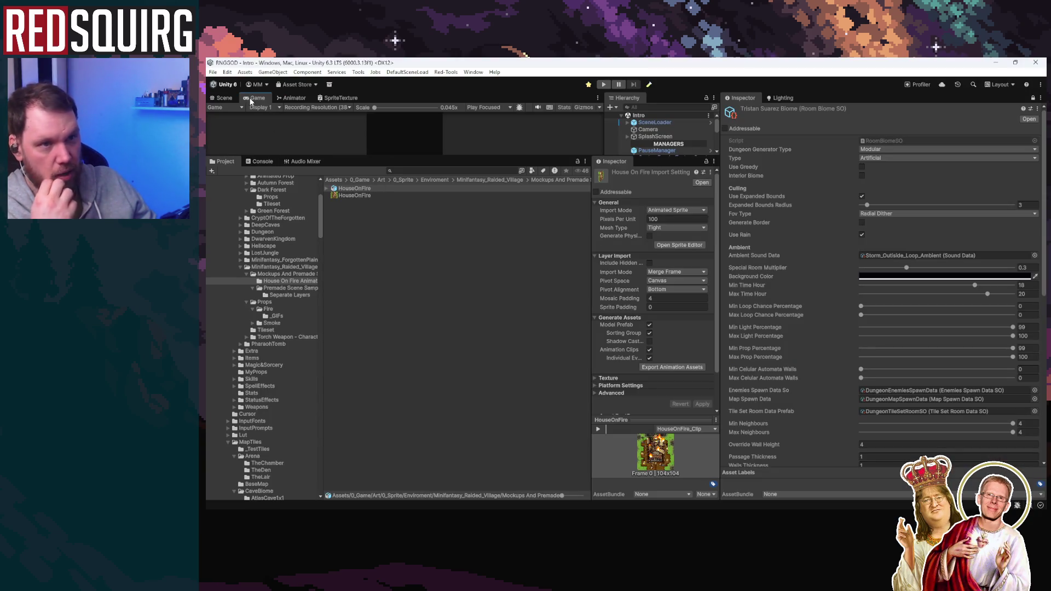
Return to Unity and restore the full panel layout showing HouseOnFire's import settings
key("shift+space")
double_click(228, 95)
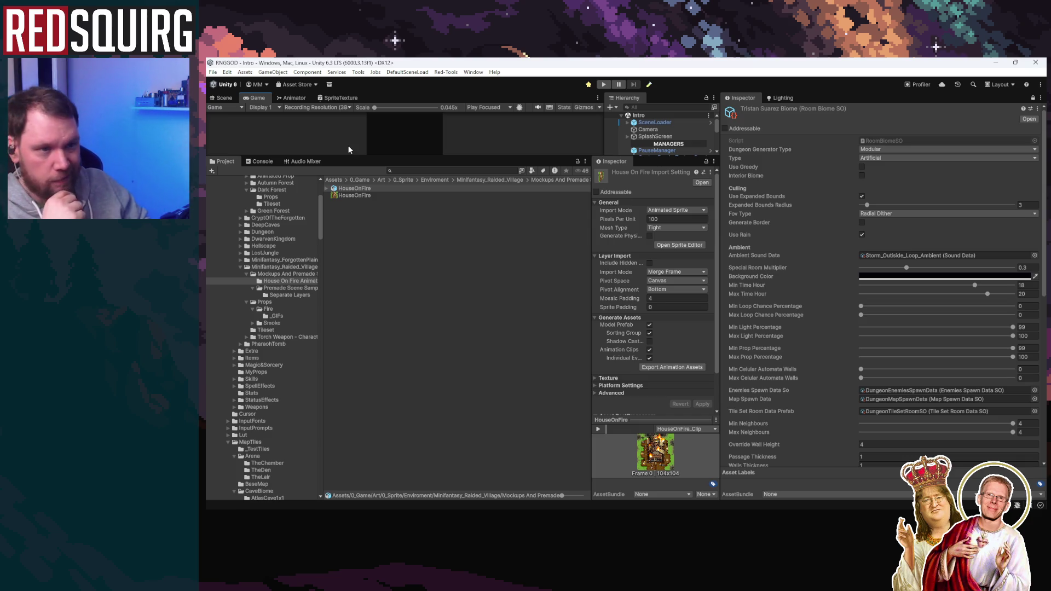
double_click(258, 102)
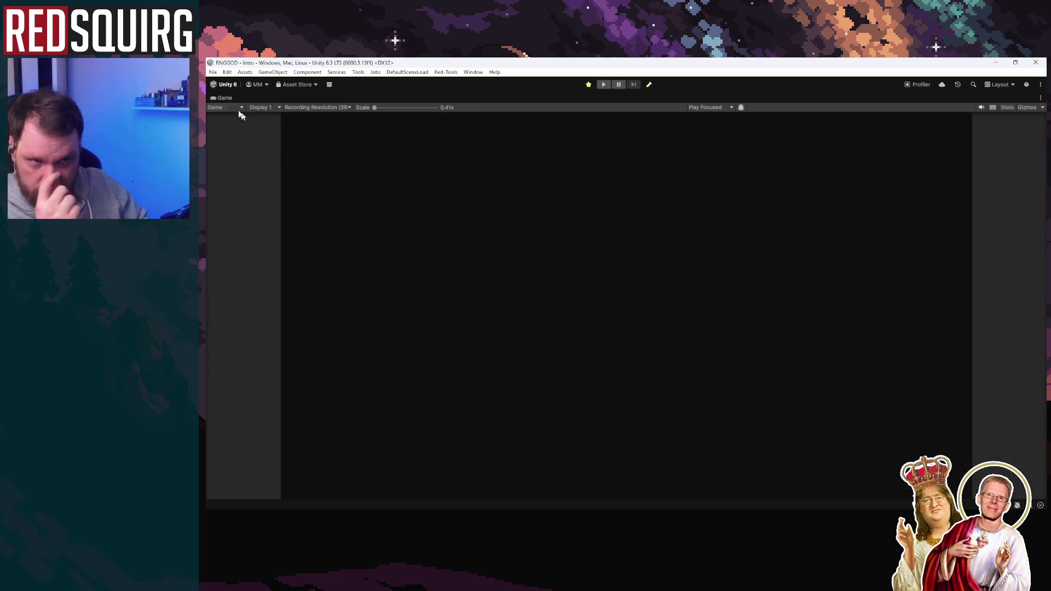
double_click(221, 99)
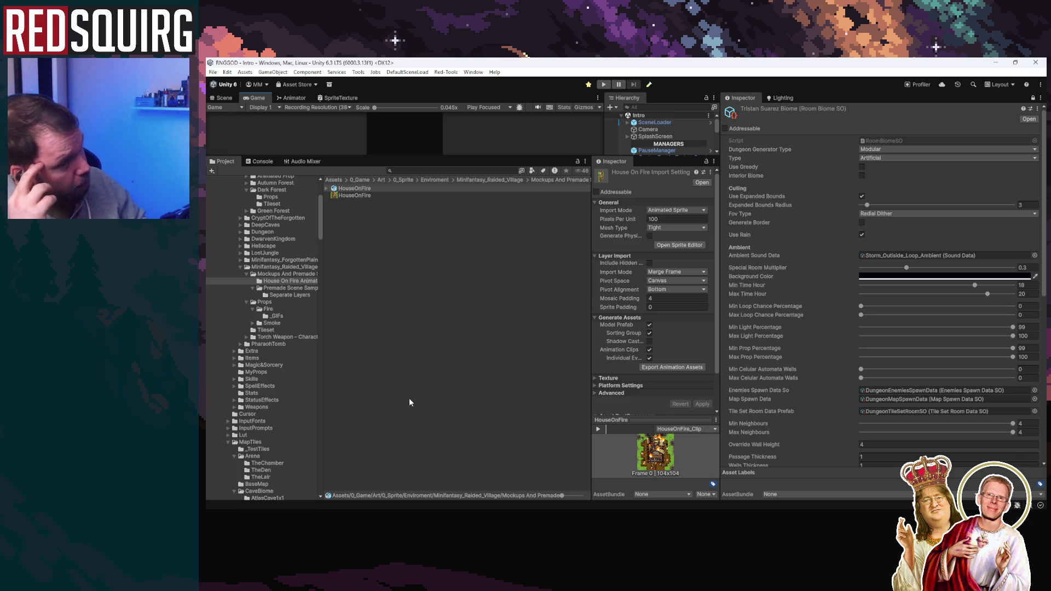
Bring the Hub_Tristan village map forward in LDtk and zoom out and back in to review it
mouse_move(433, 509)
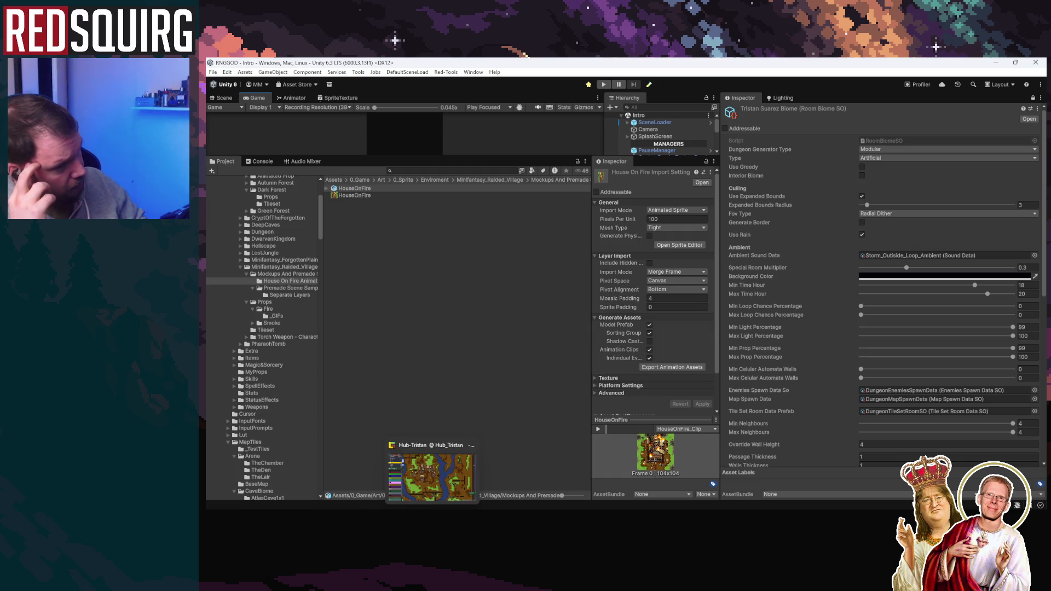
left_click(432, 476)
scroll(524, 373, "up", 3)
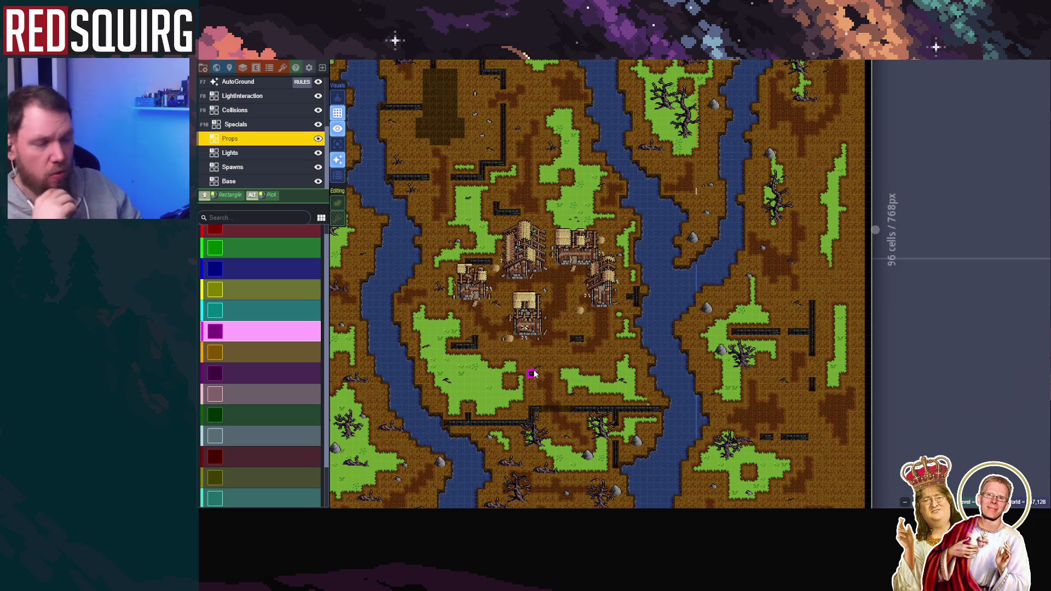
scroll(556, 357, "down", 3)
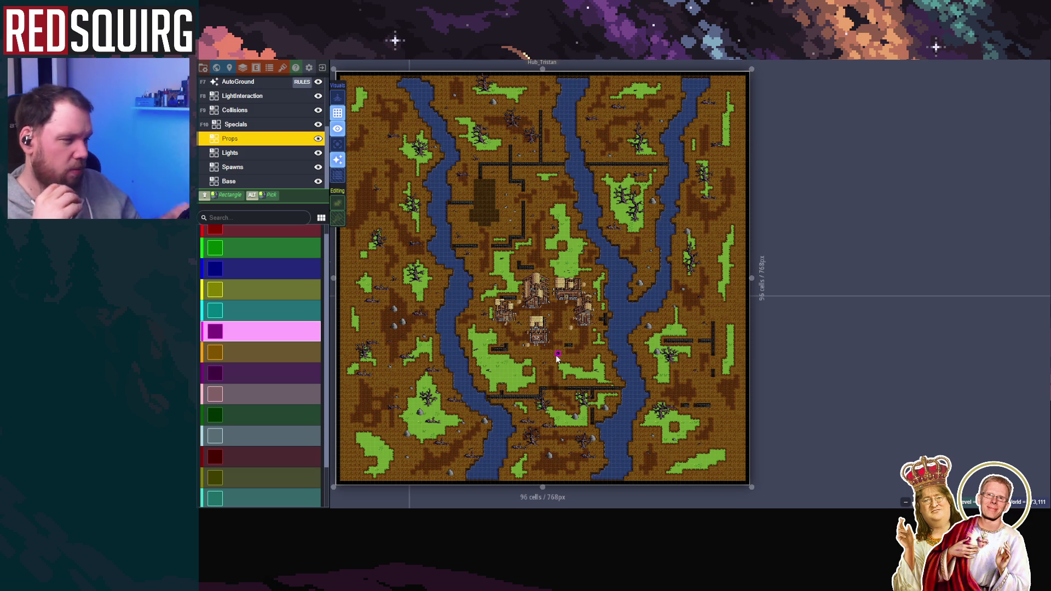
scroll(556, 355, "up", 3)
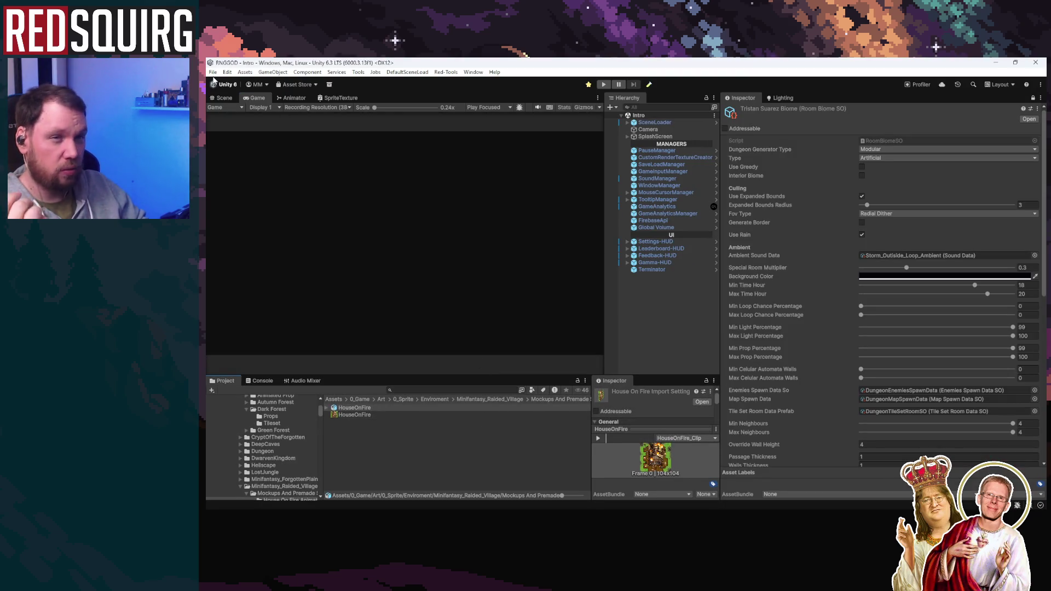
Load the Intro scene from the recent scenes list and enter Play mode
left_click(213, 72)
mouse_move(246, 108)
left_click(373, 111)
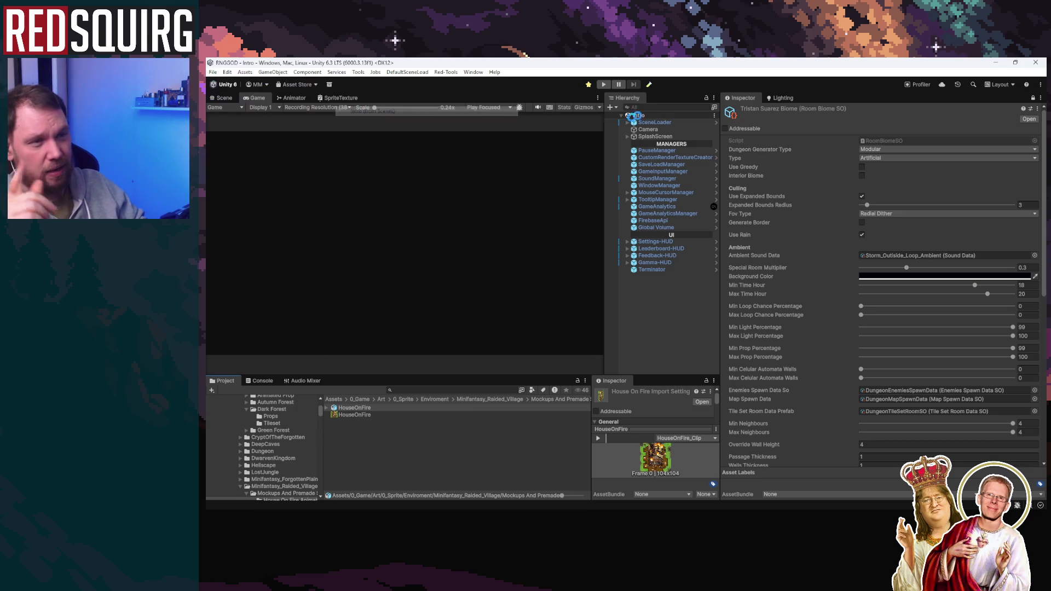
left_click(603, 84)
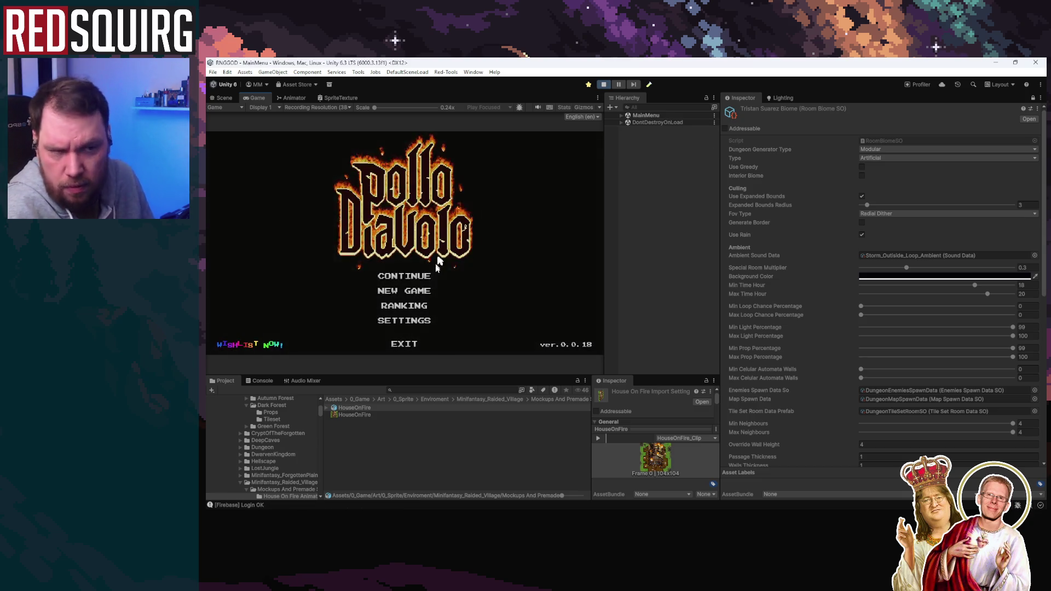
Continue the saved game as the Cryomancer and maximize the game view
left_click(416, 276)
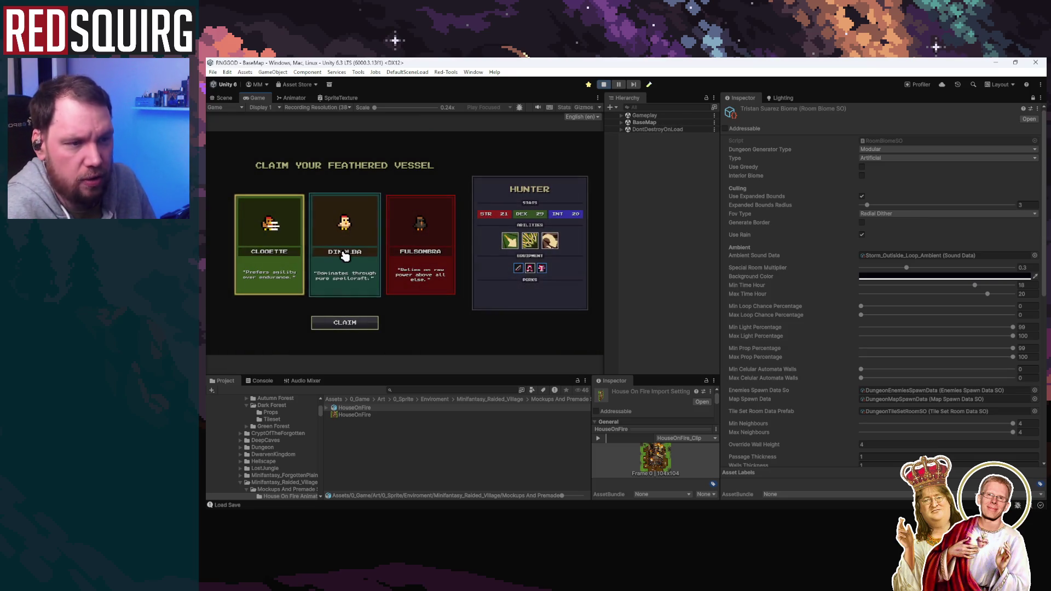
left_click(344, 285)
left_click(344, 323)
key("Escape")
key("Escape")
key("shift+space")
Walk the Cryomancer east past the village and around the riverside clearing
key("w")
key("d")
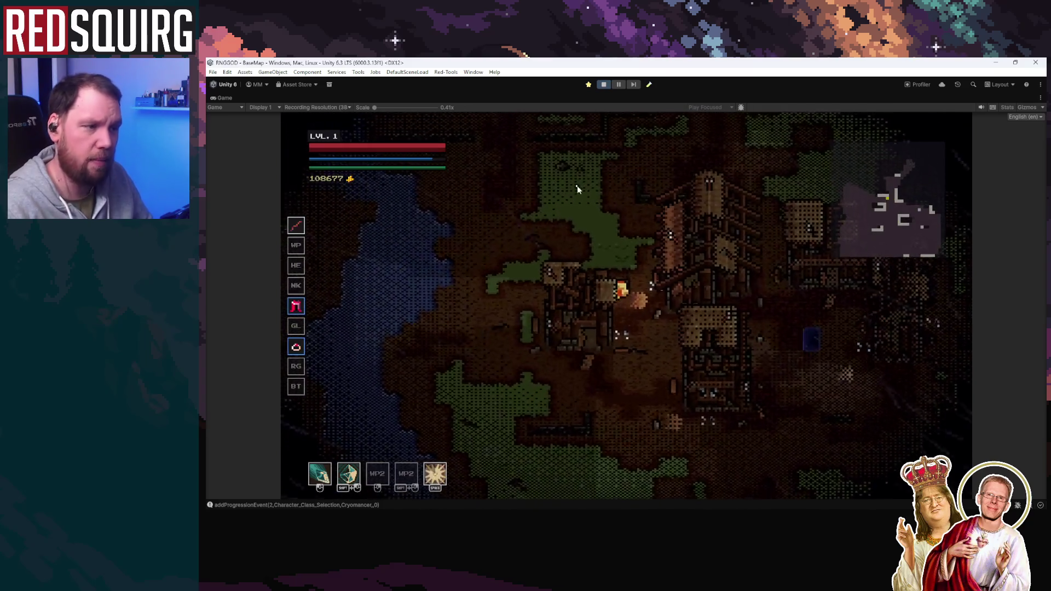
key("w")
key("d")
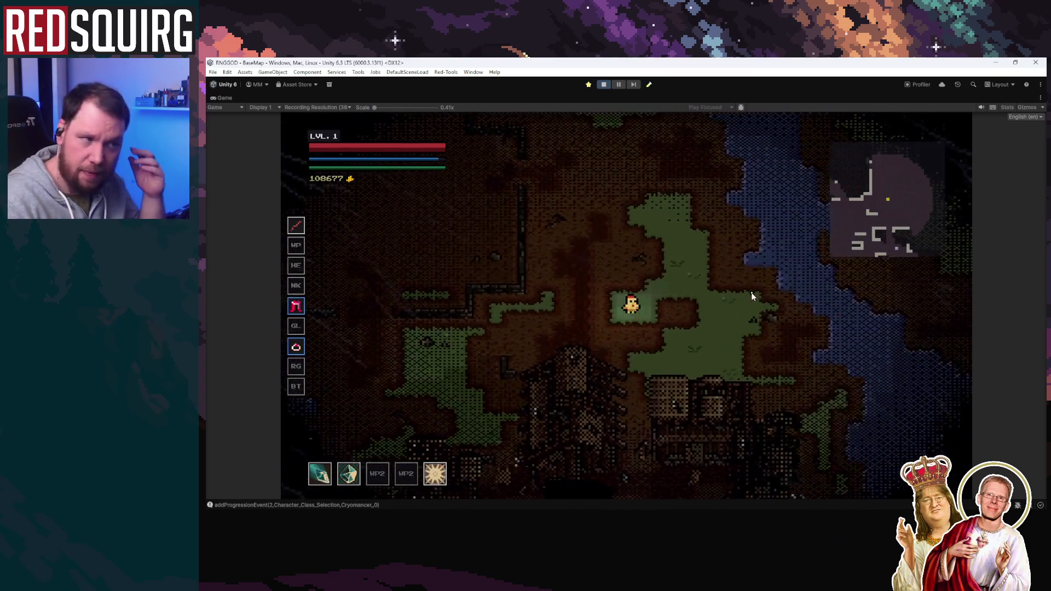
key("s")
key("d")
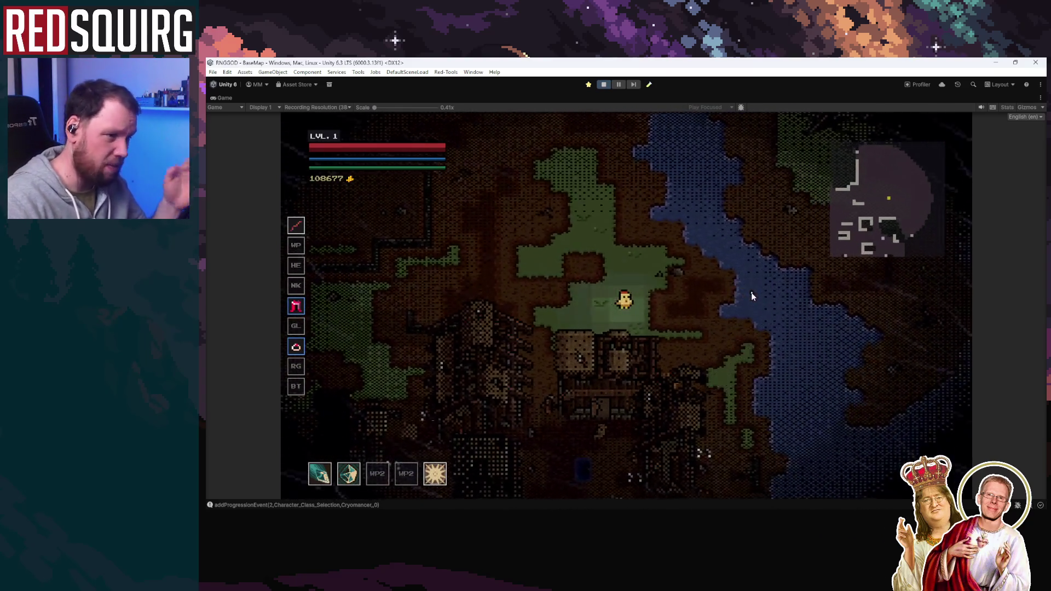
key("s")
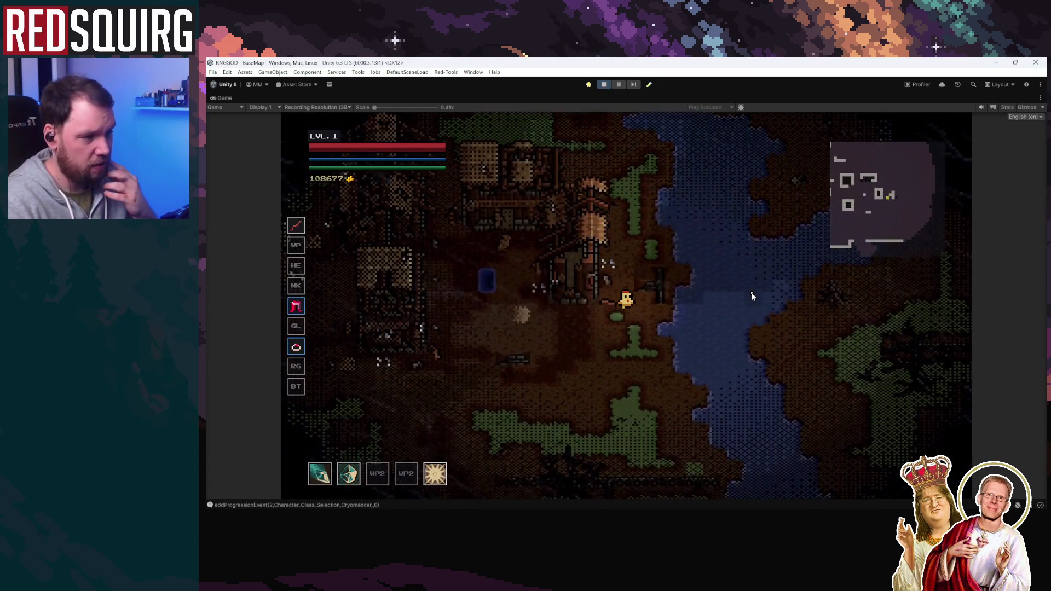
key("a")
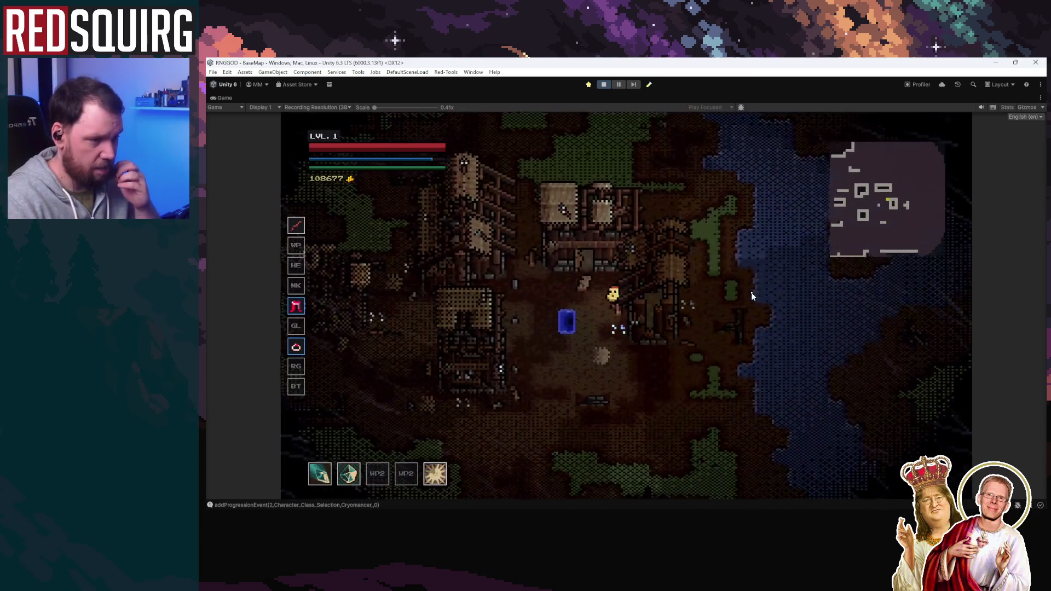
key("s")
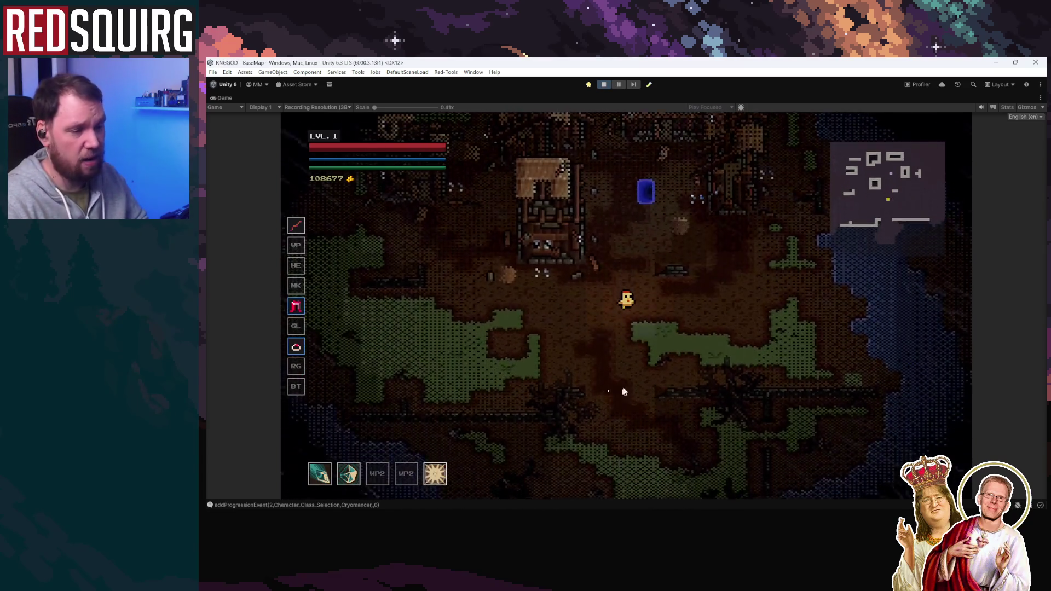
key("a")
key("d")
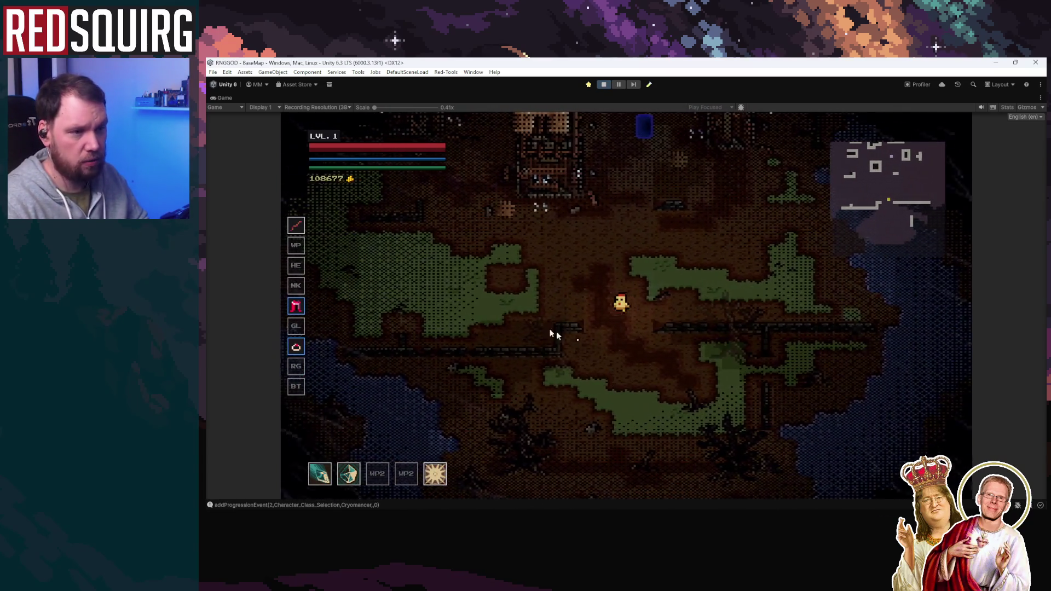
key("a")
key("w")
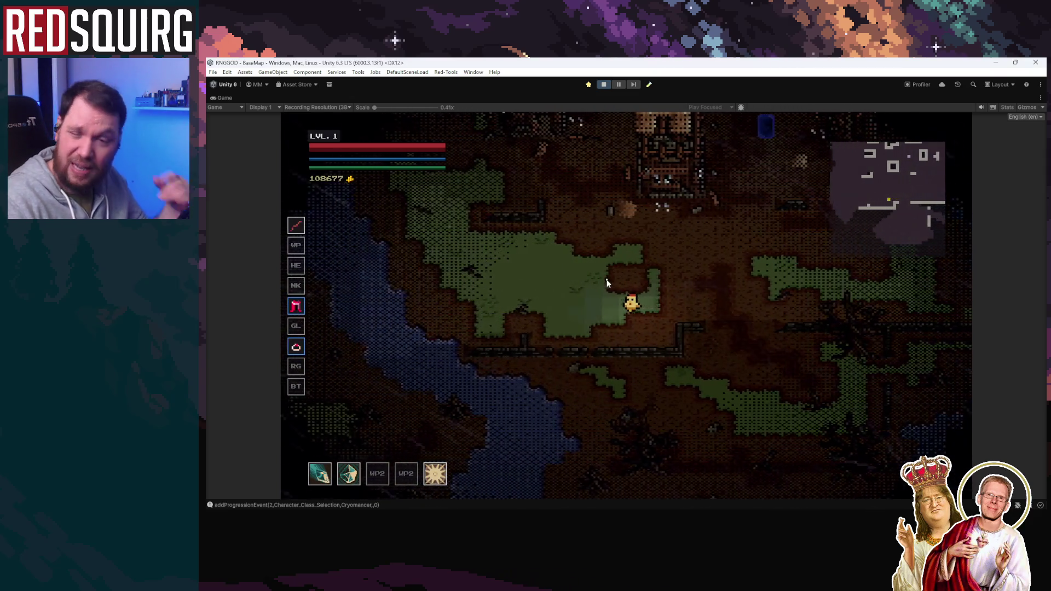
key("a")
key("w")
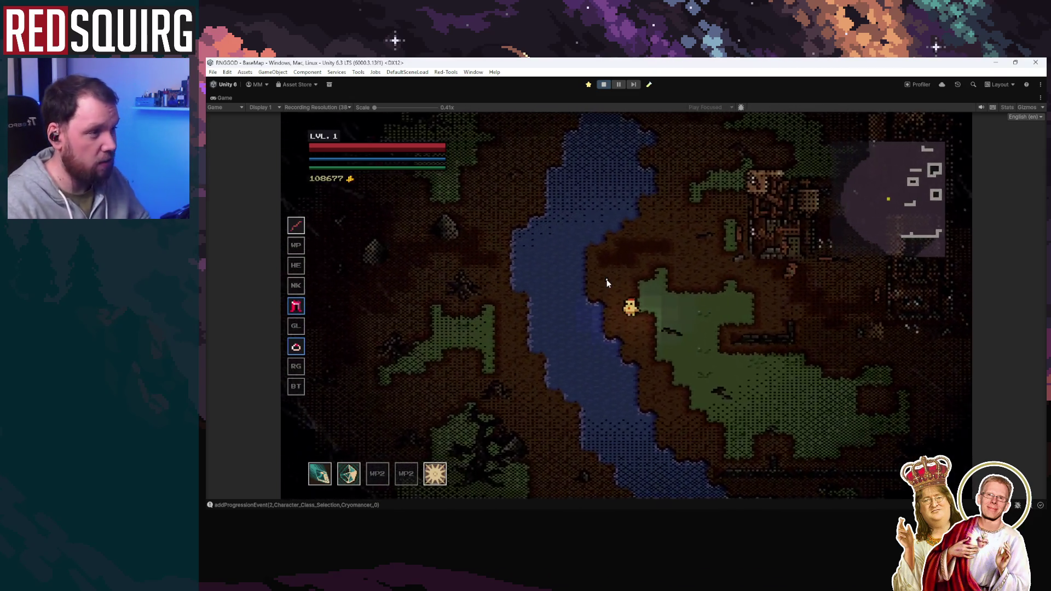
key("w")
key("a")
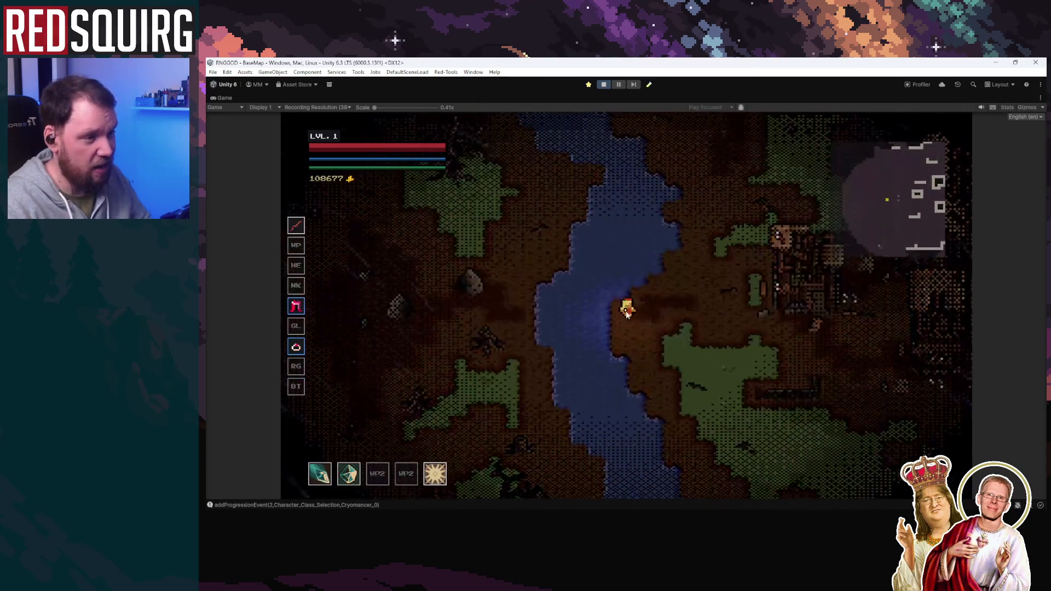
key("w")
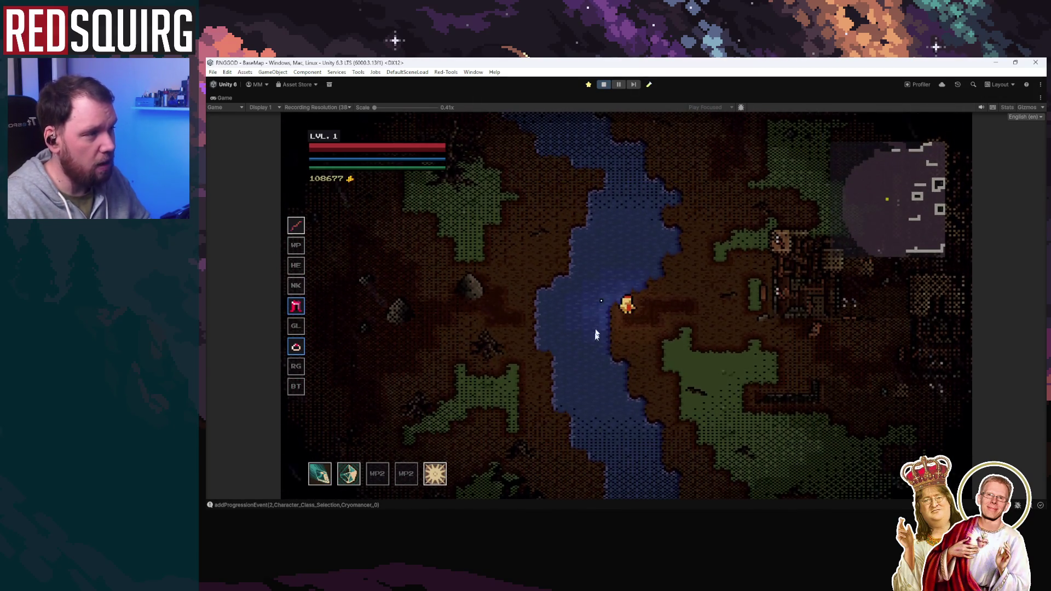
Walk north through the walled ruins, then back south toward the village buildings
key("d")
key("w")
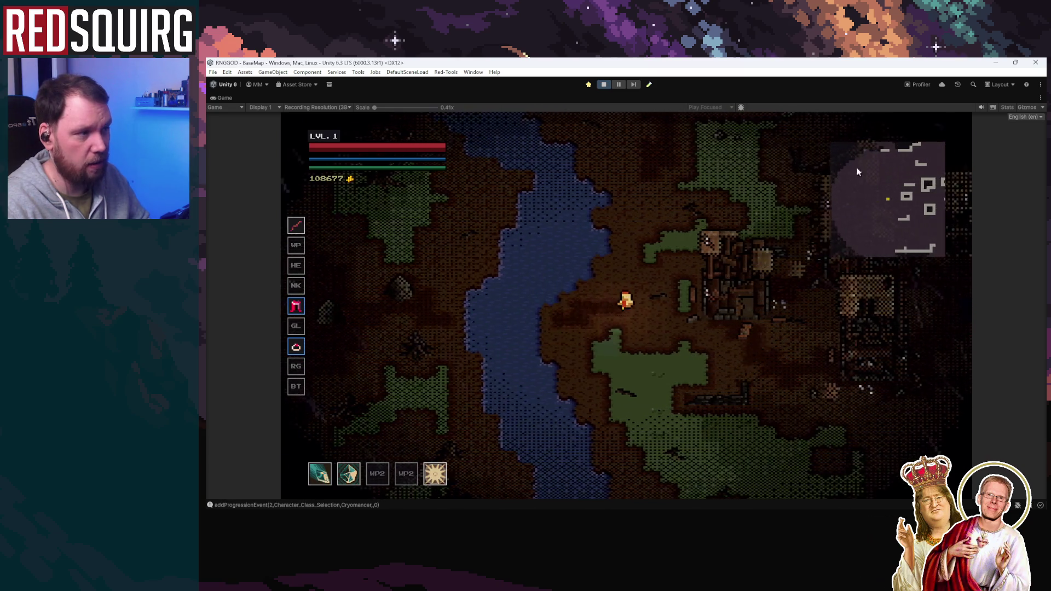
key("w")
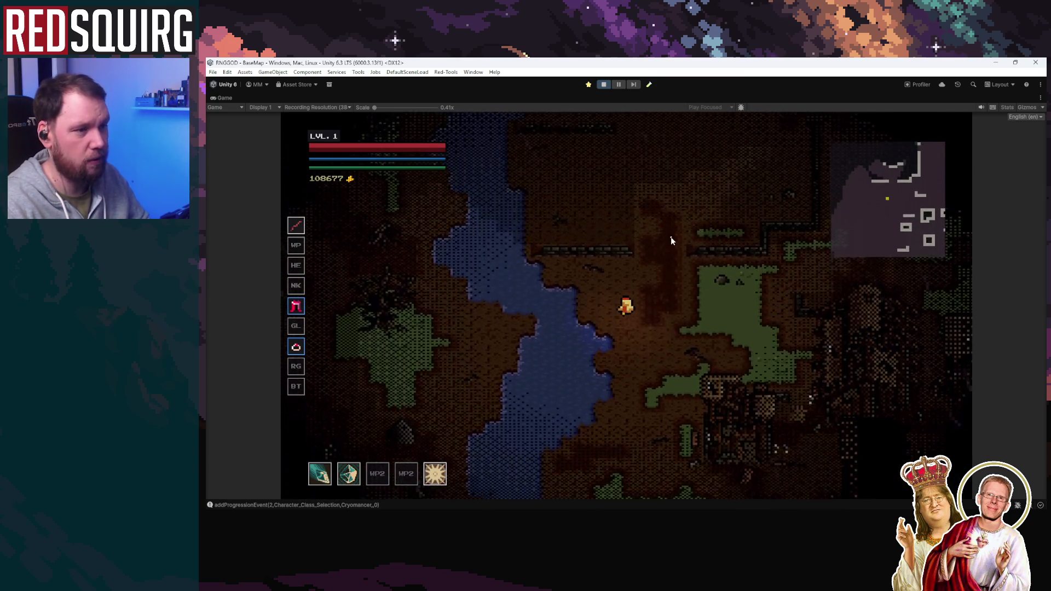
key("a")
key("w")
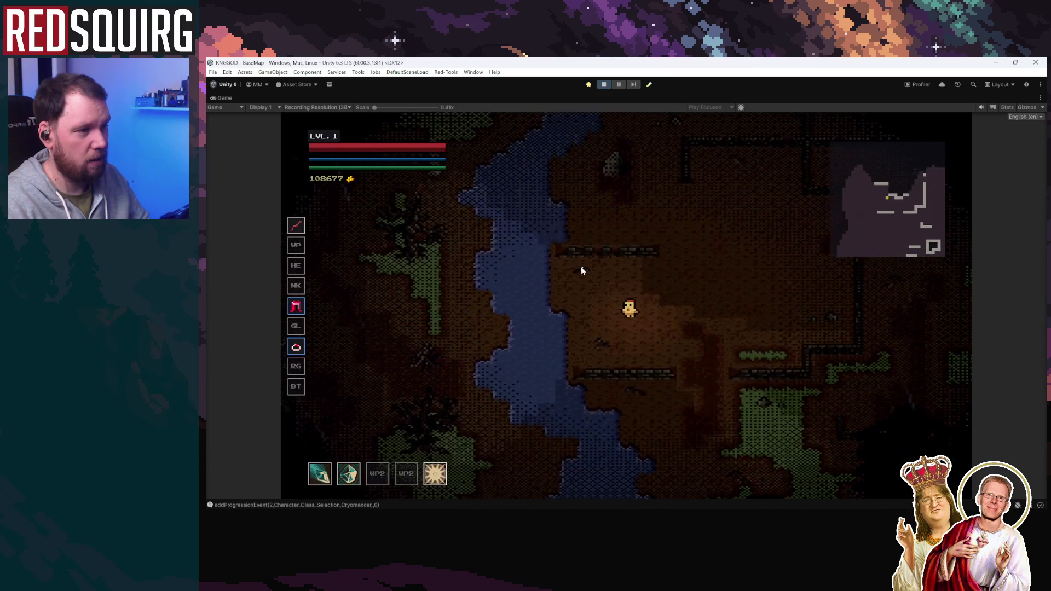
key("w")
key("d")
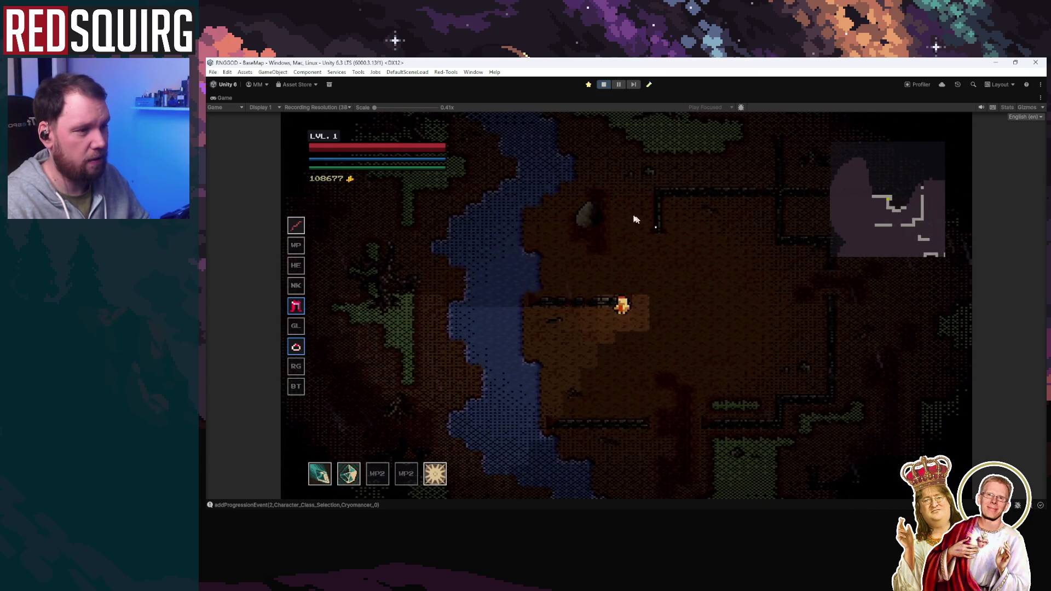
key("d")
key("s")
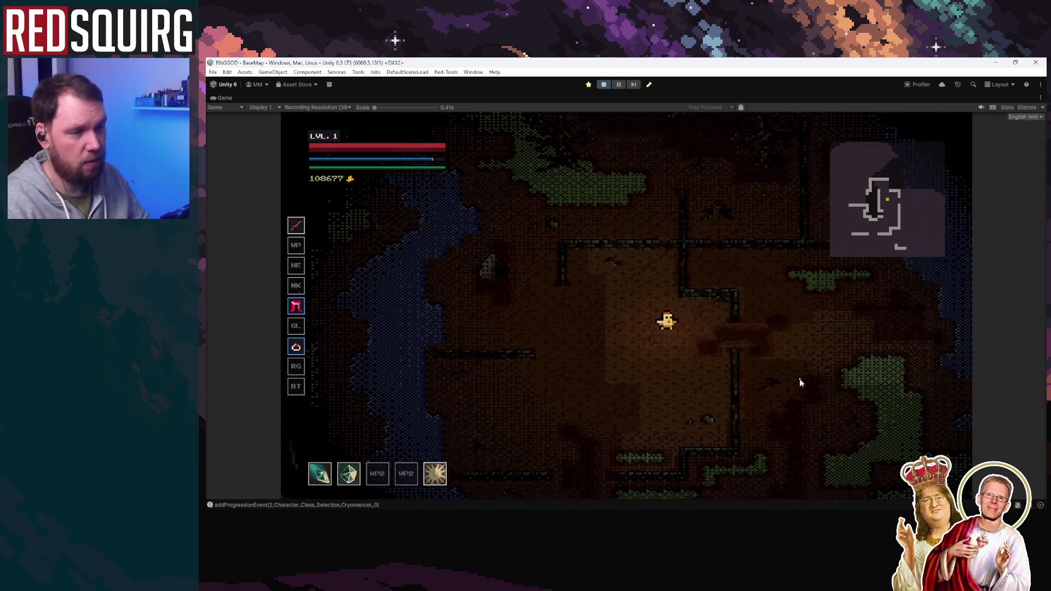
key("a")
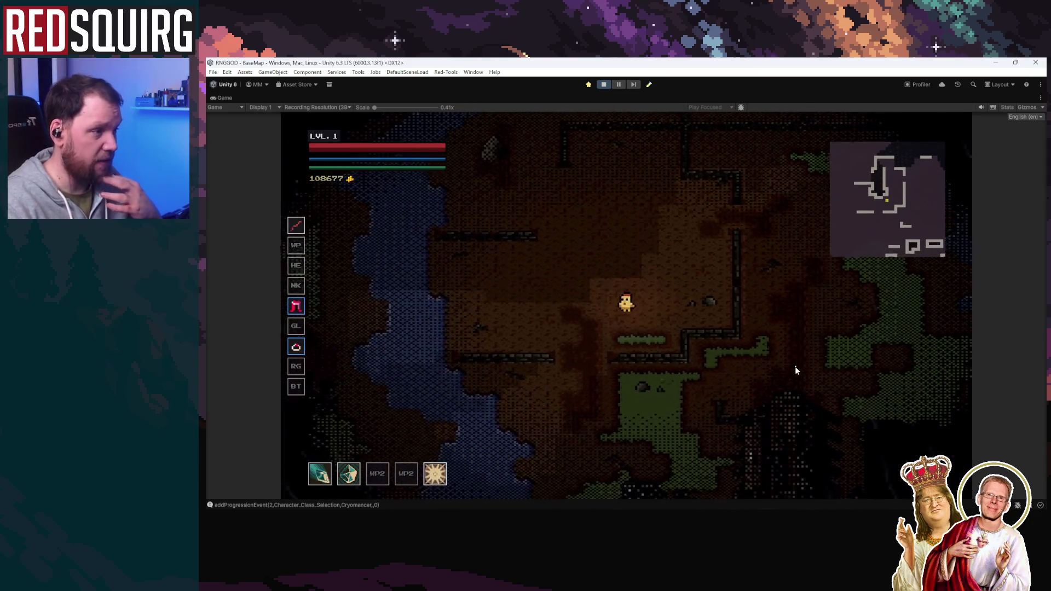
key("s")
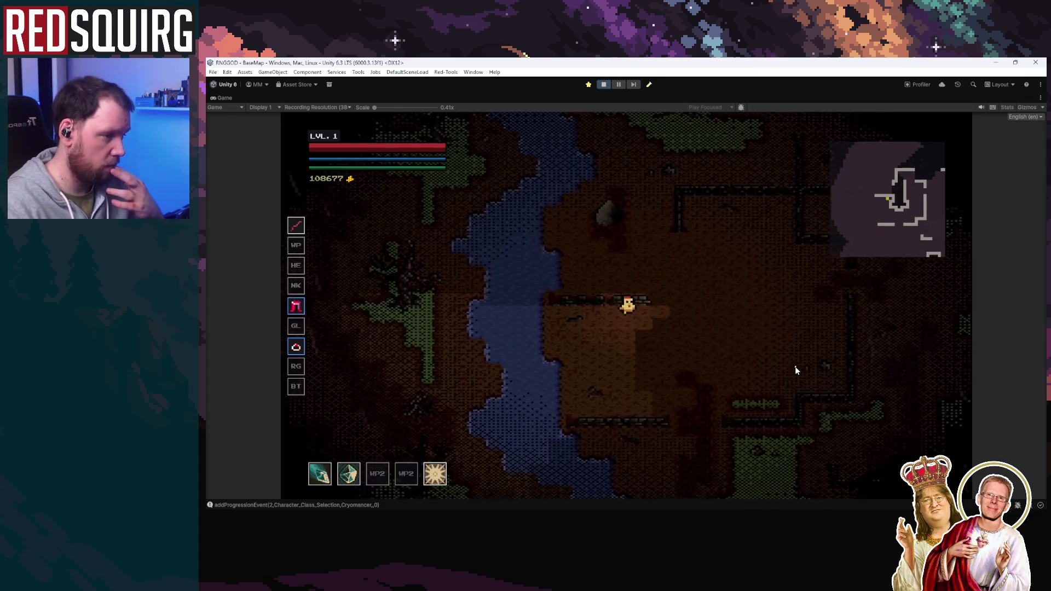
key("w")
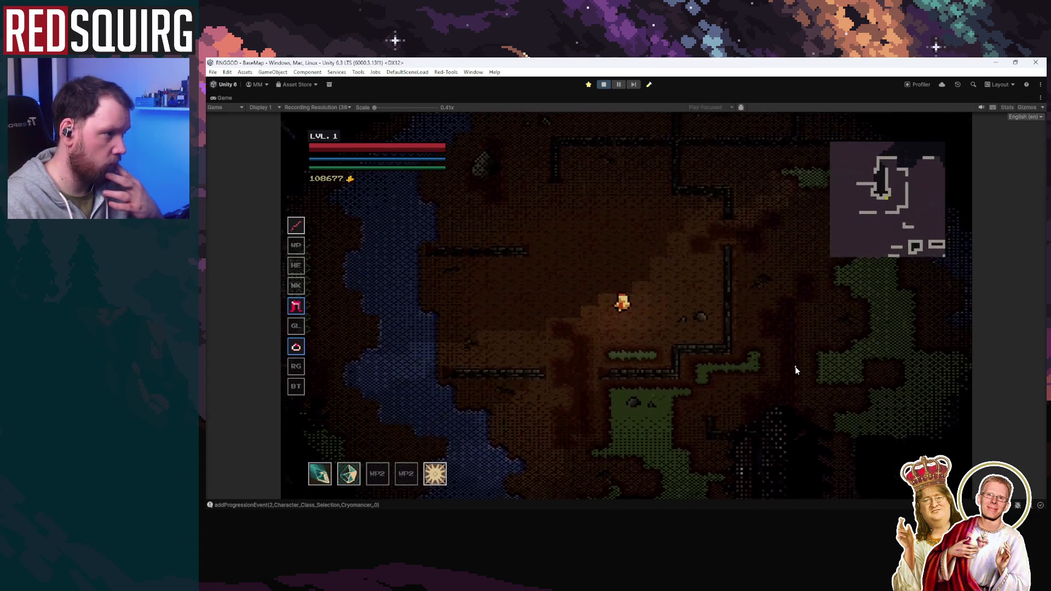
key("w")
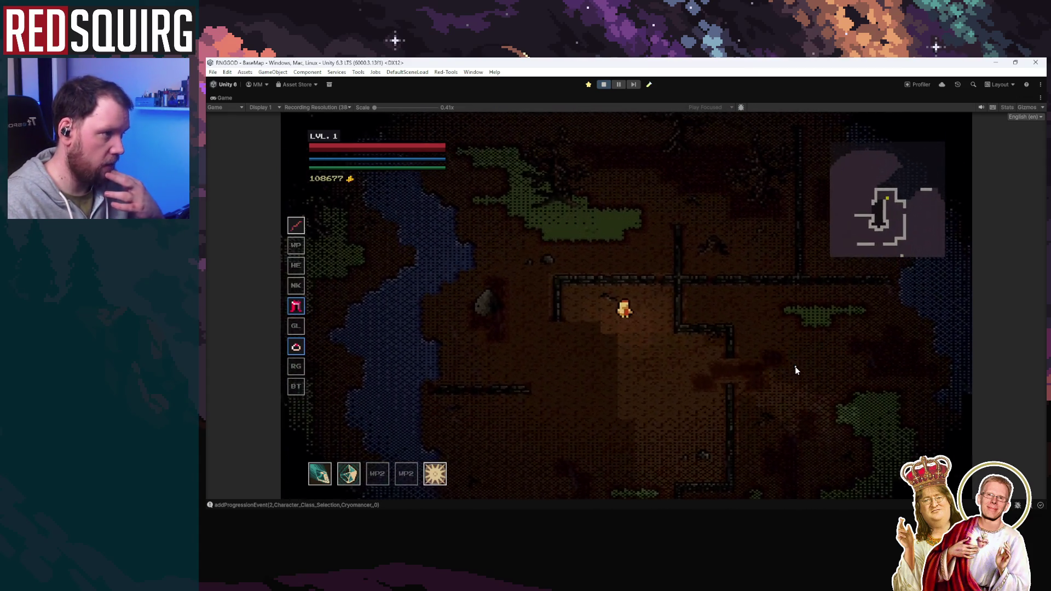
key("s")
key("d")
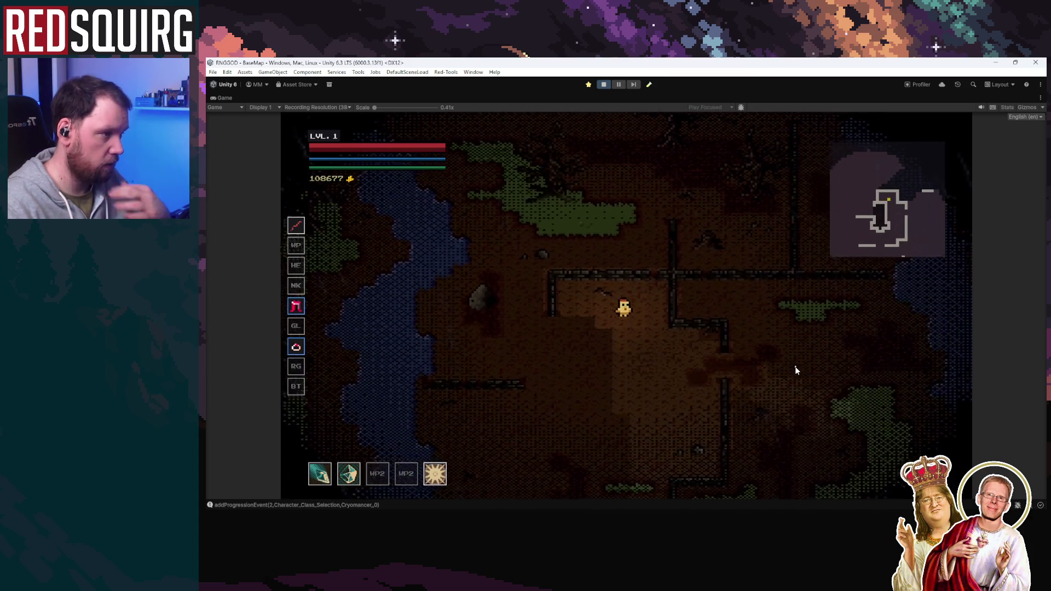
key("a")
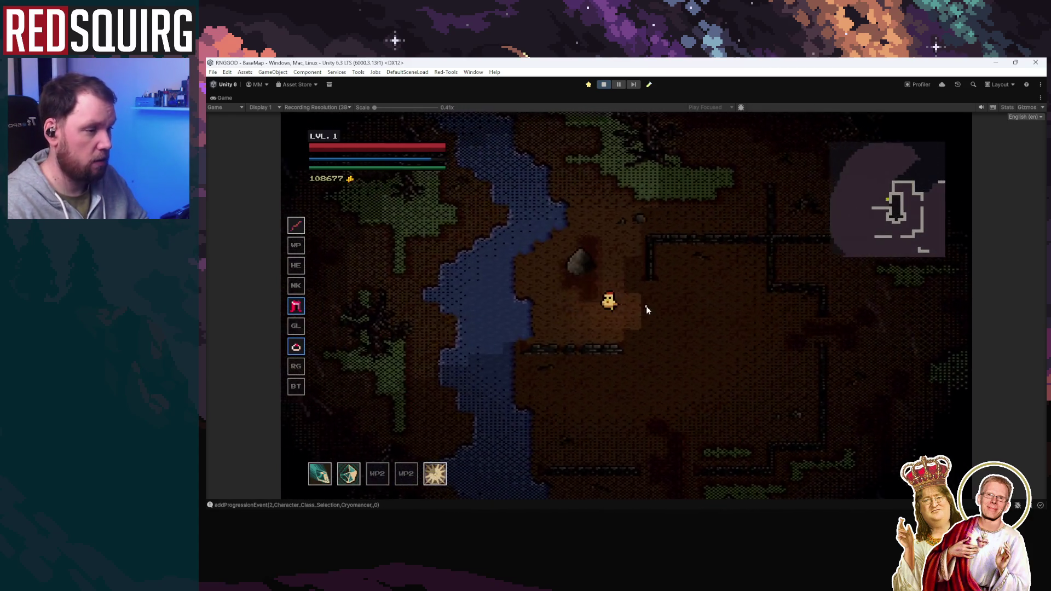
key("s")
key("d")
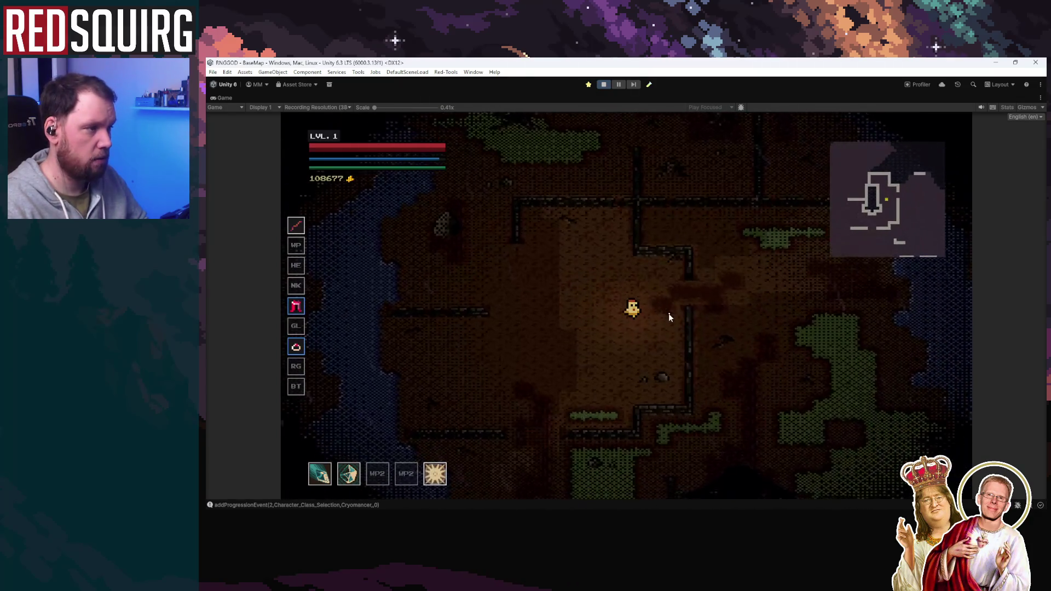
key("w")
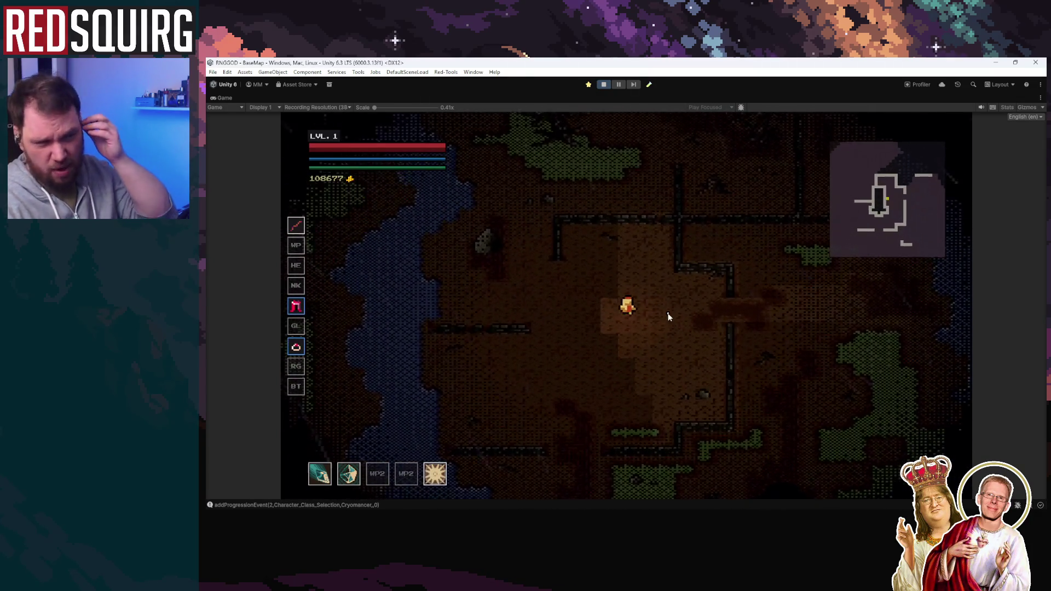
key("s")
key("d")
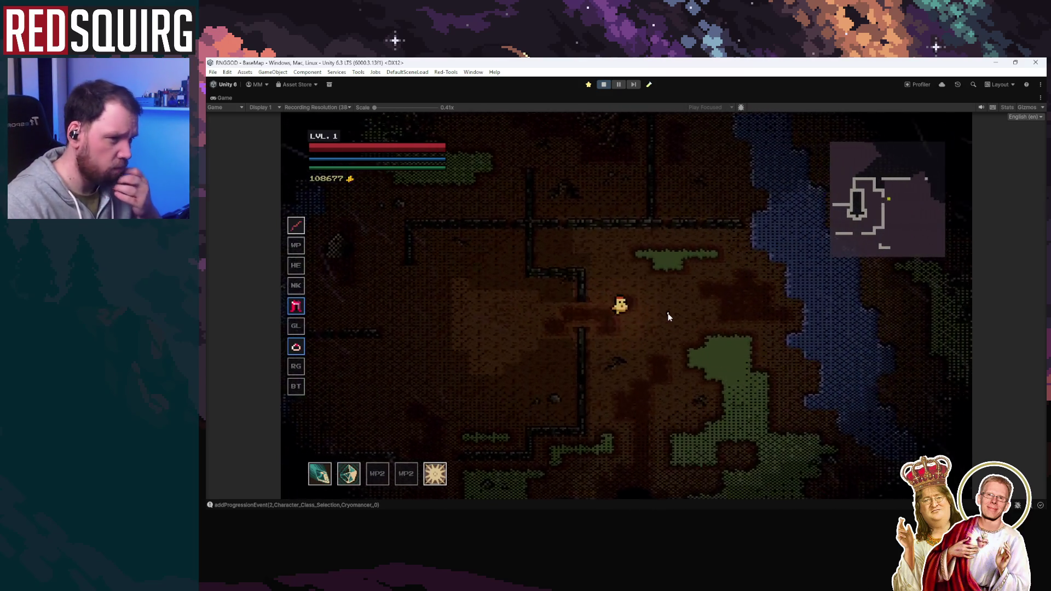
key("w")
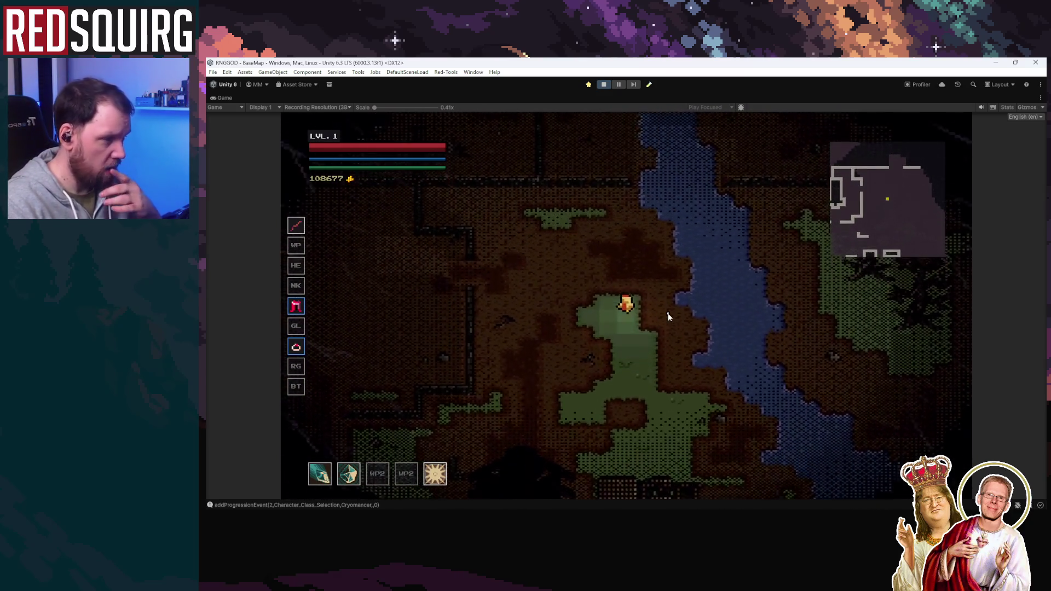
key("a")
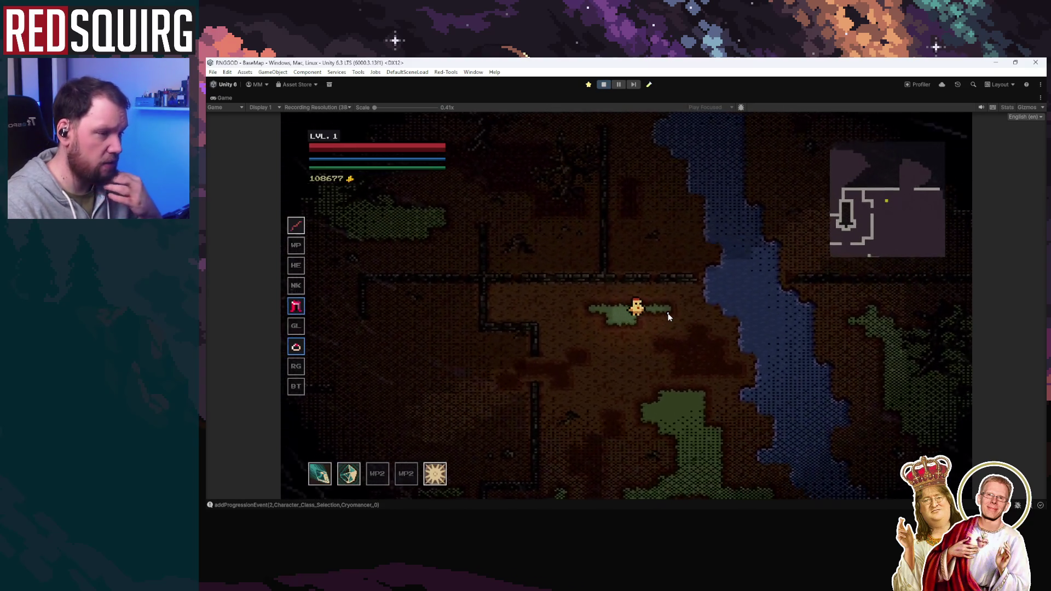
key("s")
key("s")
key("d")
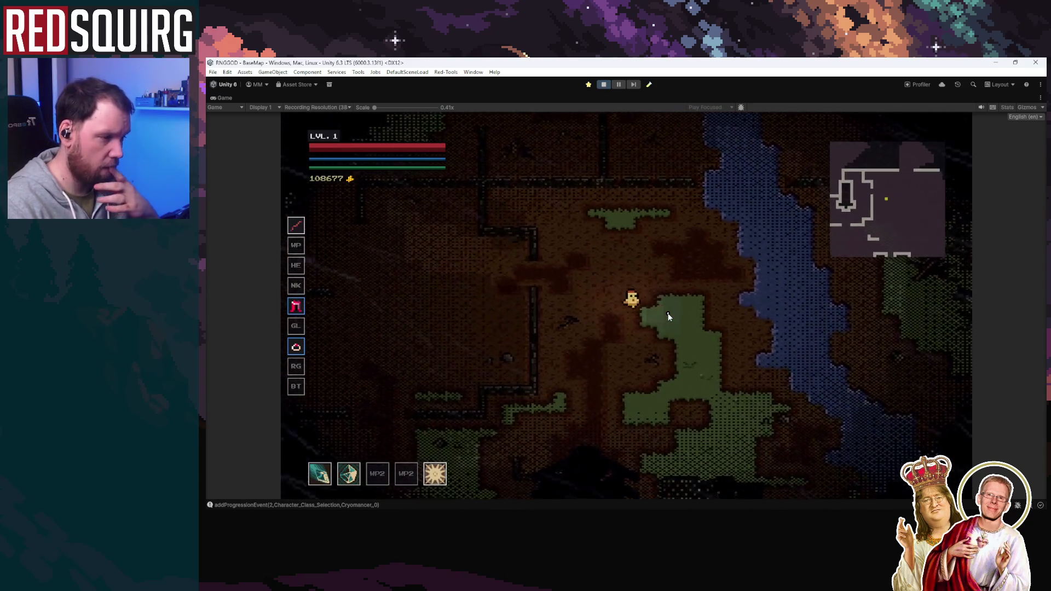
key("s")
key("a")
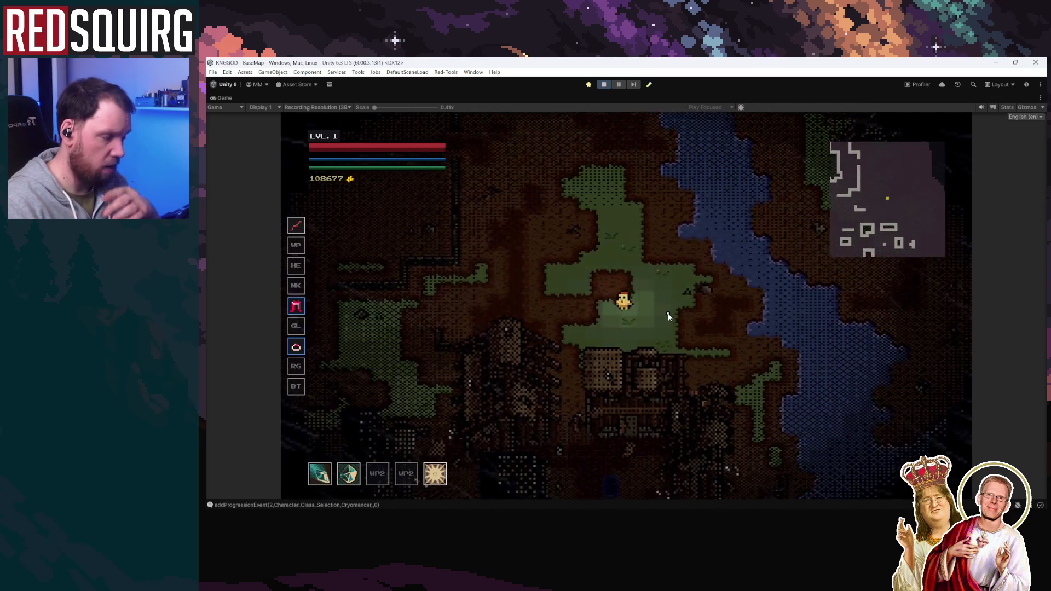
key("s")
key("d")
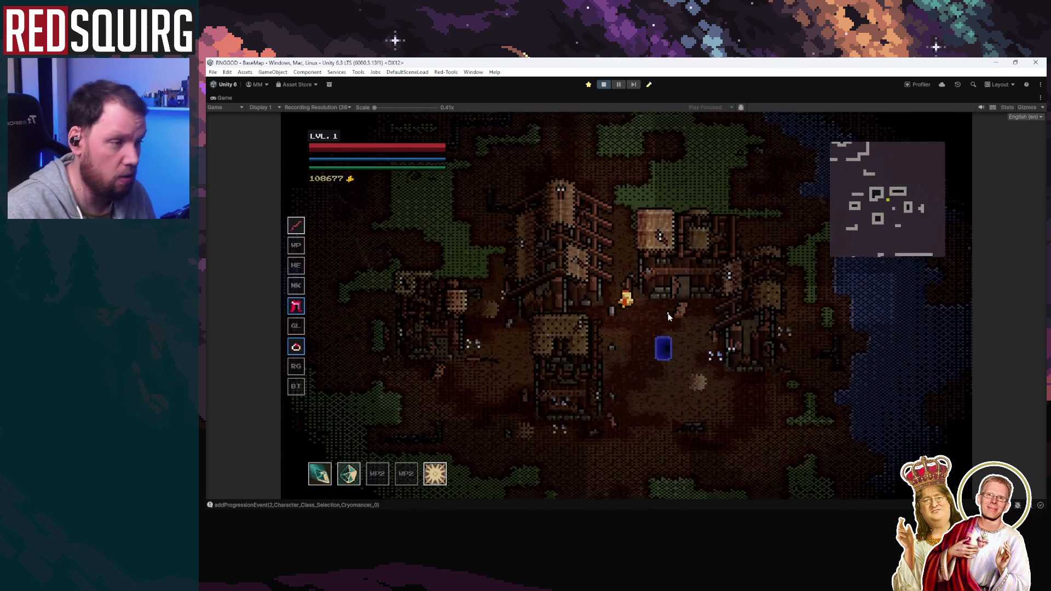
Check the Cryomancer skill tree, then walk north into the grassland and back to the village
key("k")
key("k")
key("s")
key("w")
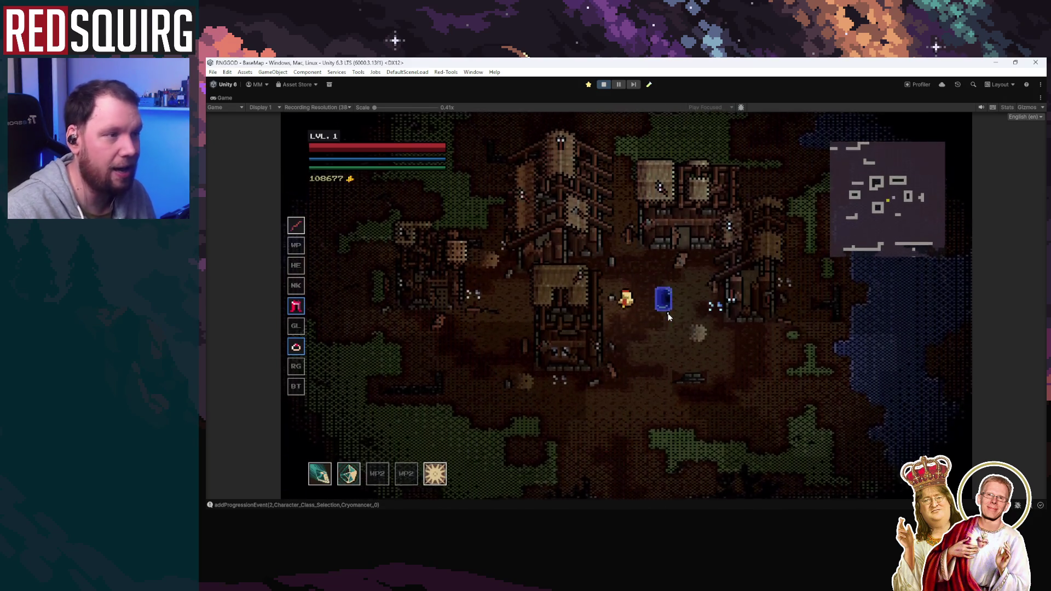
key("w")
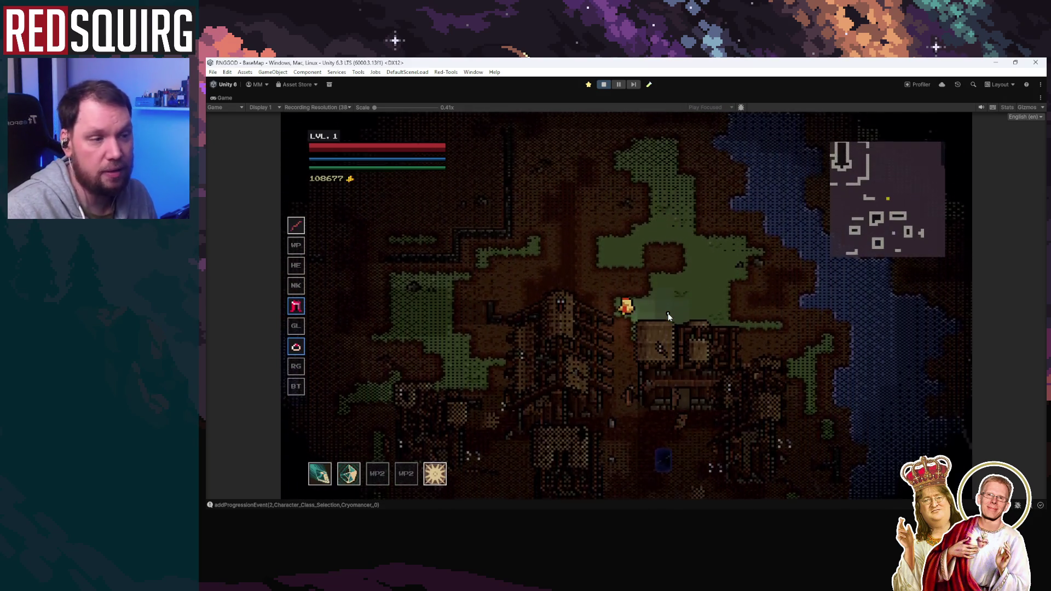
key("a")
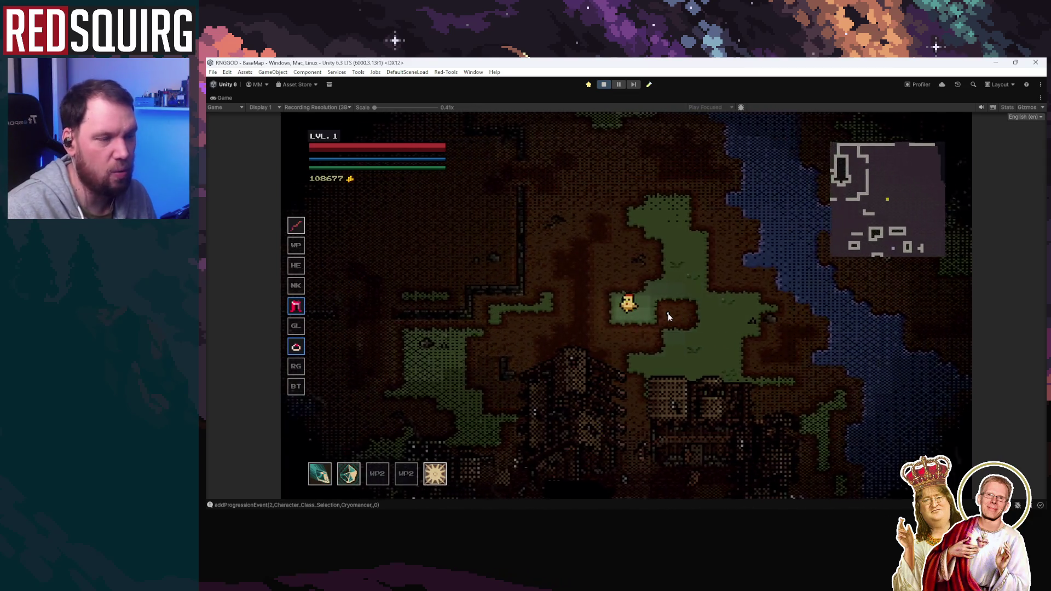
key("d")
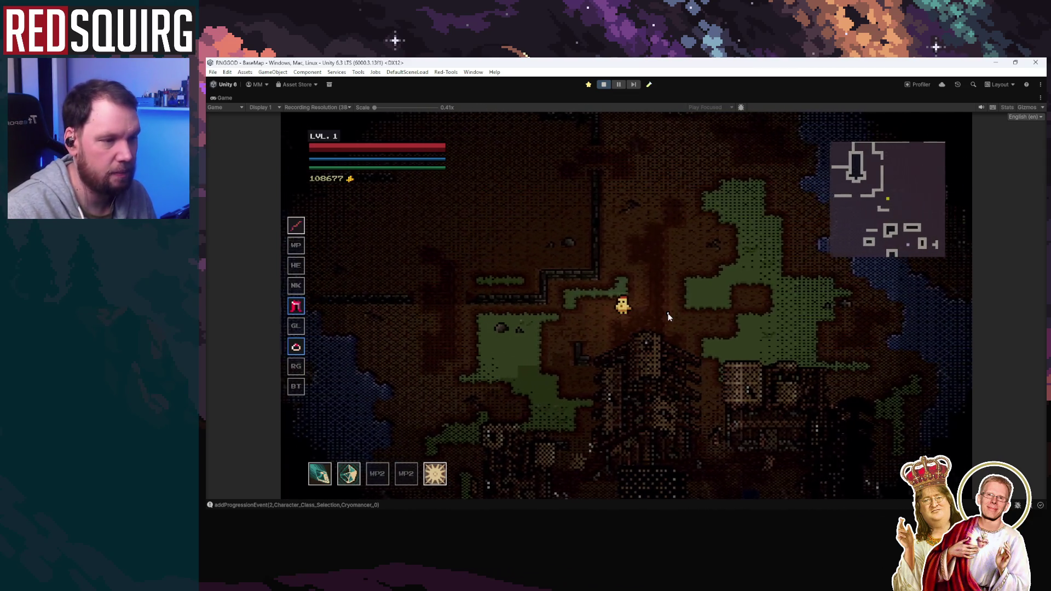
key("d")
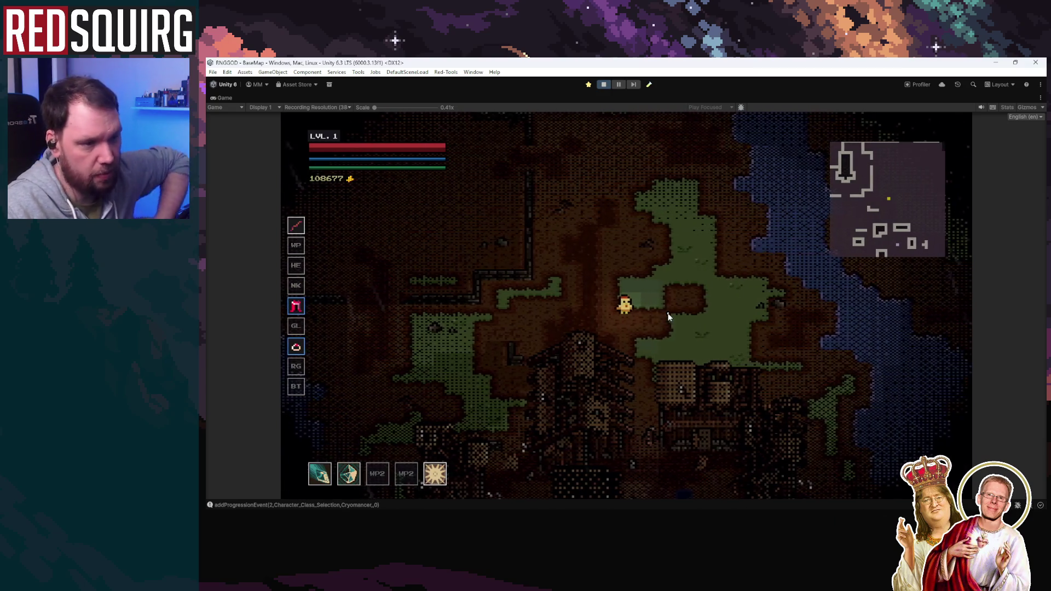
key("a")
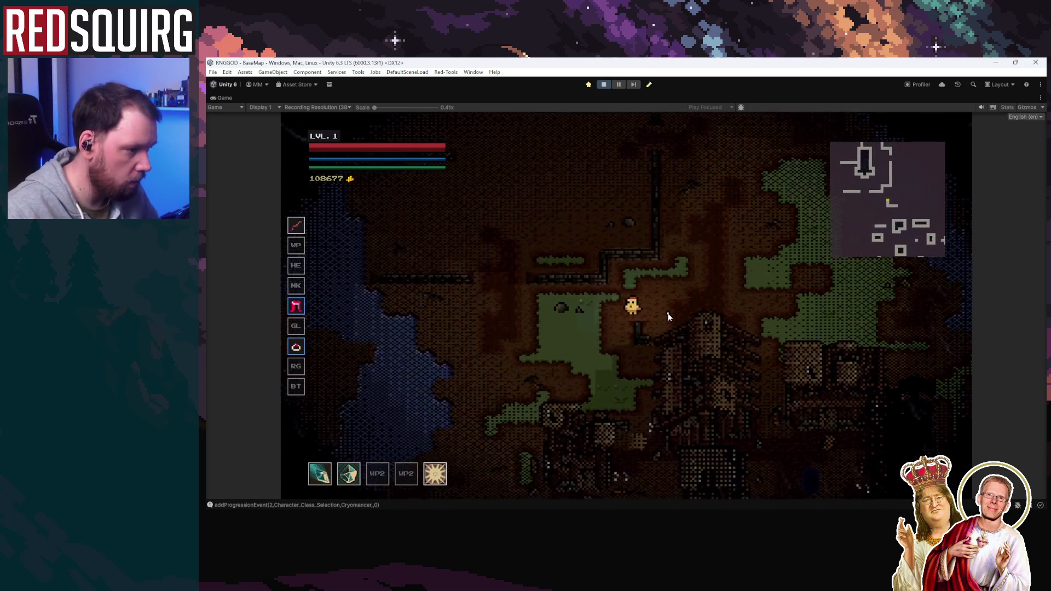
key("d")
key("s")
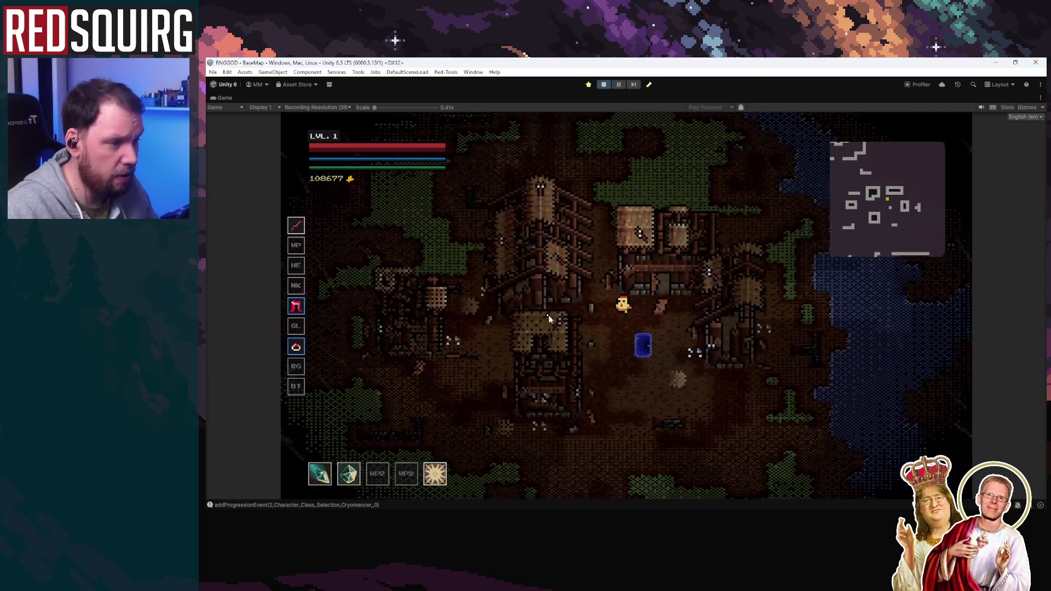
Circle through the village square past the portal and head west toward the river
key("a")
key("d")
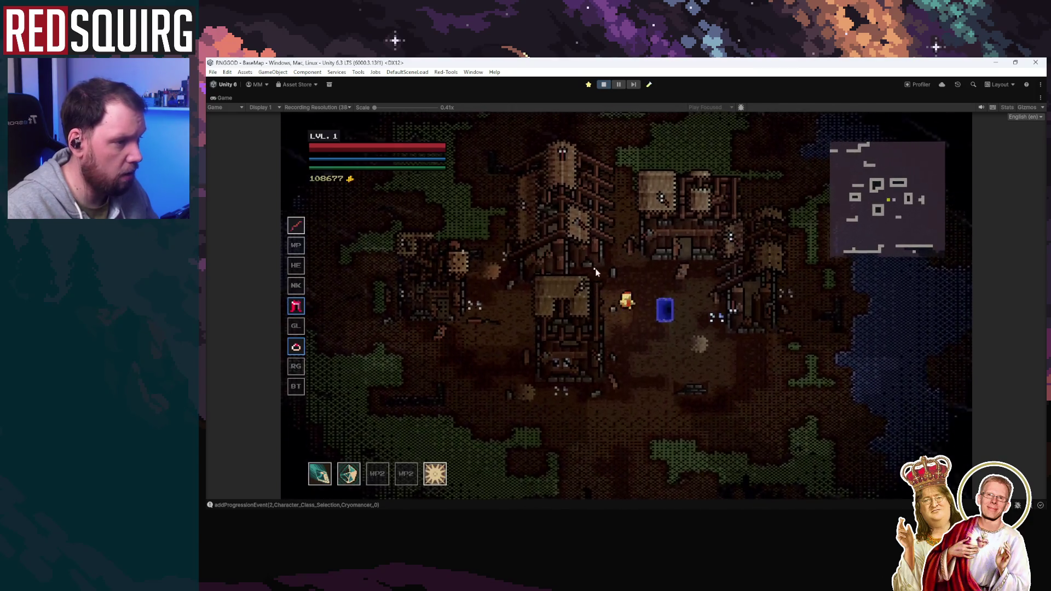
key("s")
key("a")
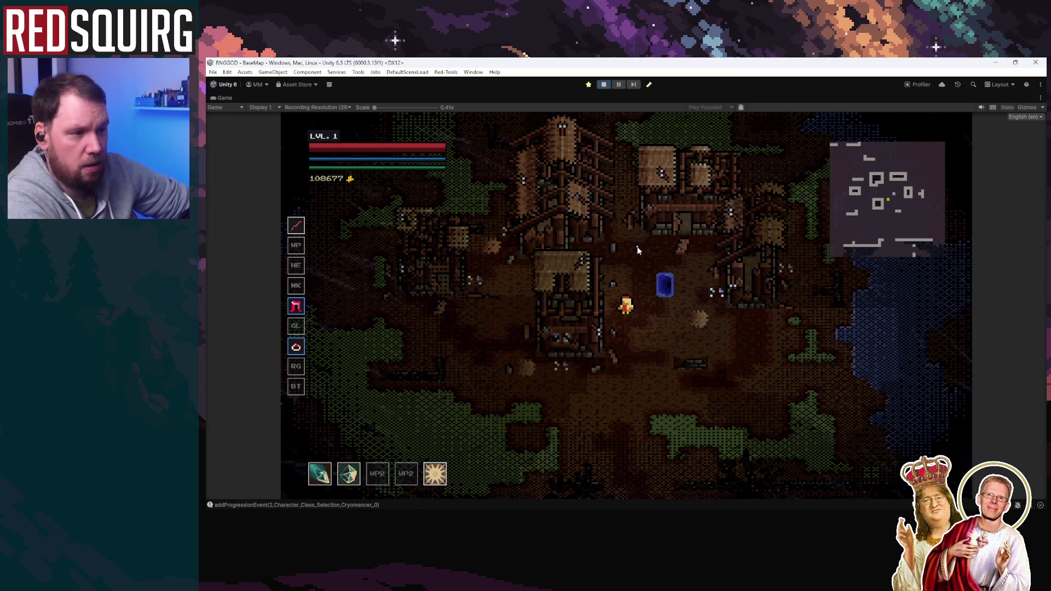
key("d")
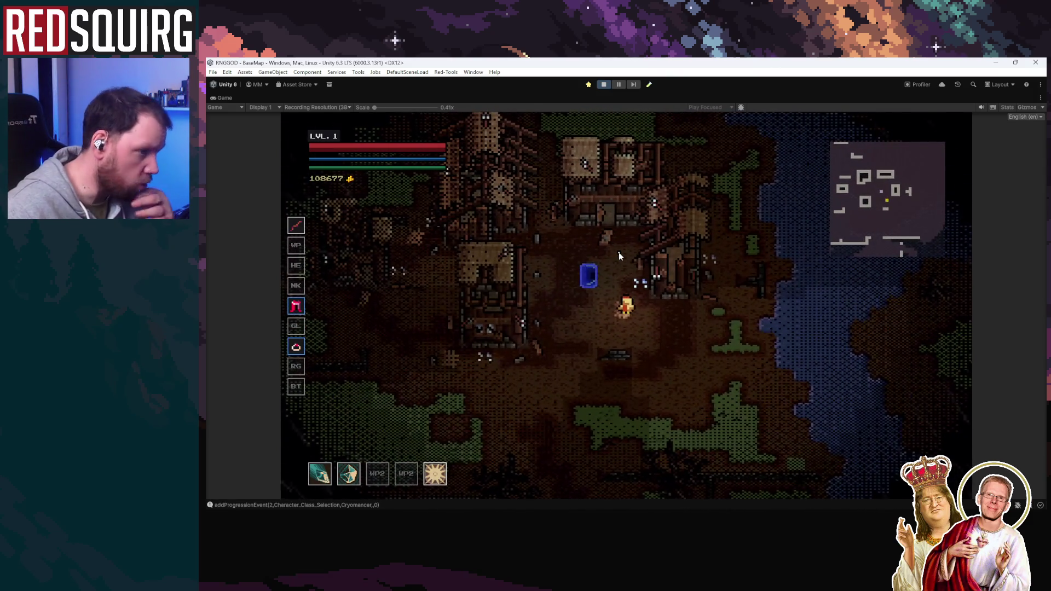
key("a")
key("w")
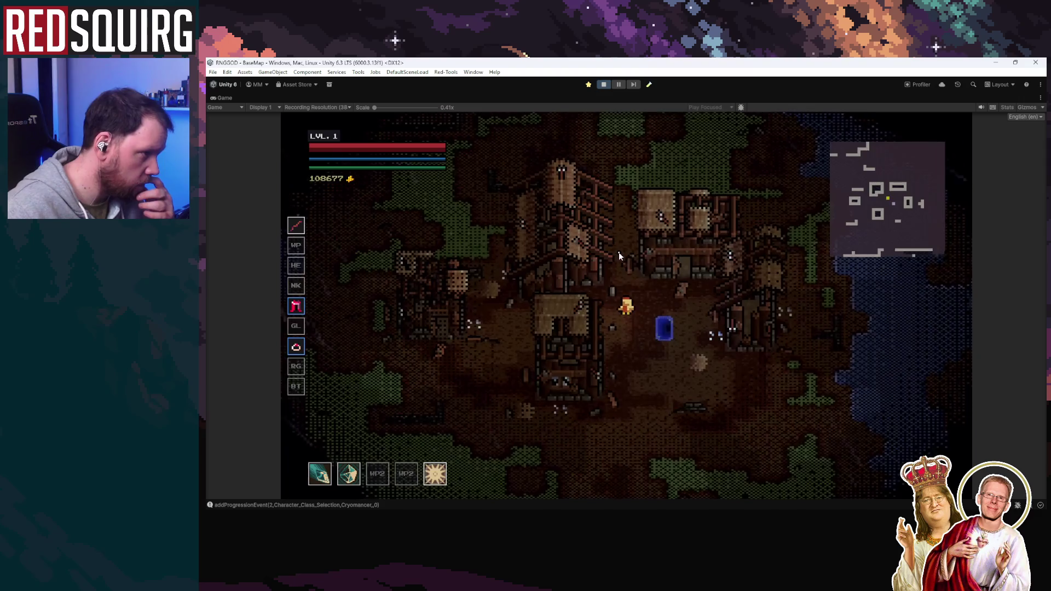
key("s")
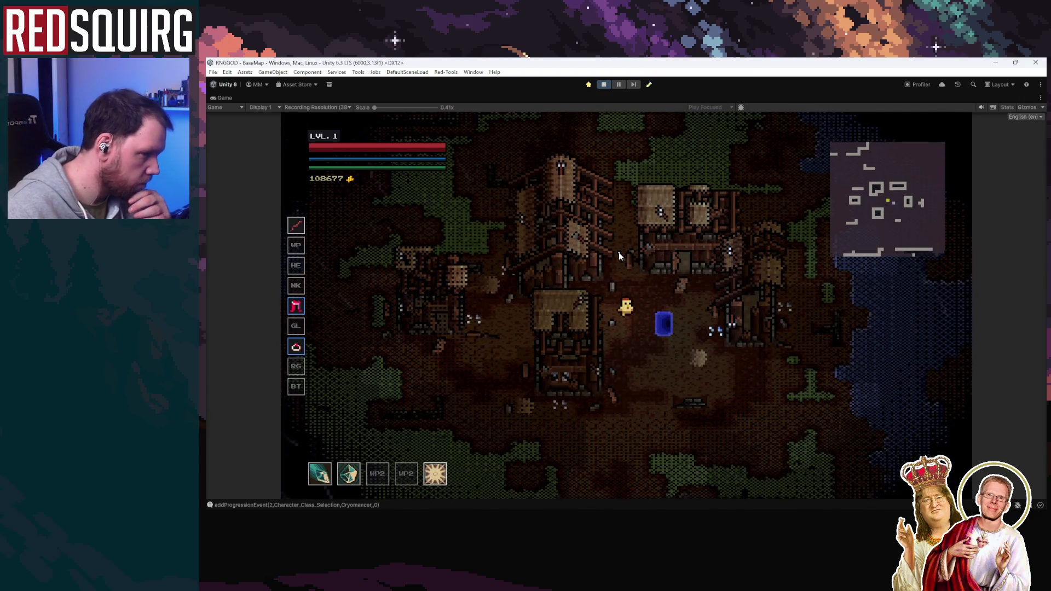
key("a")
key("a")
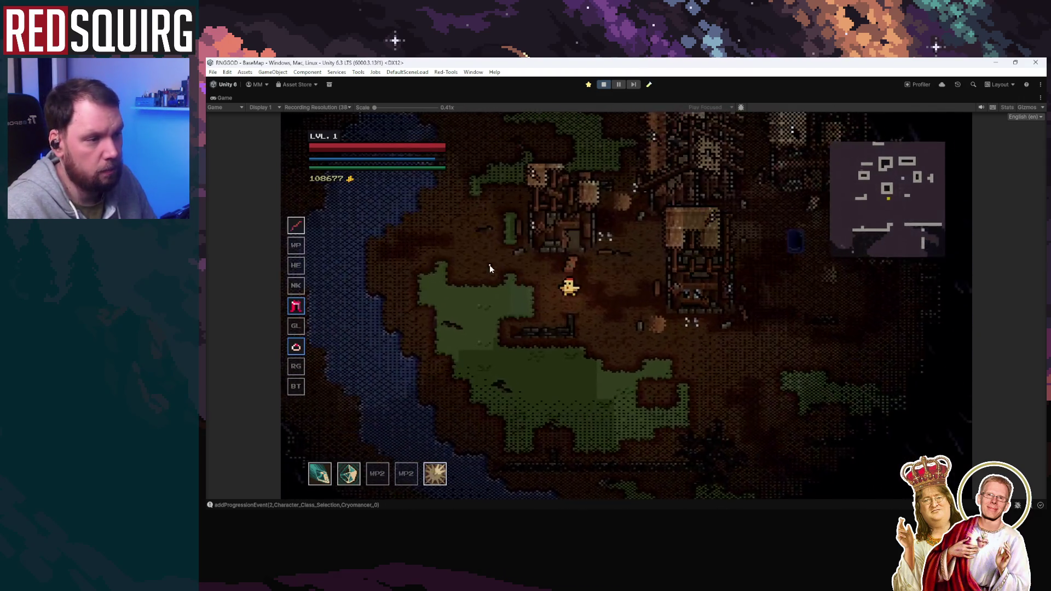
key("w")
key("w")
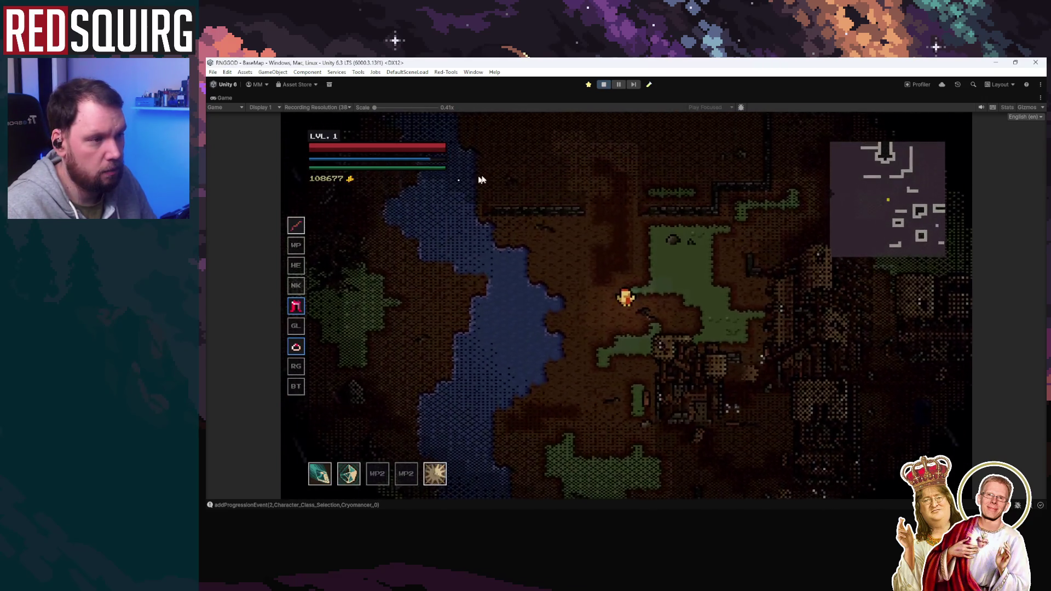
Return to the village portal and travel through it into the Lower Crypt
key("d")
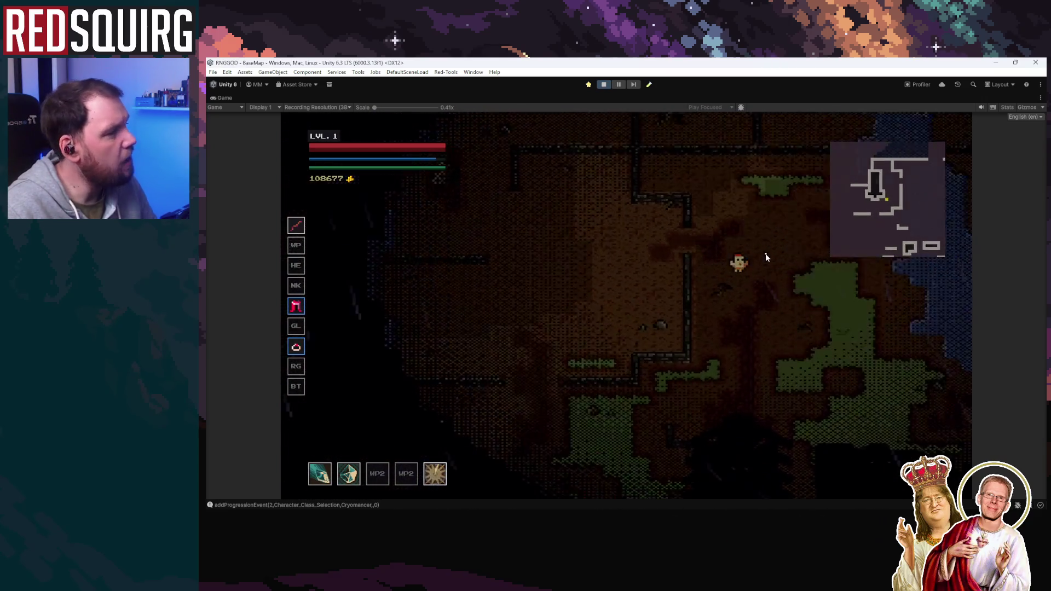
key("s")
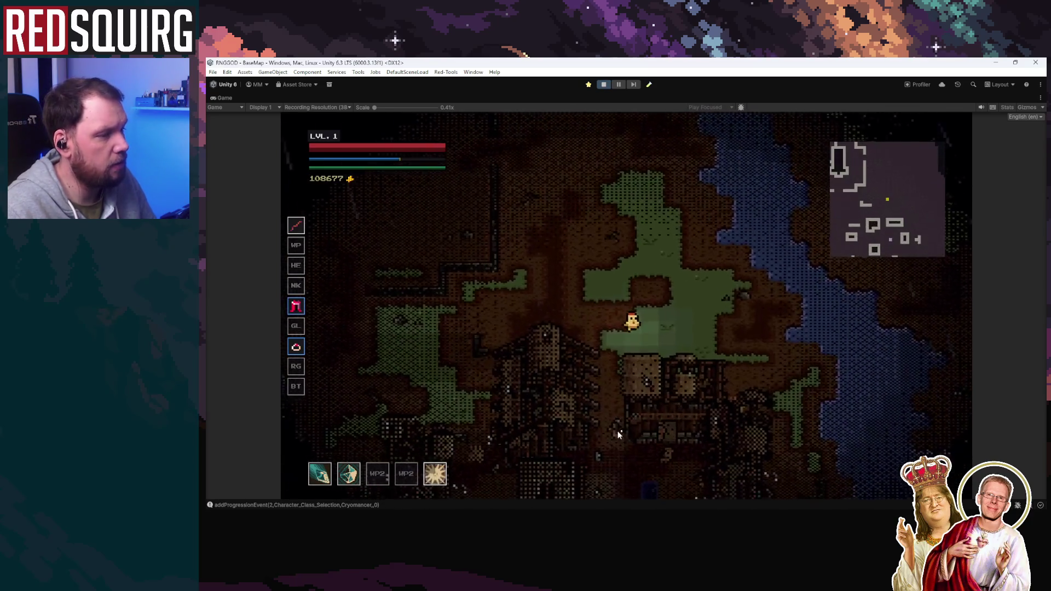
key("e")
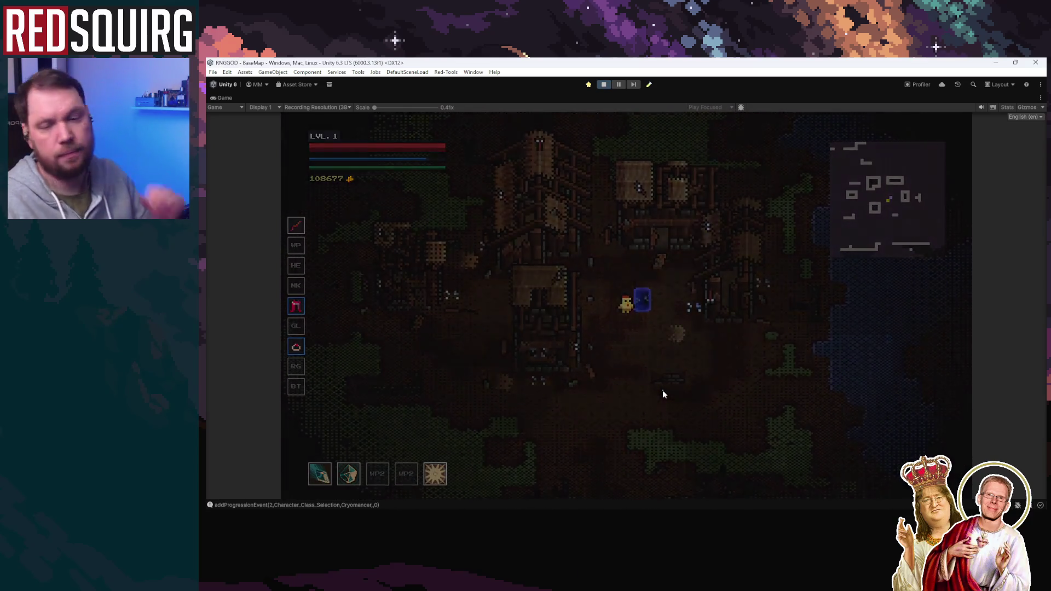
Advance east through the crypt corridor, fighting enemies and collecting gold
key("d")
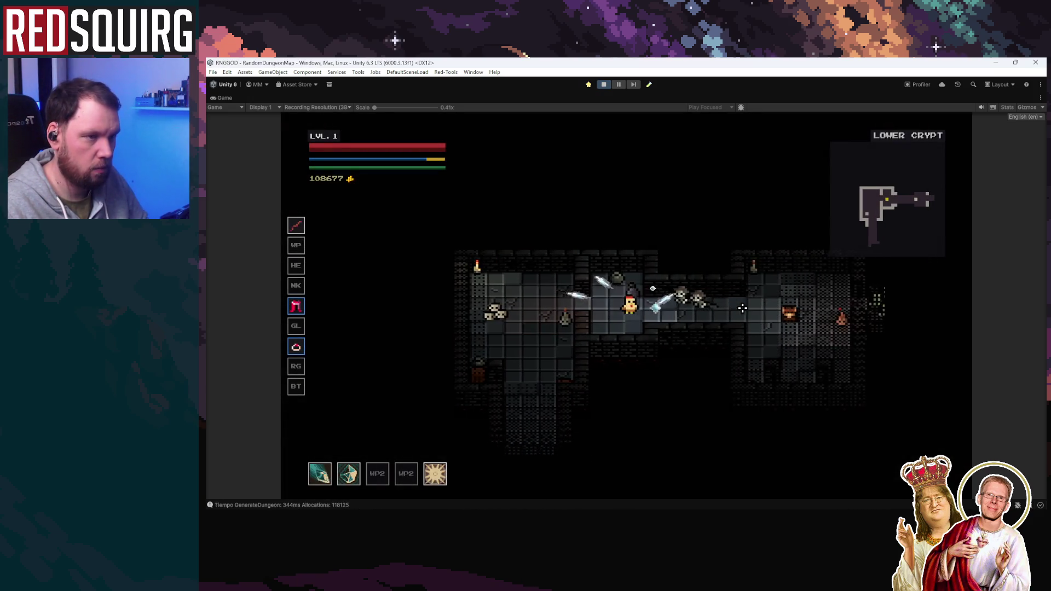
key("d")
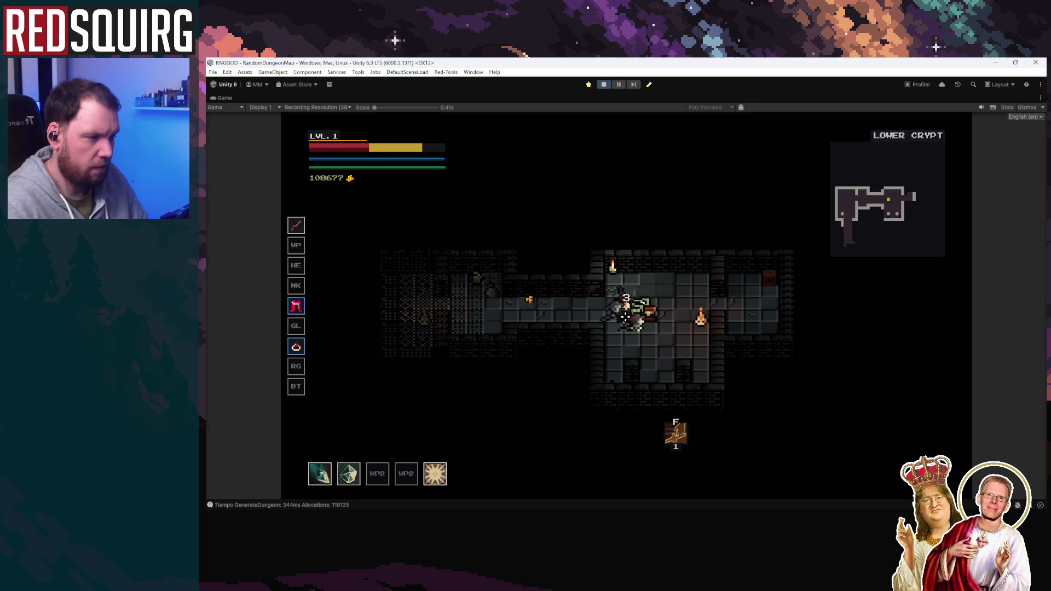
key("5")
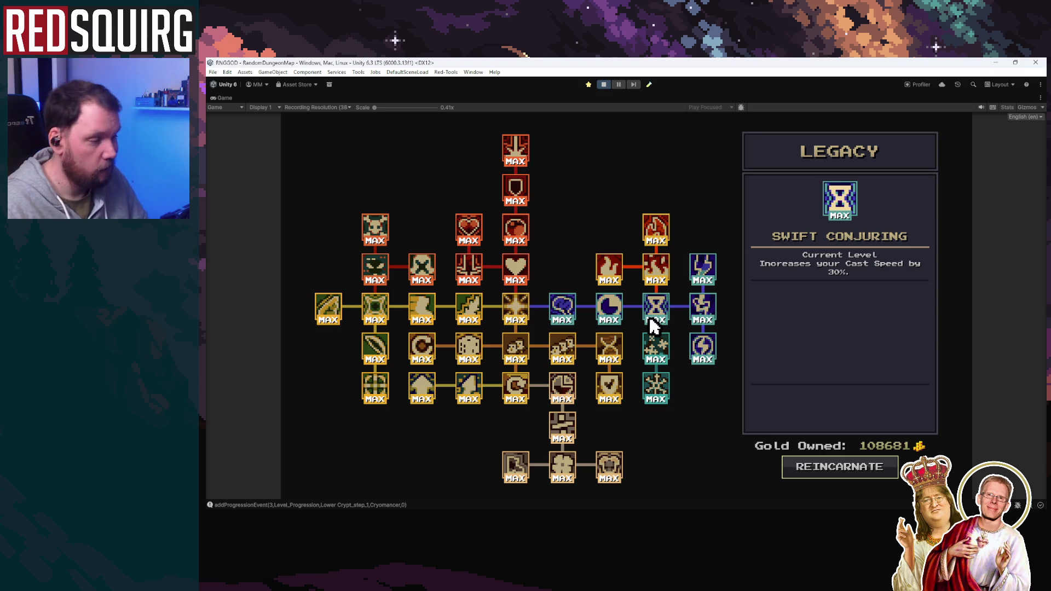
Reincarnate from the Legacy screen and walk the new Barbarian to the blue portal
left_click(825, 471)
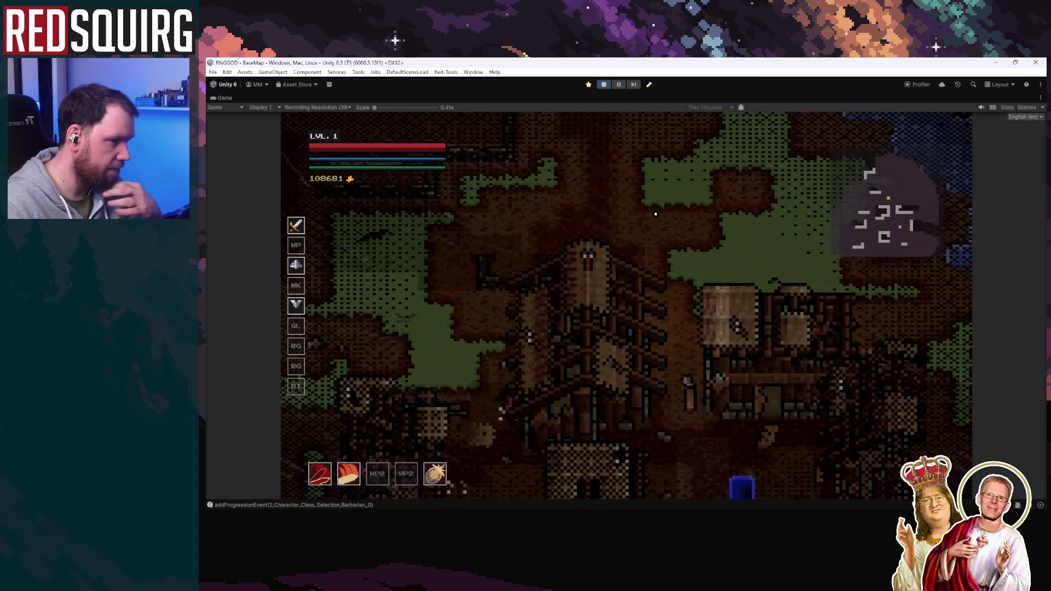
key("s")
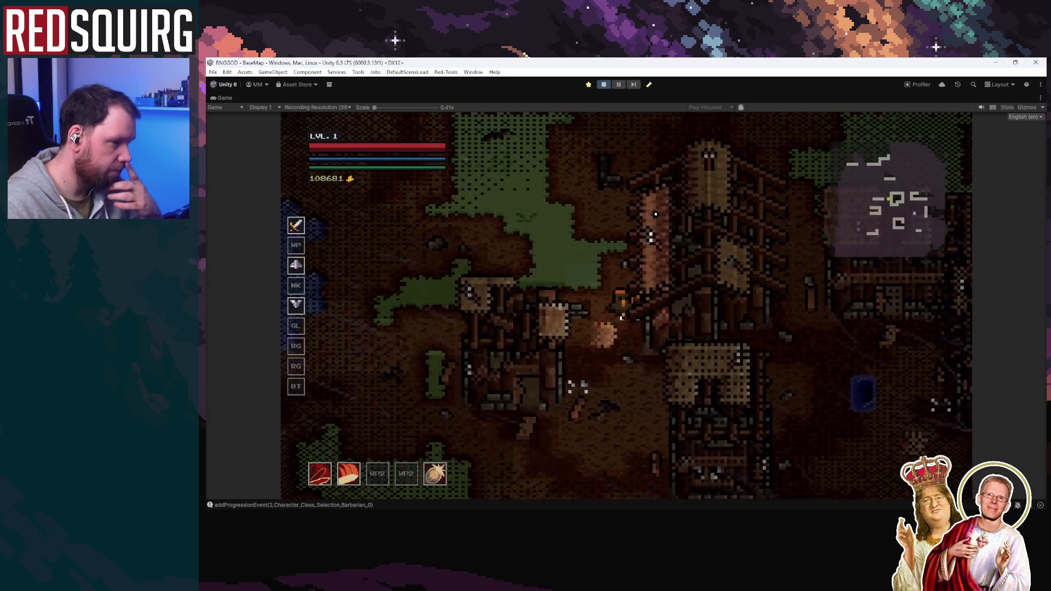
key("d")
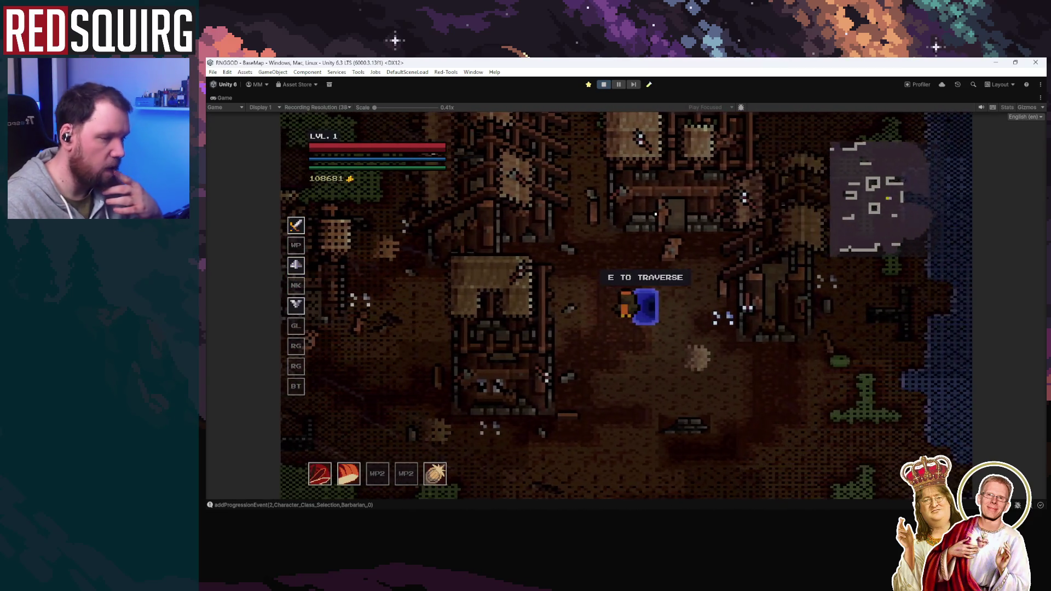
Enter the Lower Crypt and fight to level 2, viewing the stat choice and Barbarian skill tree
key("e")
key("a")
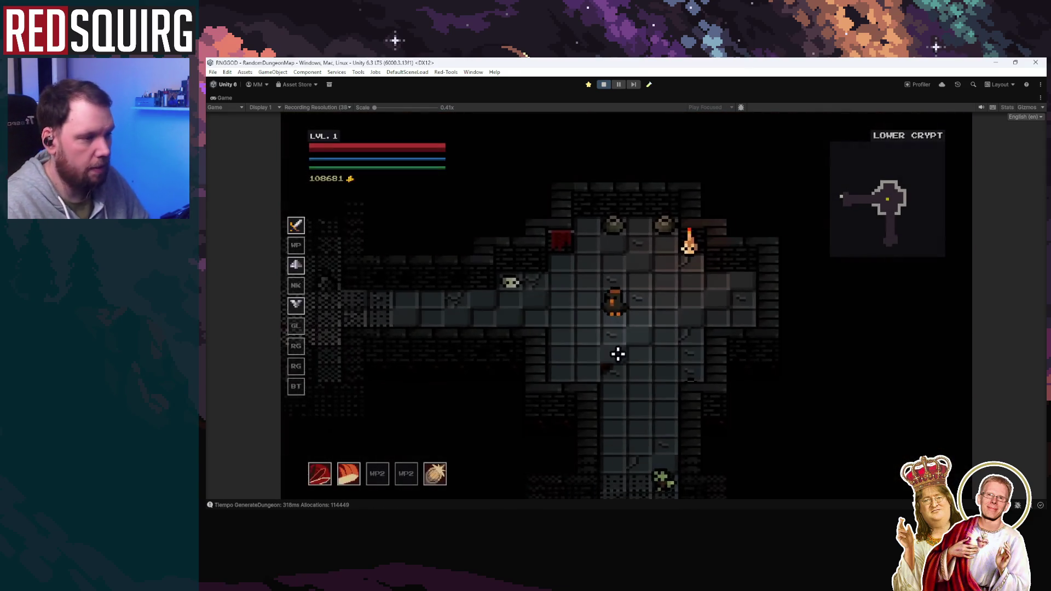
key("a")
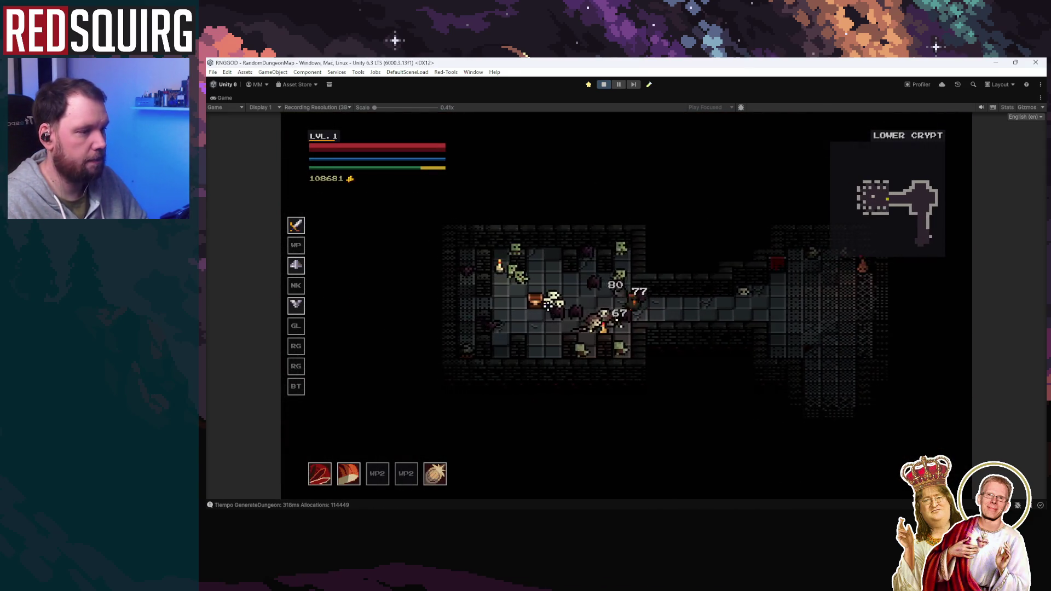
key("a")
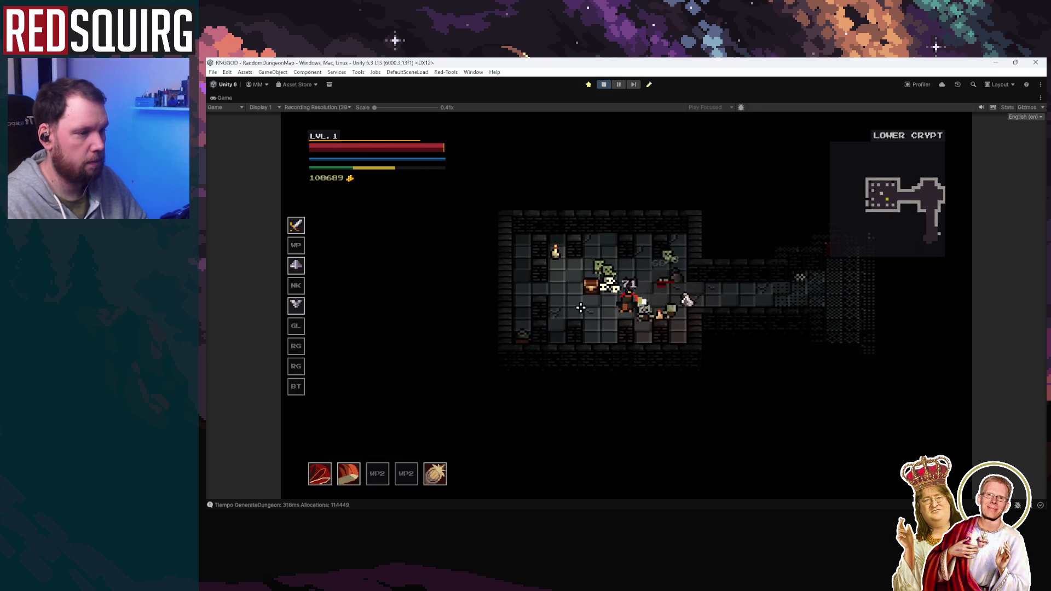
key("d")
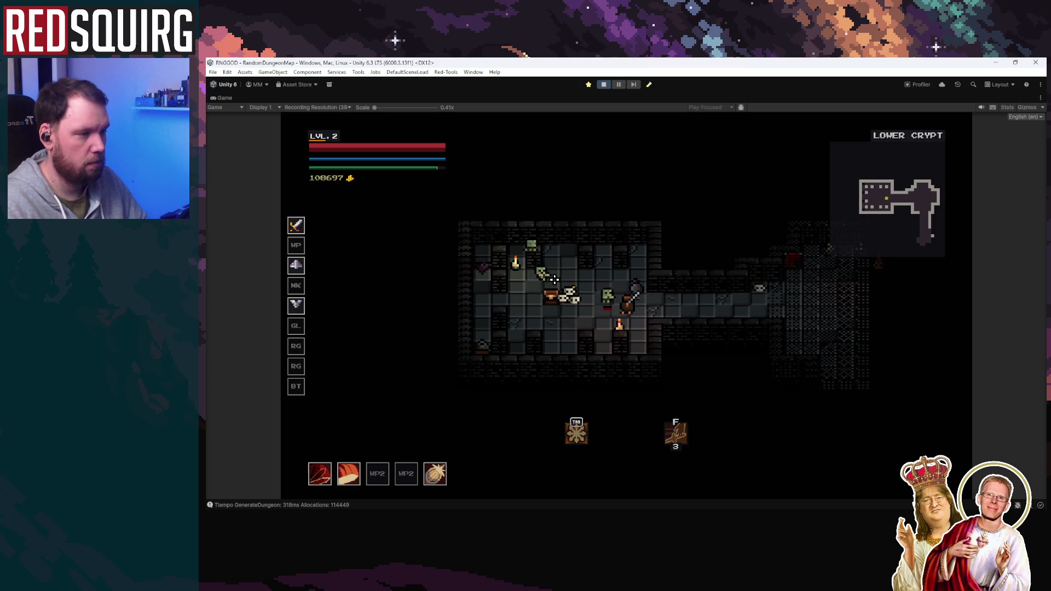
key("Tab")
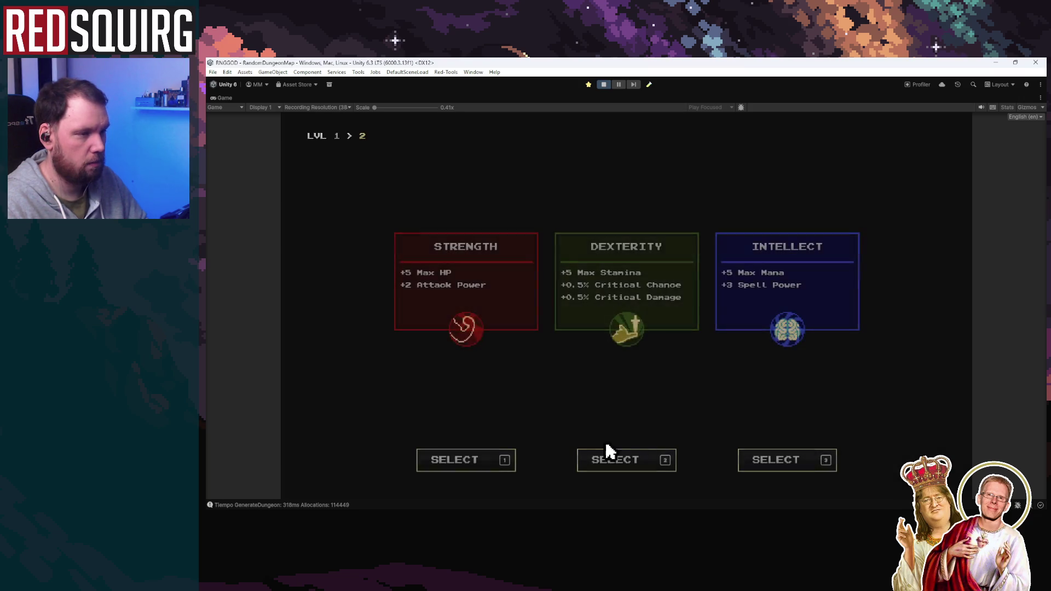
key("Tab")
key("Tab")
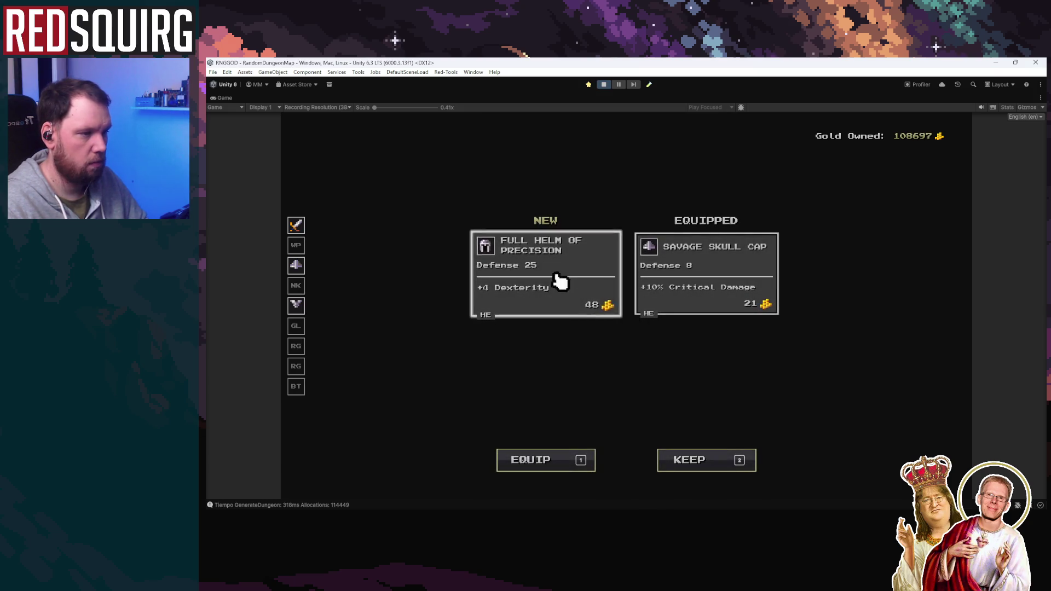
Equip the Full Helm of Precision and fight through the lower crypt rooms
key("1")
key("1")
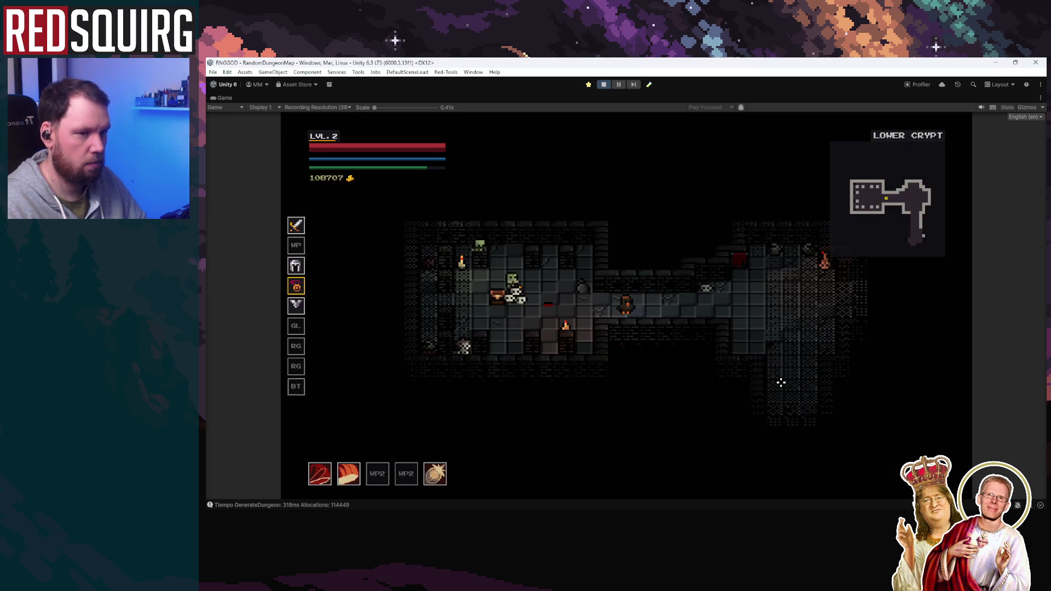
key("d")
key("s")
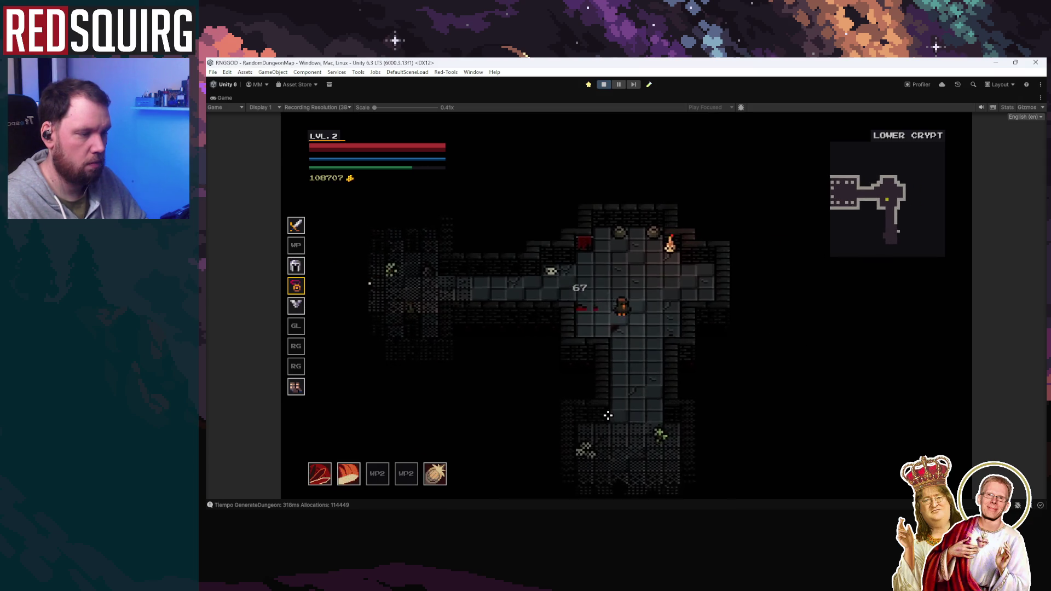
key("s")
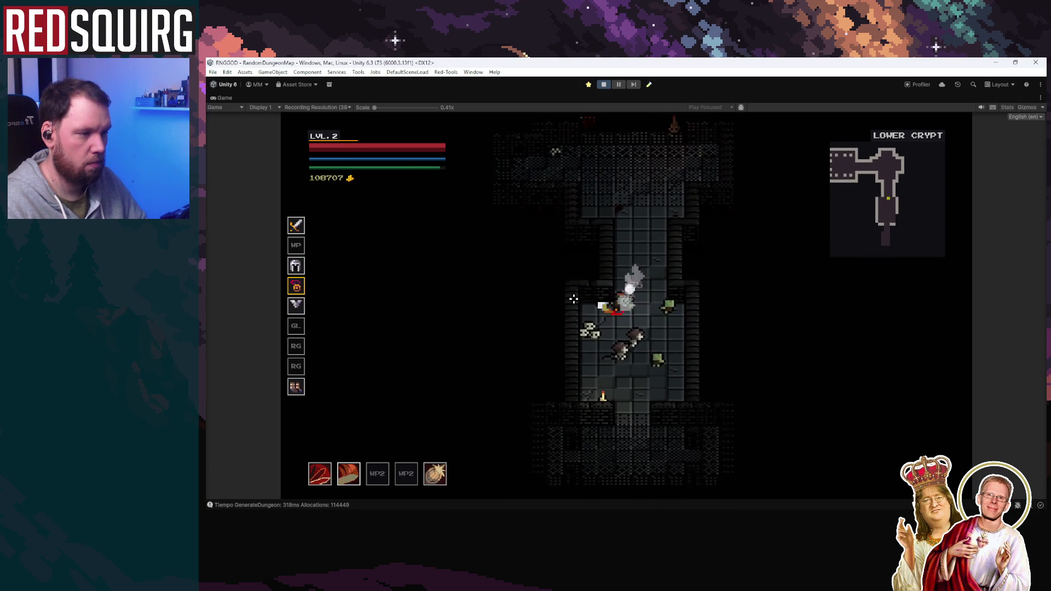
key("s")
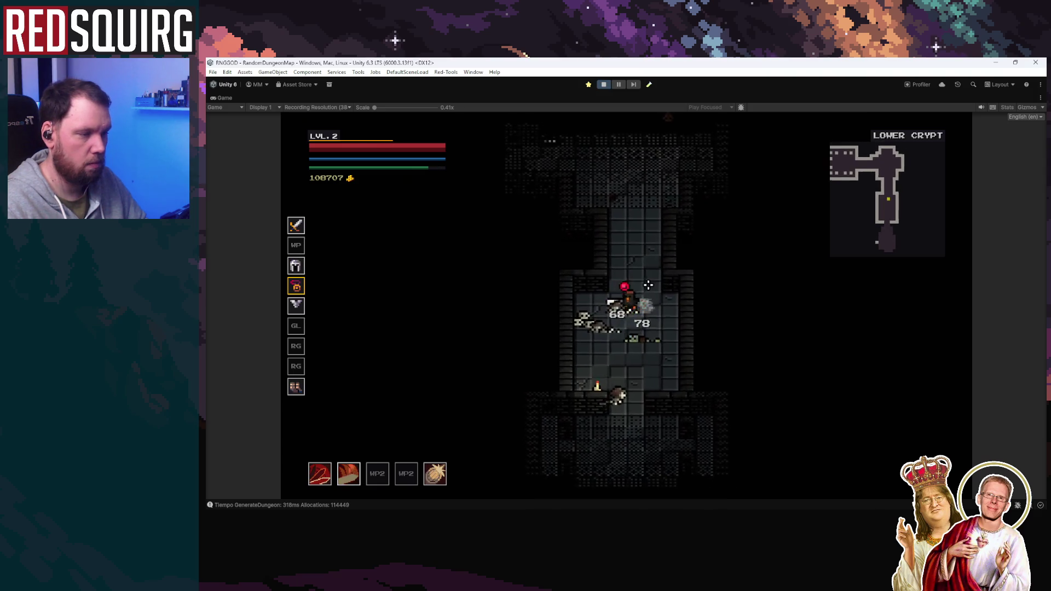
key("s")
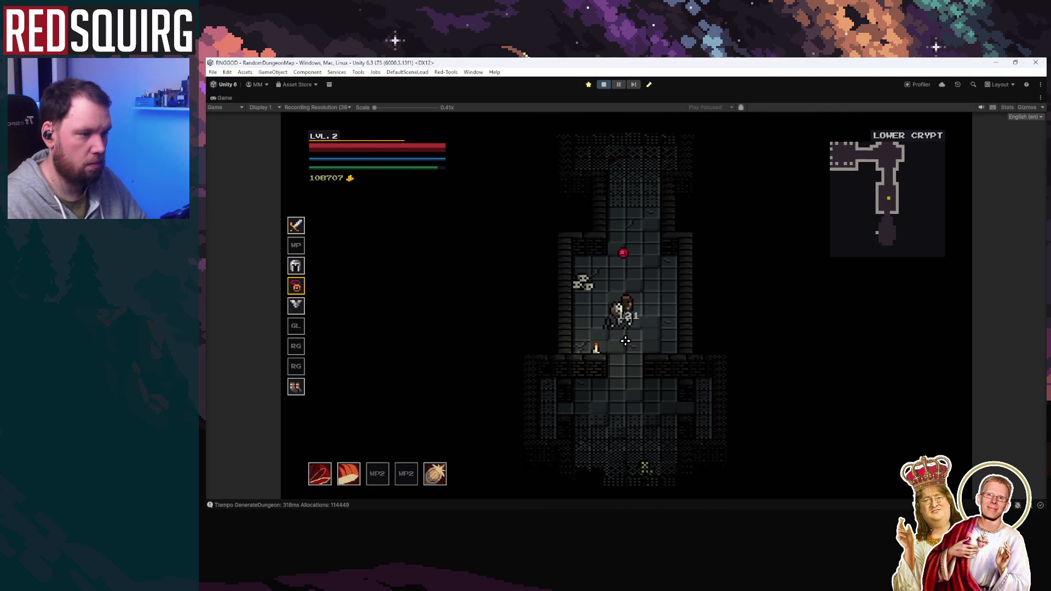
key("s")
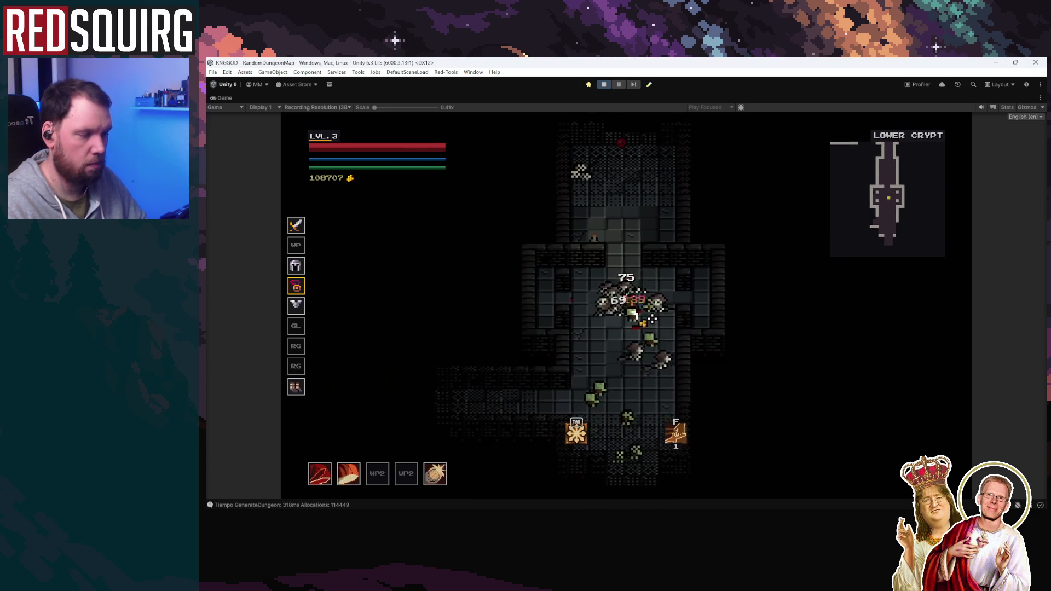
key("w")
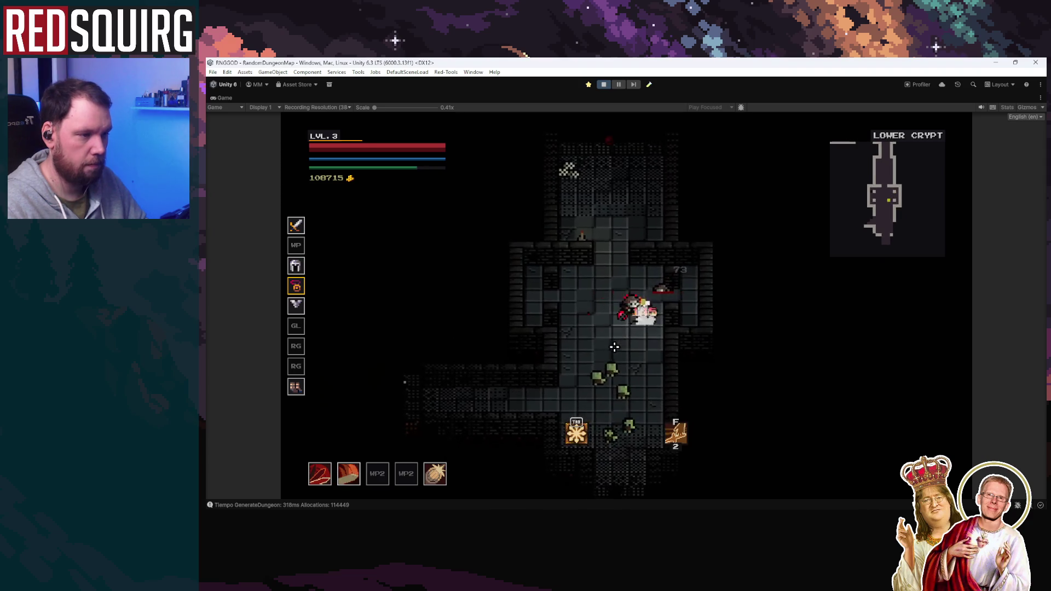
key("s")
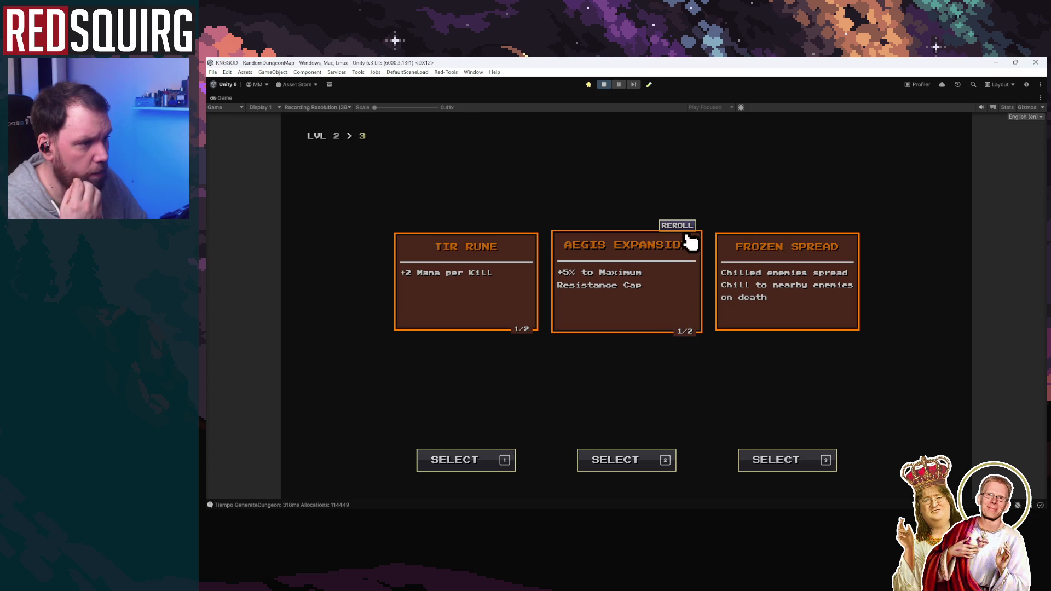
Reroll Aegis Expansion and Tir Rune, choose Jewel of Fervor, and take the Spin perk
left_click(679, 225)
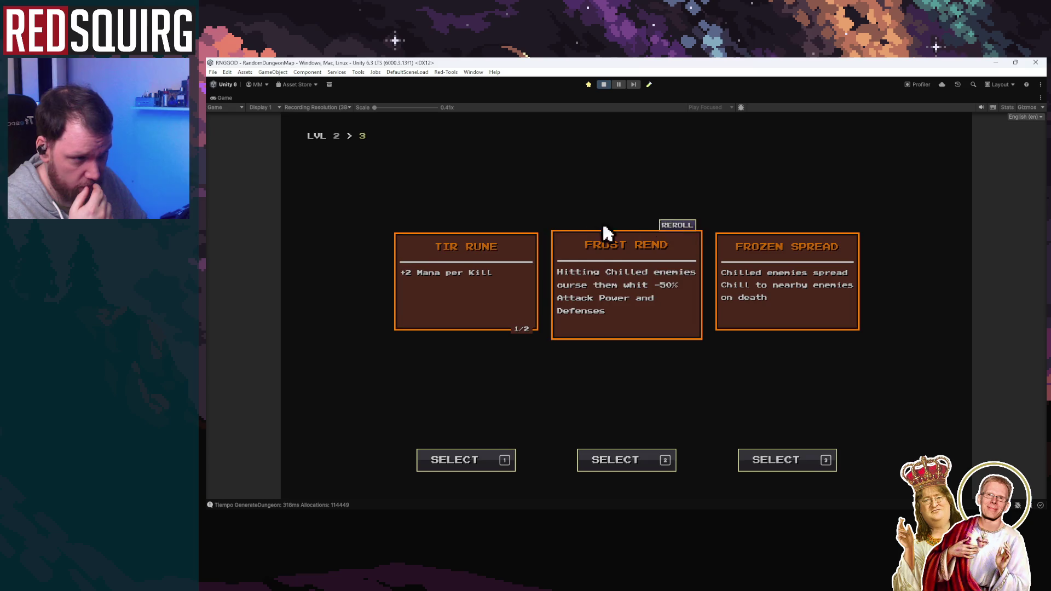
left_click(516, 226)
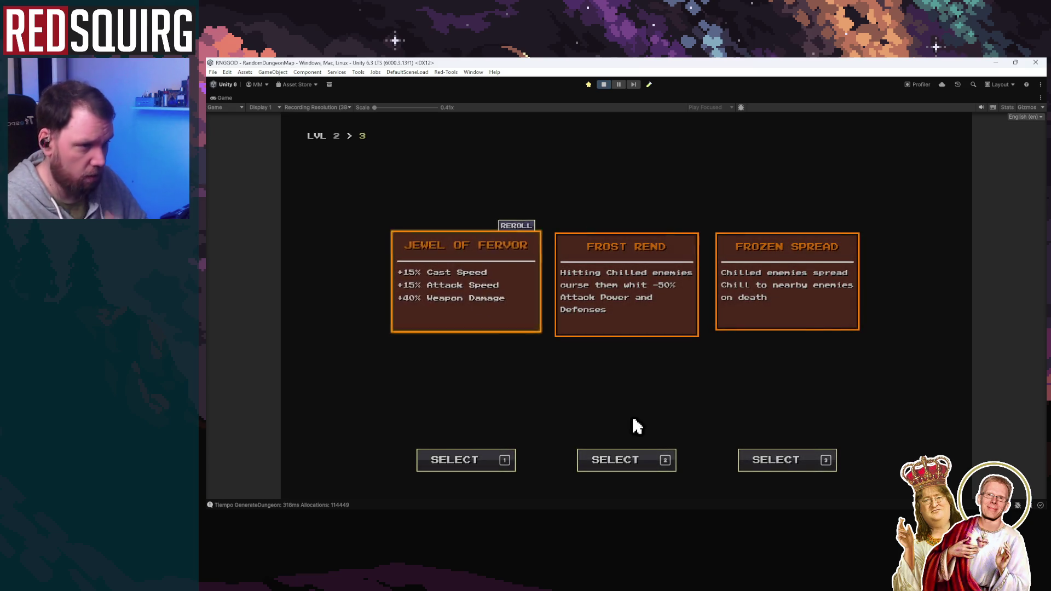
key("1")
left_click(575, 316)
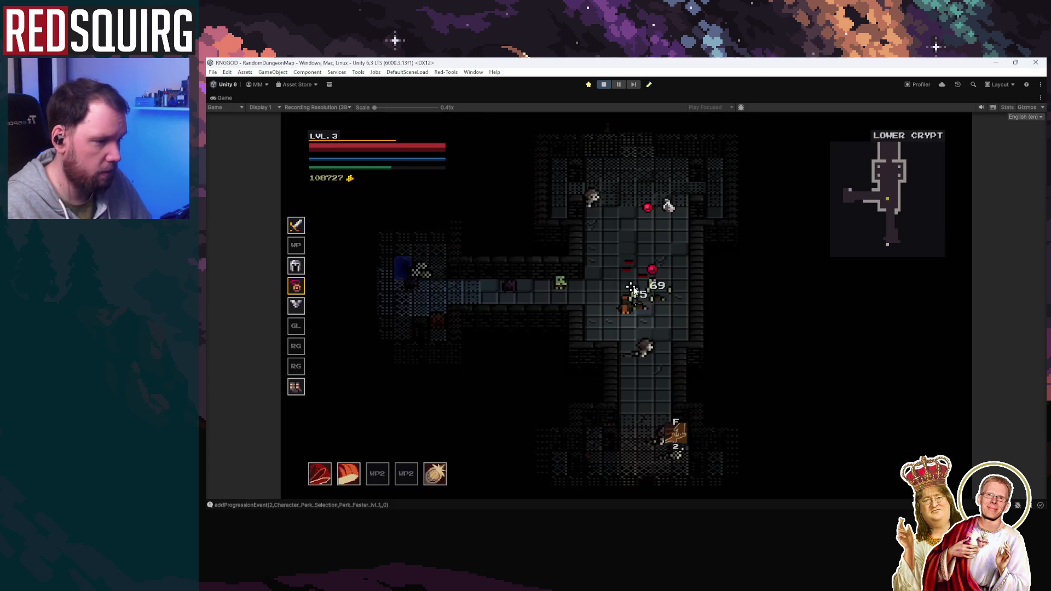
Clear the next enemy room and pick the level 4 attribute upgrade
key("a")
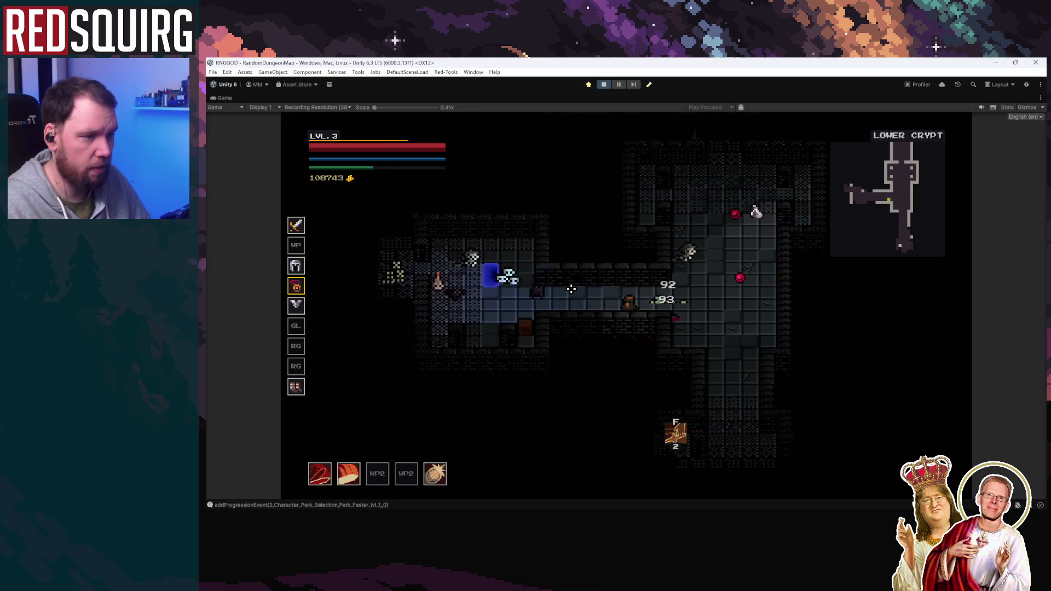
key("d")
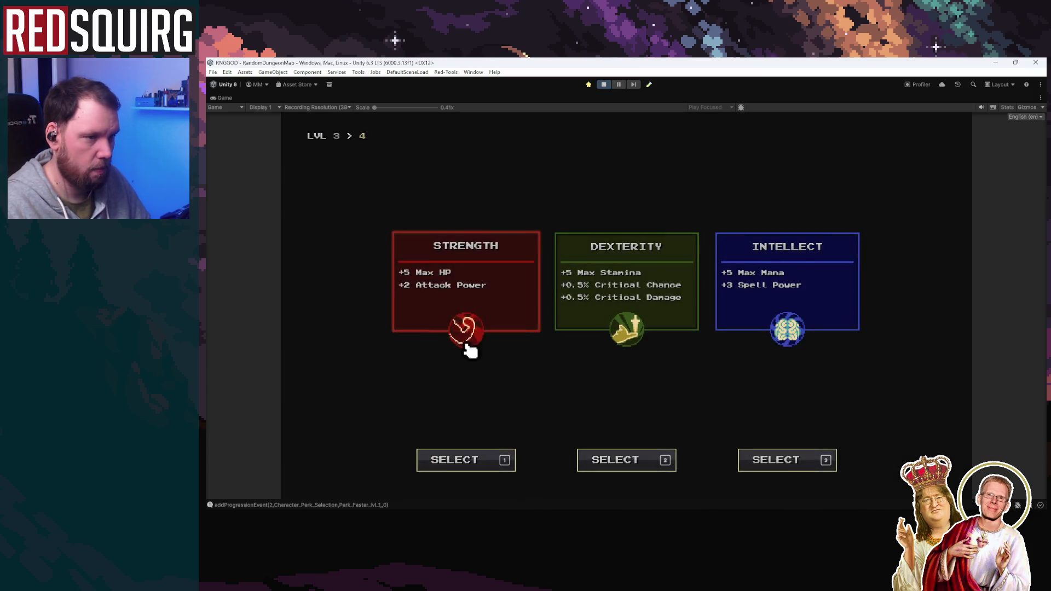
left_click(467, 345)
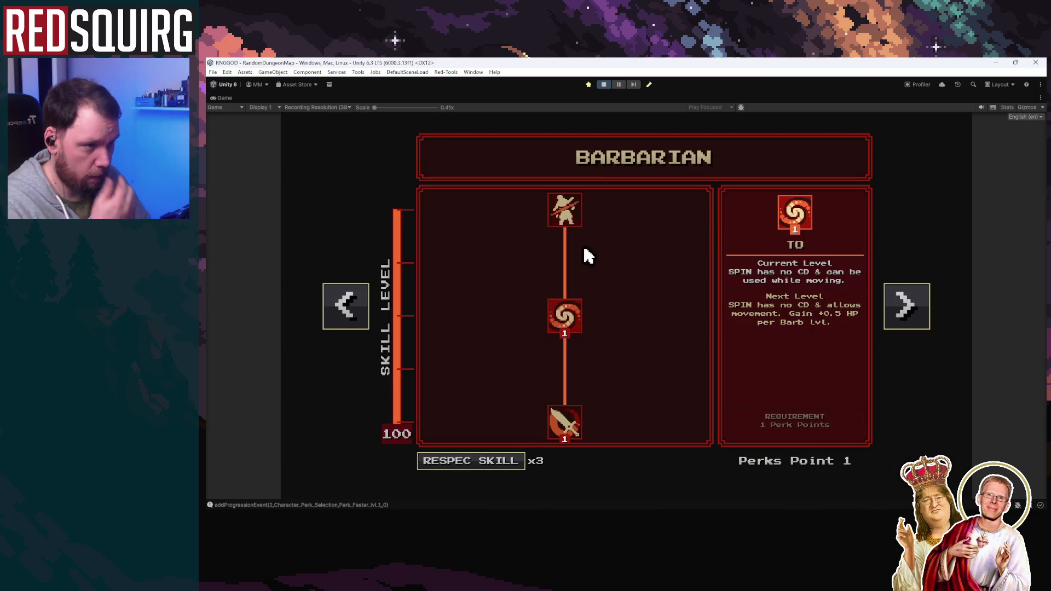
Close the perk tree and fight along the Storm Woods path up to level 5
key("Escape")
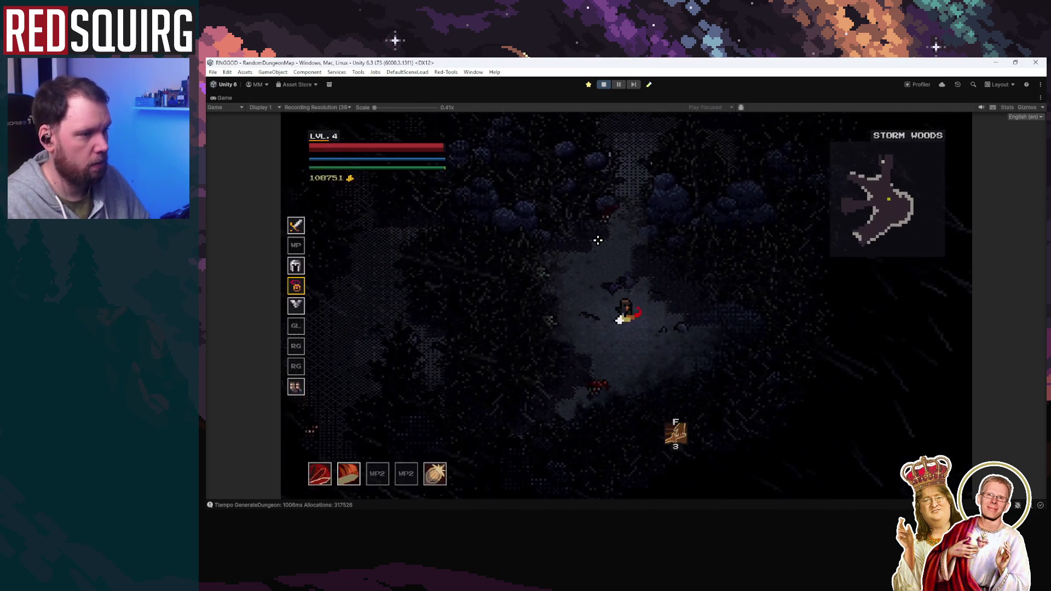
key("w")
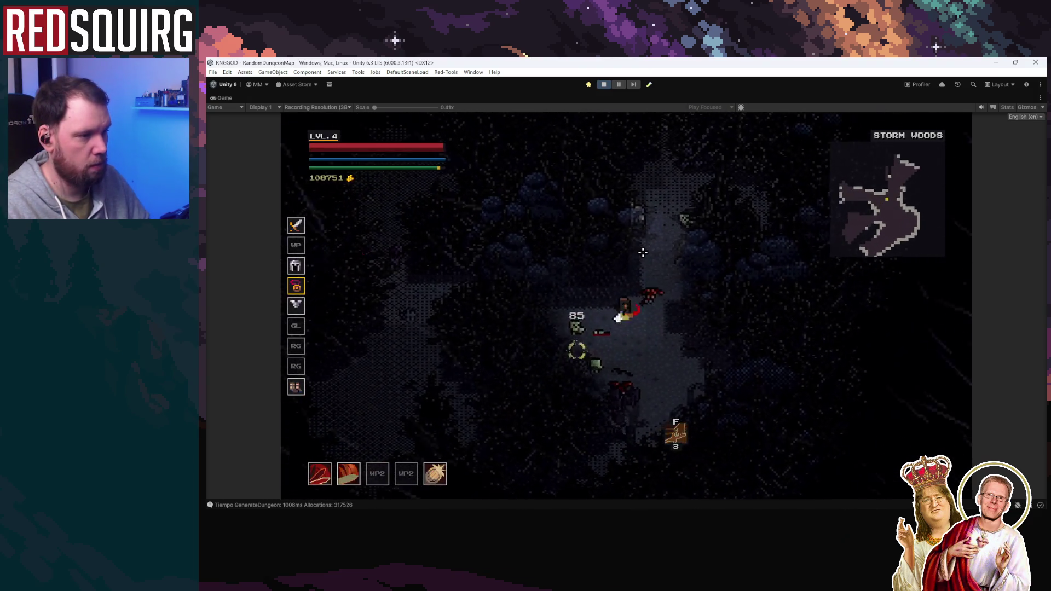
key("w")
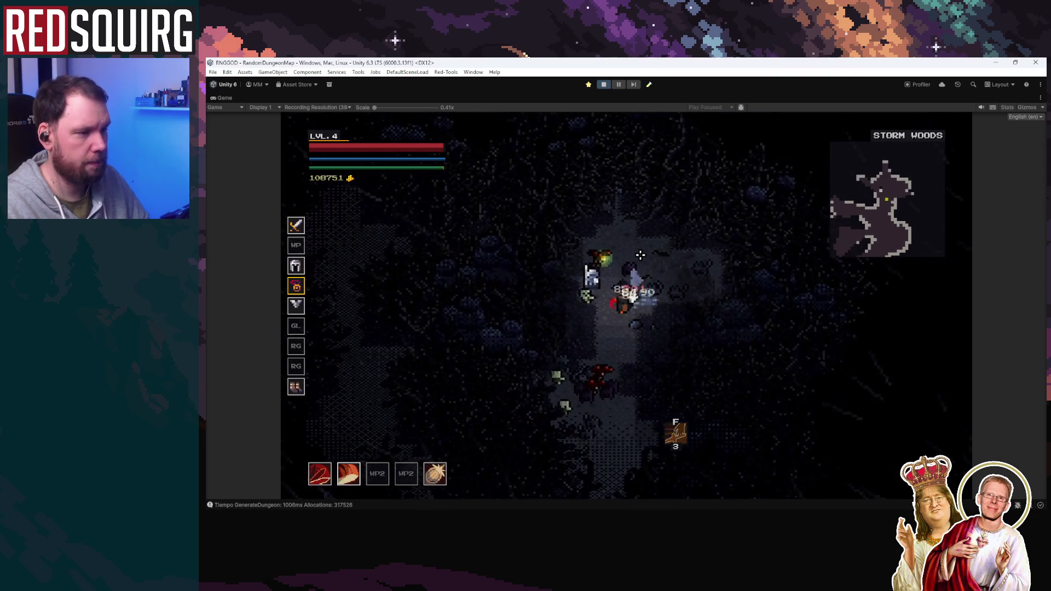
key("a")
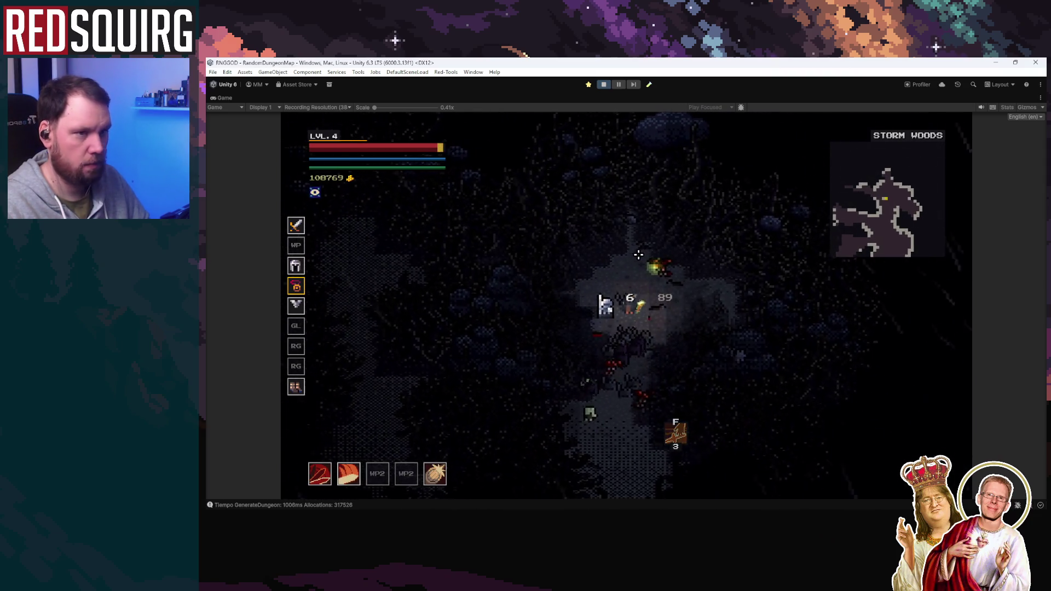
key("d")
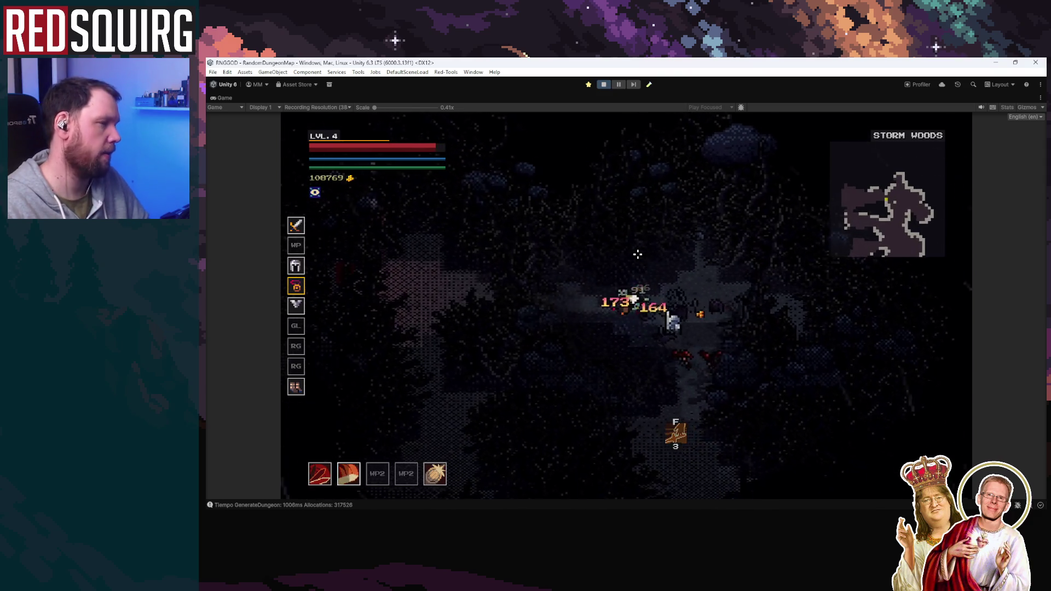
key("a")
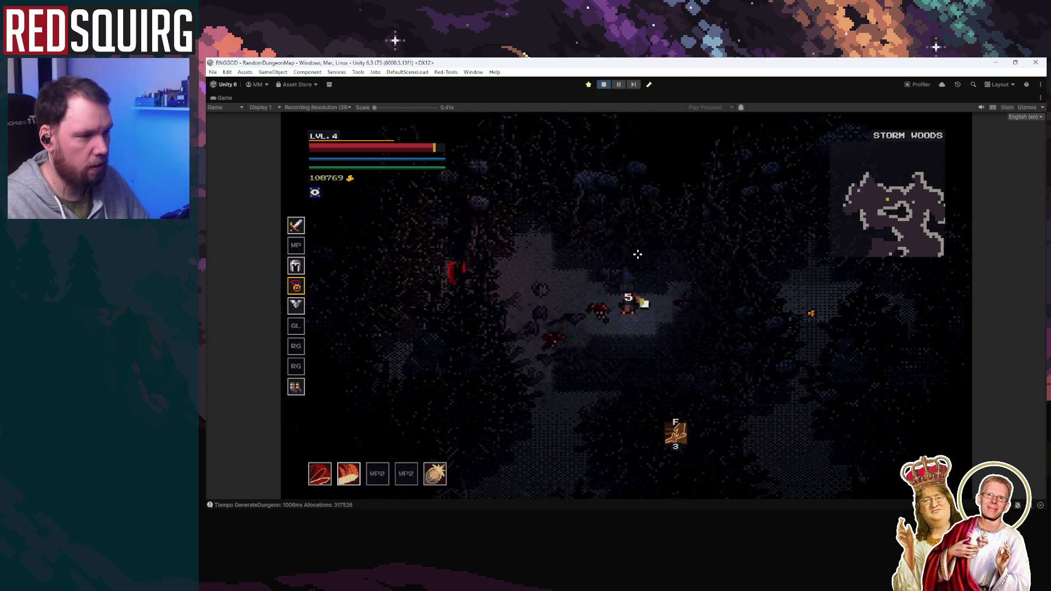
key("a")
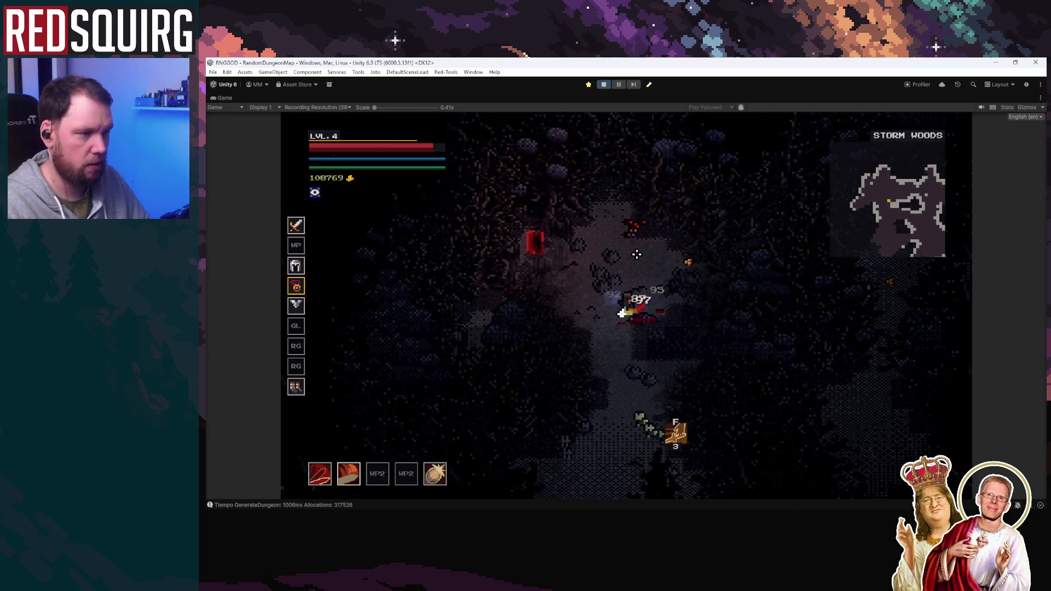
key("d")
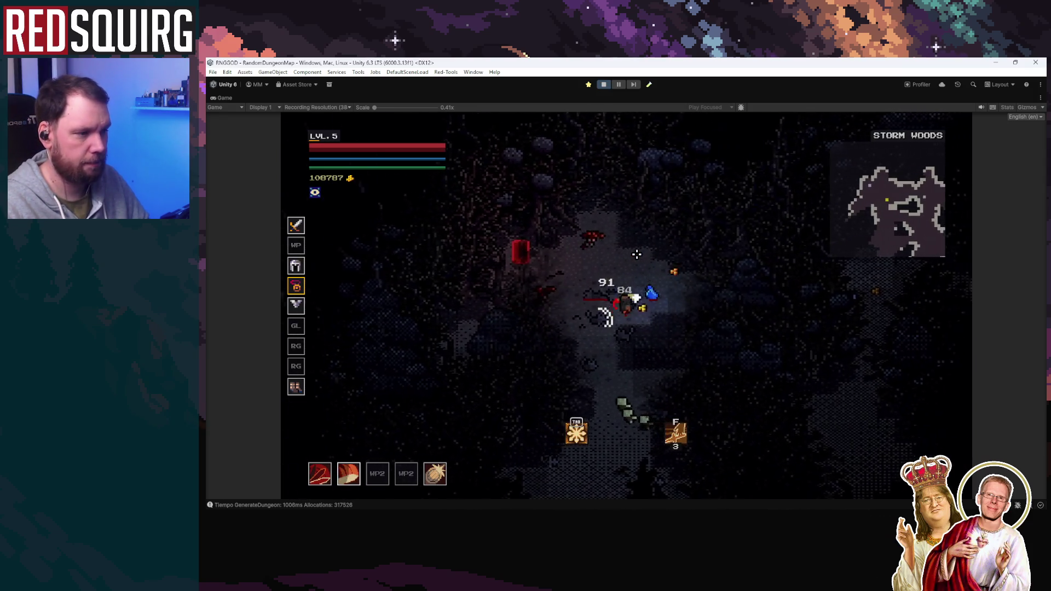
Enter the red doorway to Dark Path, pick the level 5 stat upgrade and close the perk screen
key("a")
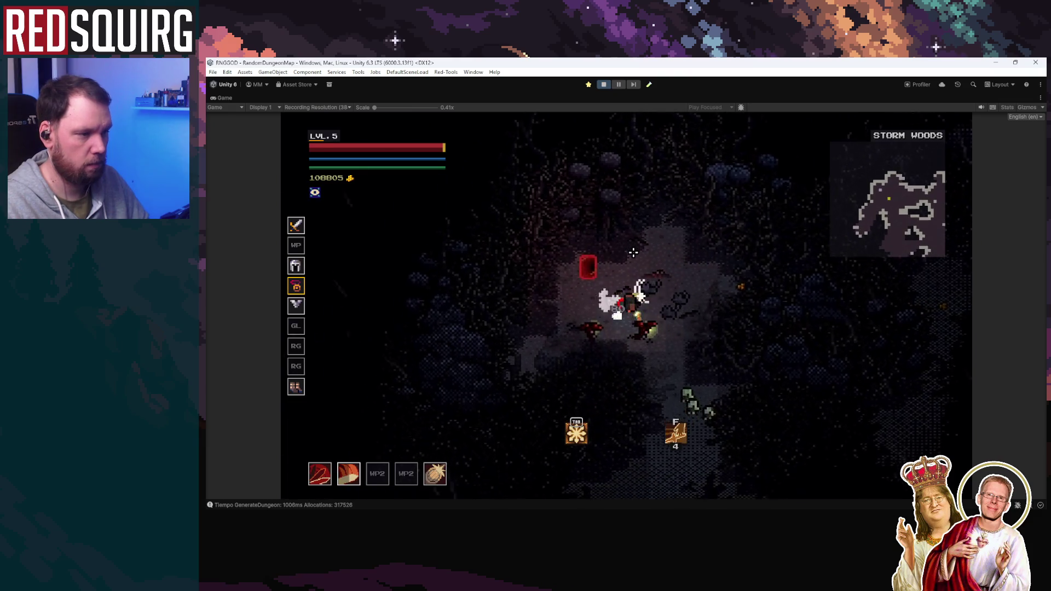
key("a")
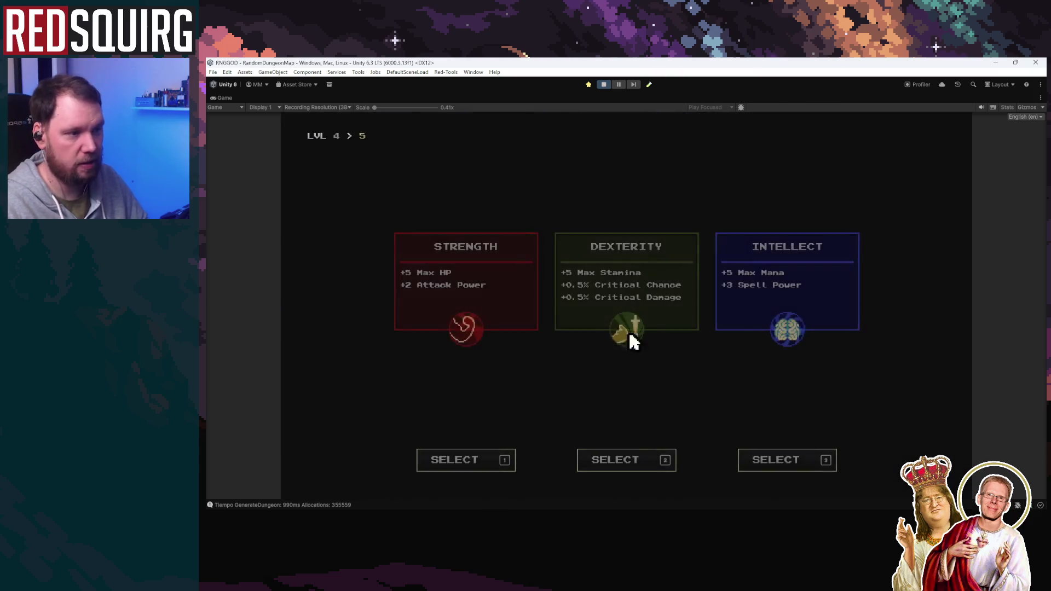
left_click(813, 335)
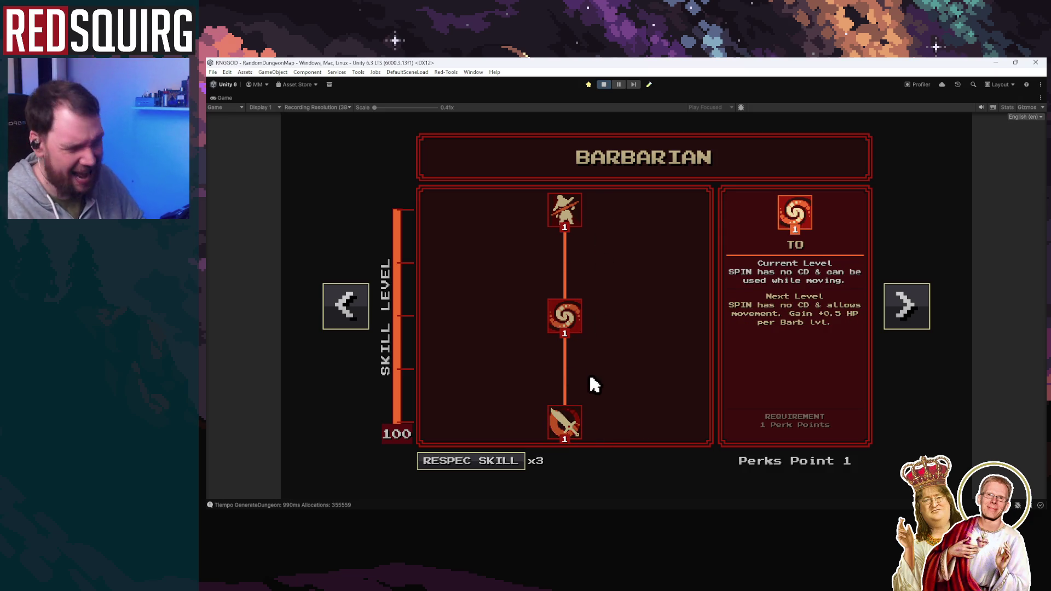
key("Escape")
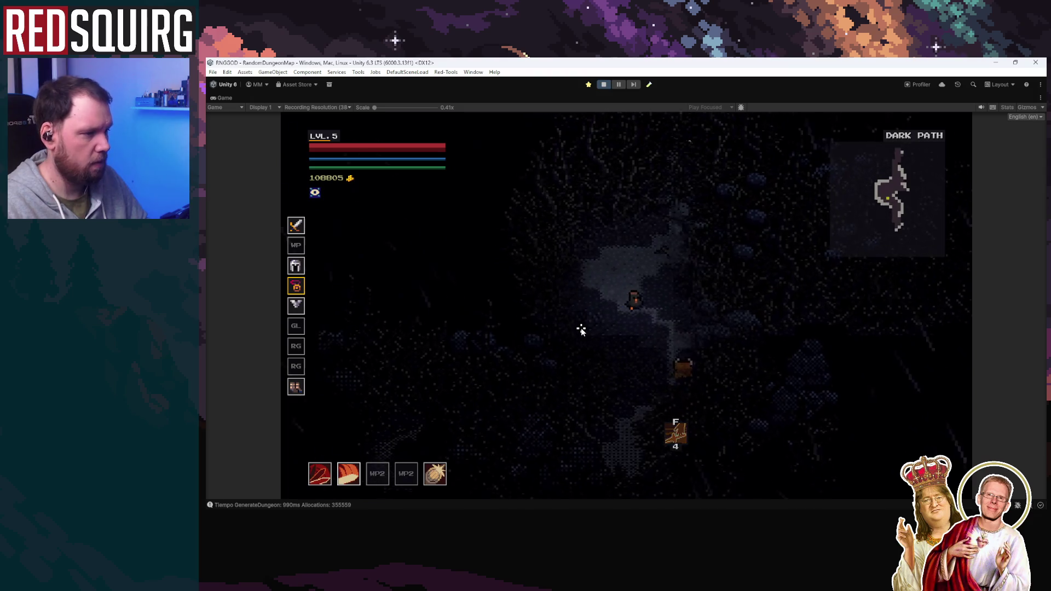
Fight down through the Dark Path and traverse its exit to Dark Moor
key("s")
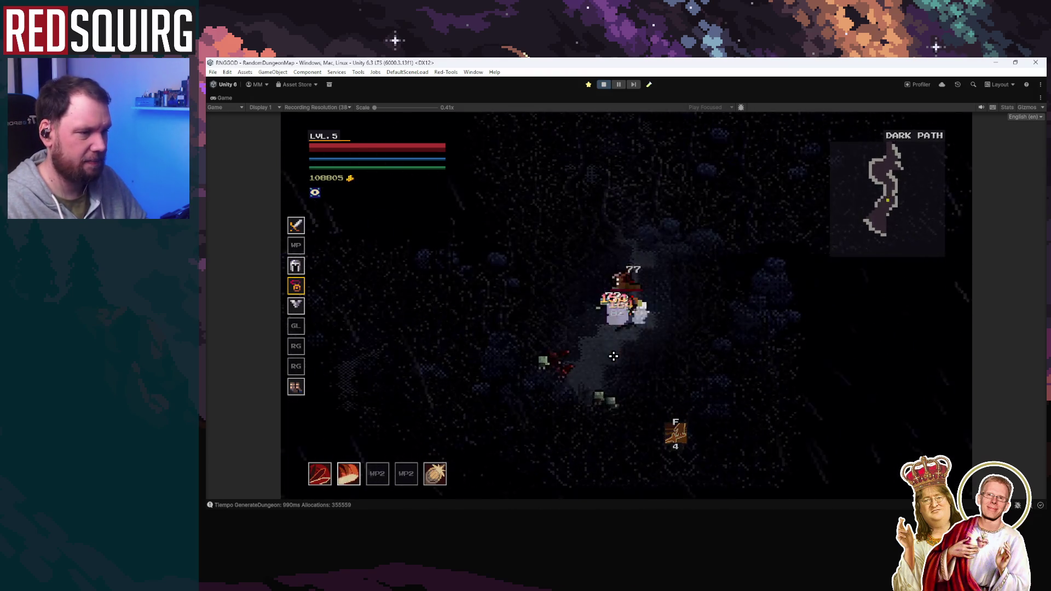
key("s")
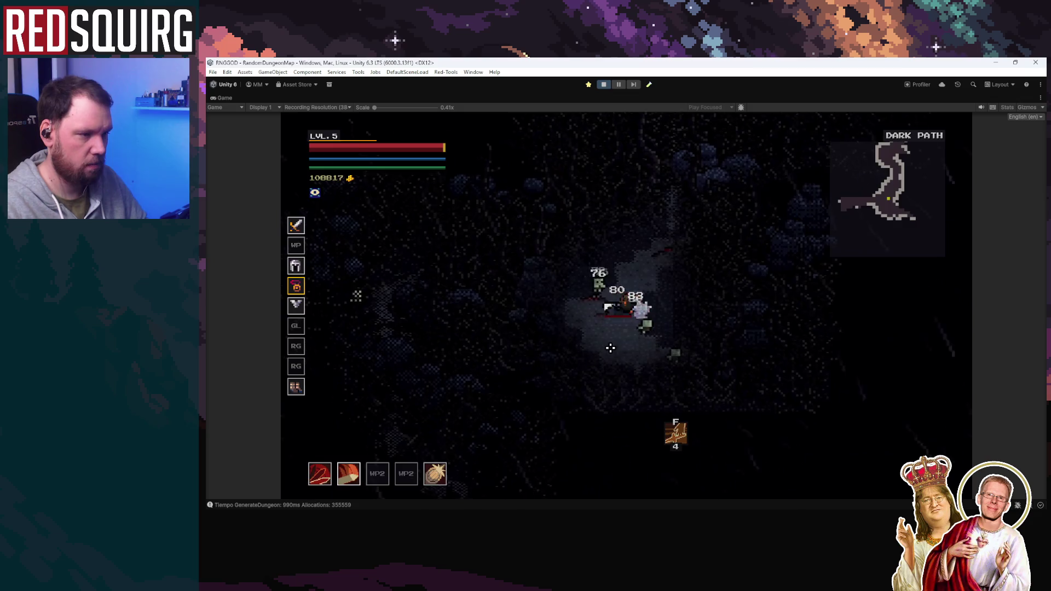
key("w")
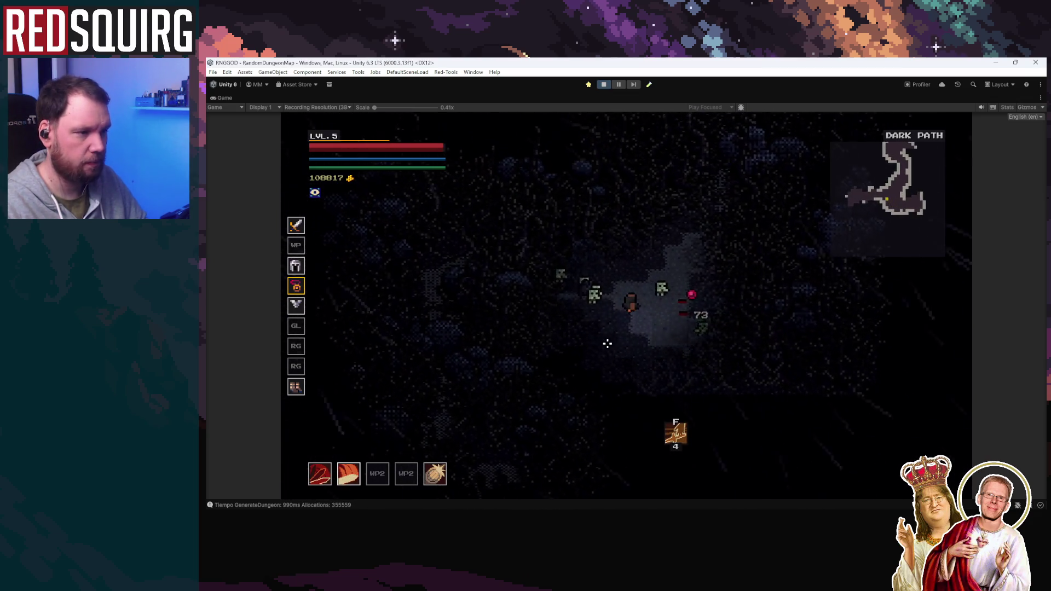
key("a")
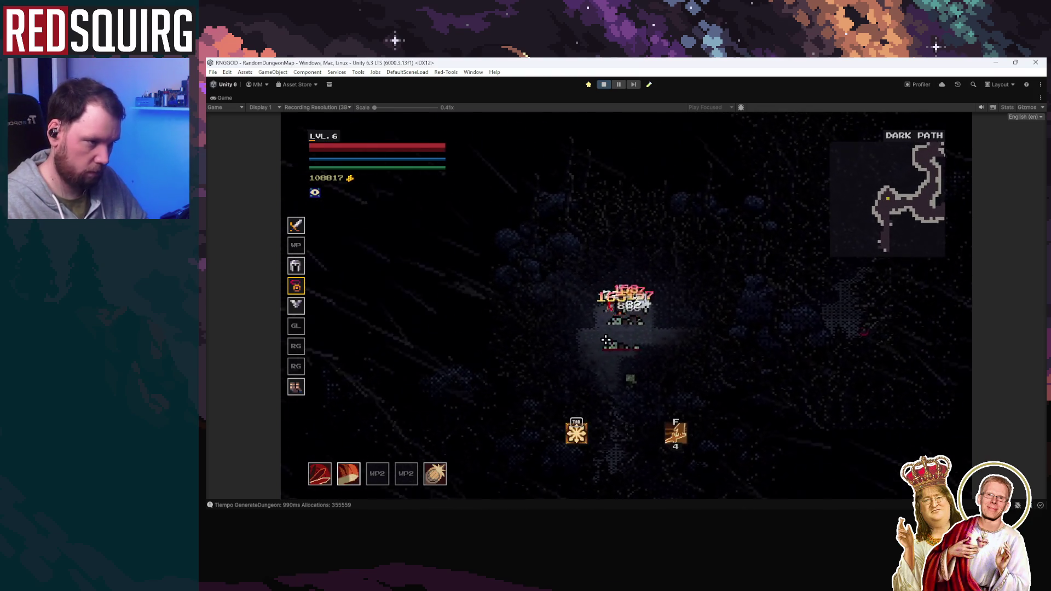
key("s")
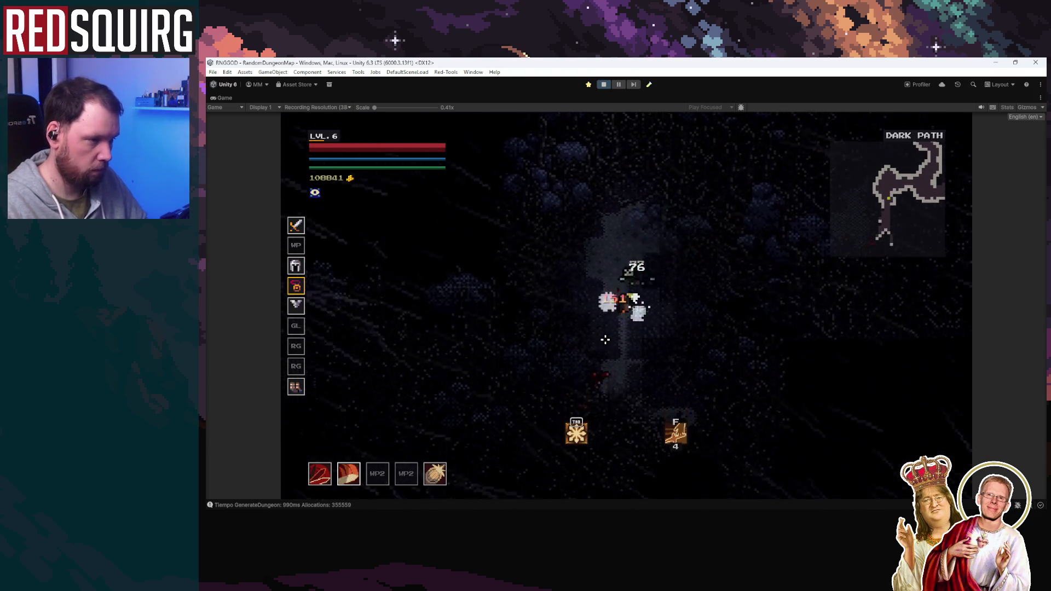
key("s")
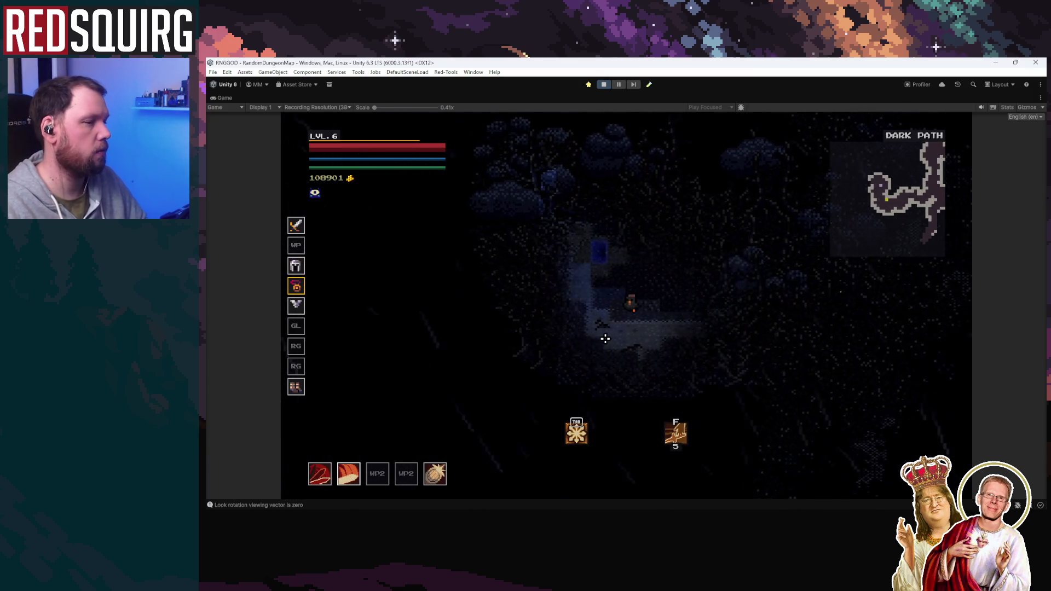
key("e")
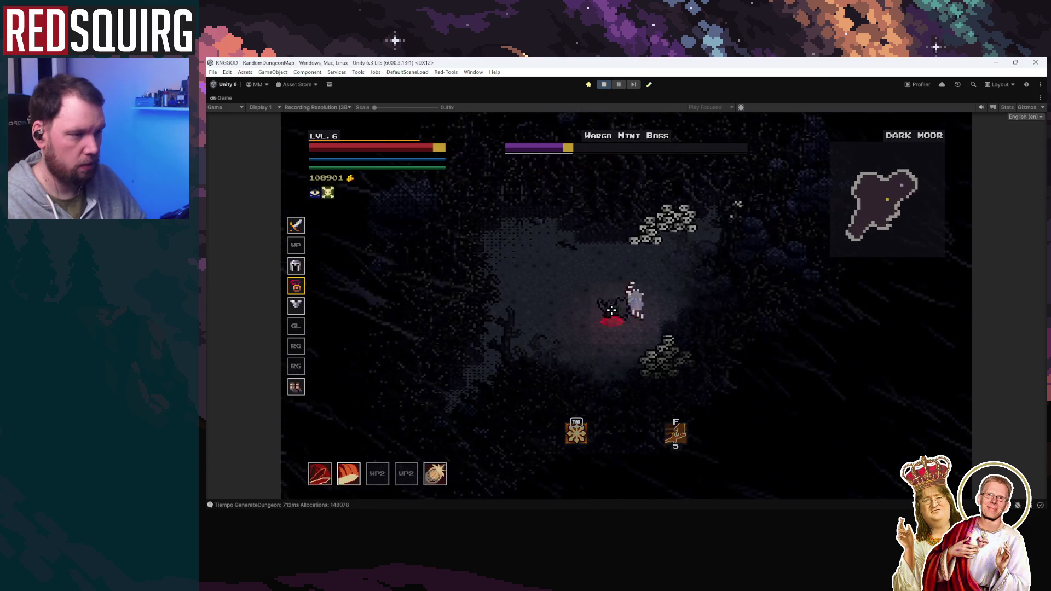
Kill the Wargo Mini Boss and pick Venom Strike and Strength at the level-up
key("w")
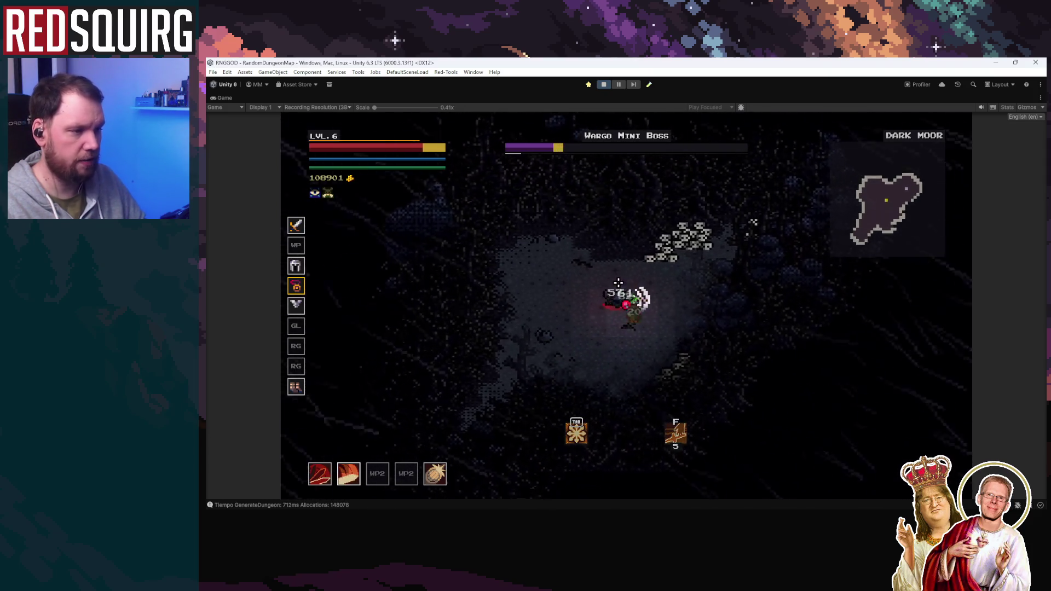
left_click(650, 348)
key("s")
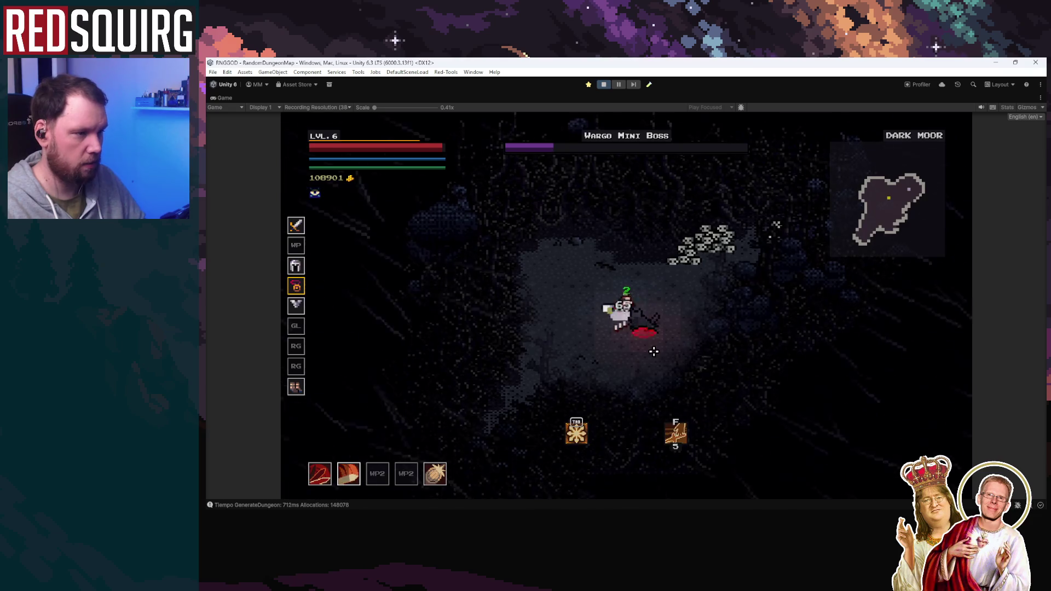
left_click(604, 246)
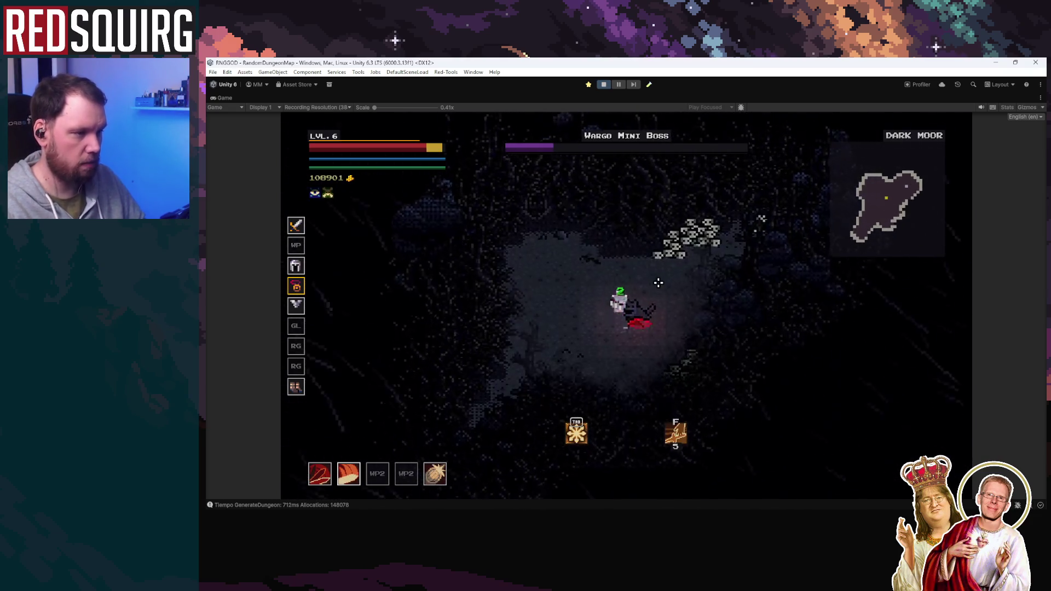
left_click(618, 285)
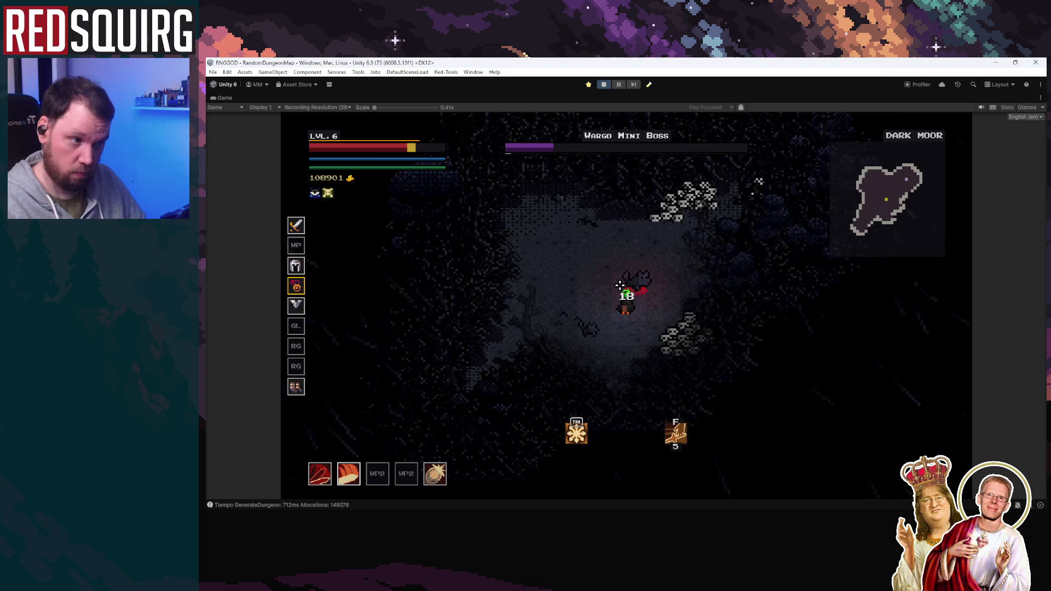
left_click(619, 295)
left_click(619, 303)
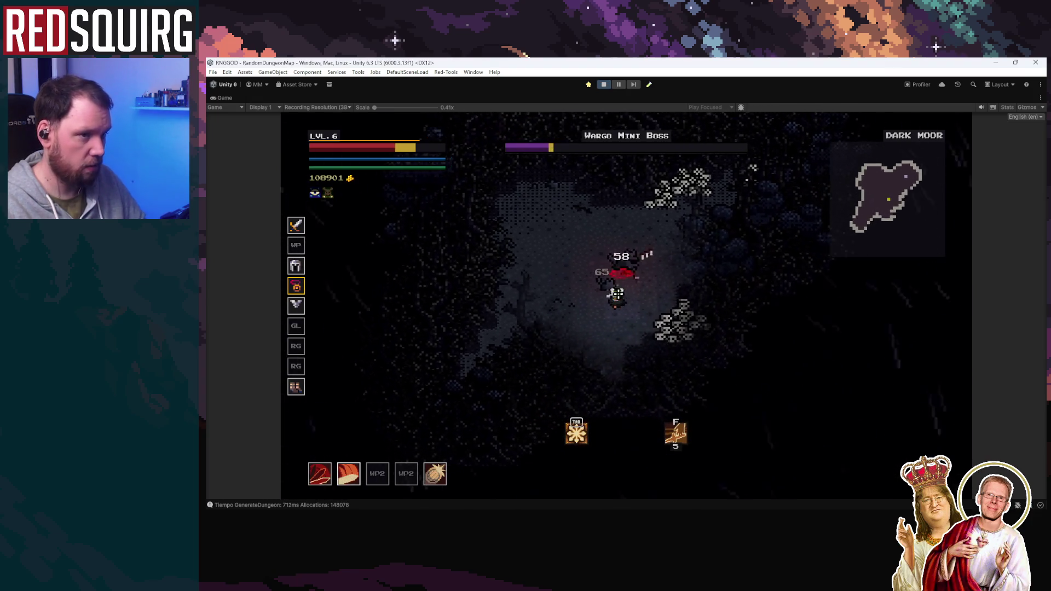
left_click(596, 333)
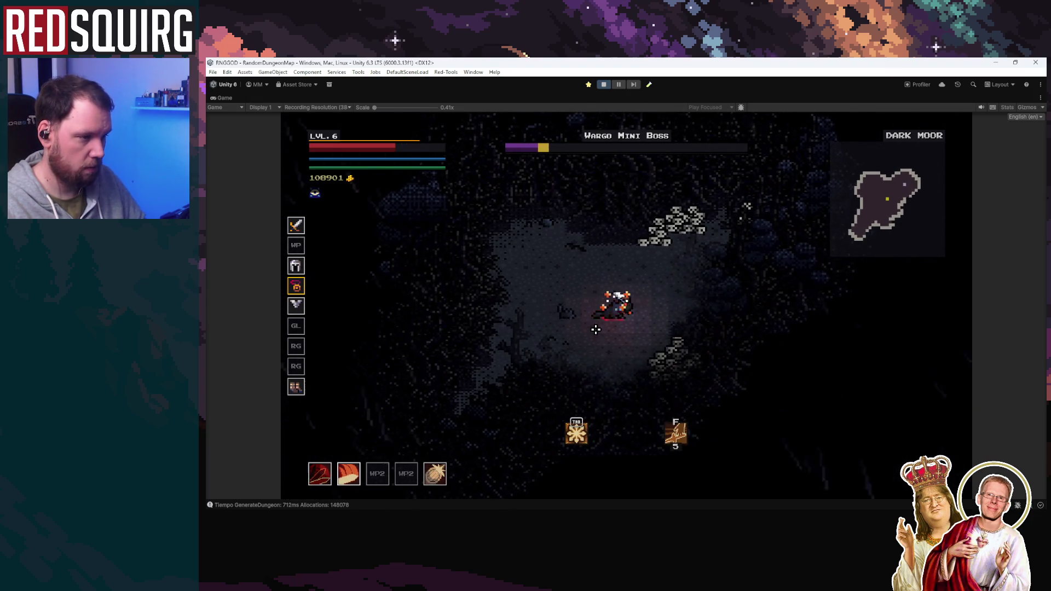
left_click(570, 326)
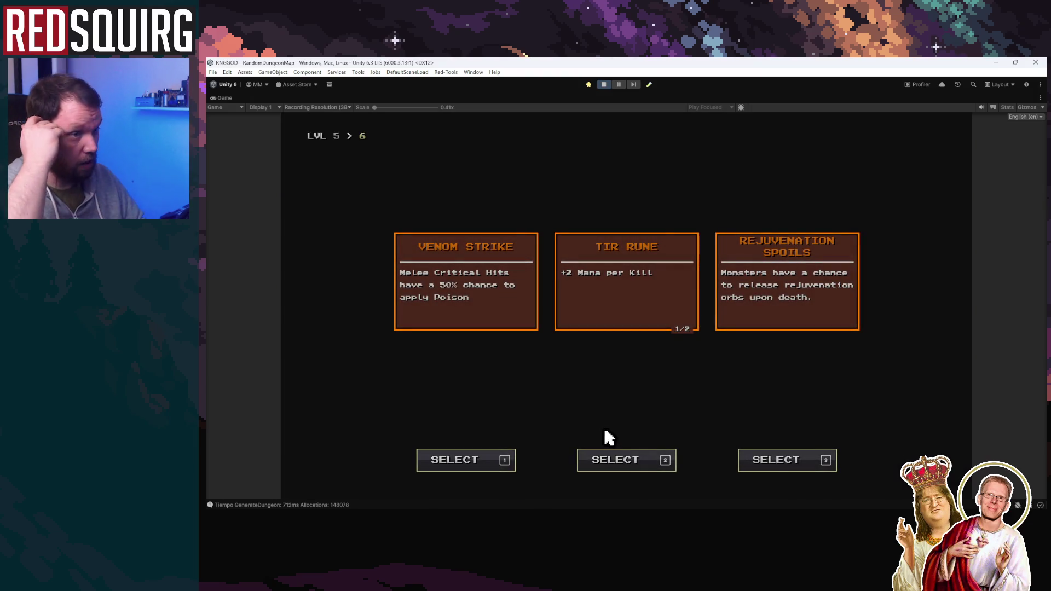
left_click(502, 304)
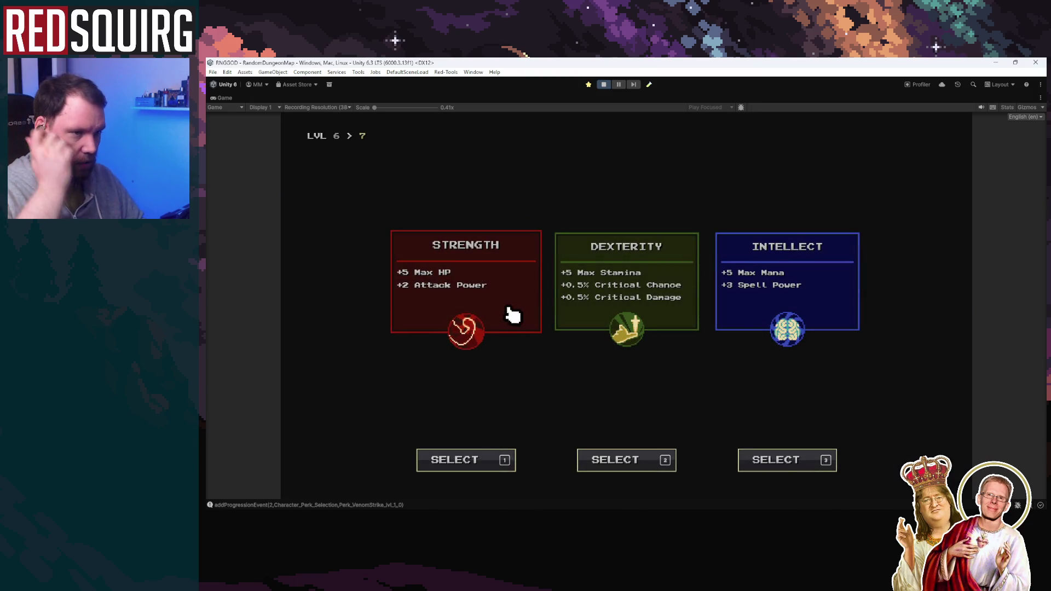
left_click(515, 313)
Spend both Barbarian perk points, raising Spin to 3 and the top perk, then compare the new loot
left_click(564, 419)
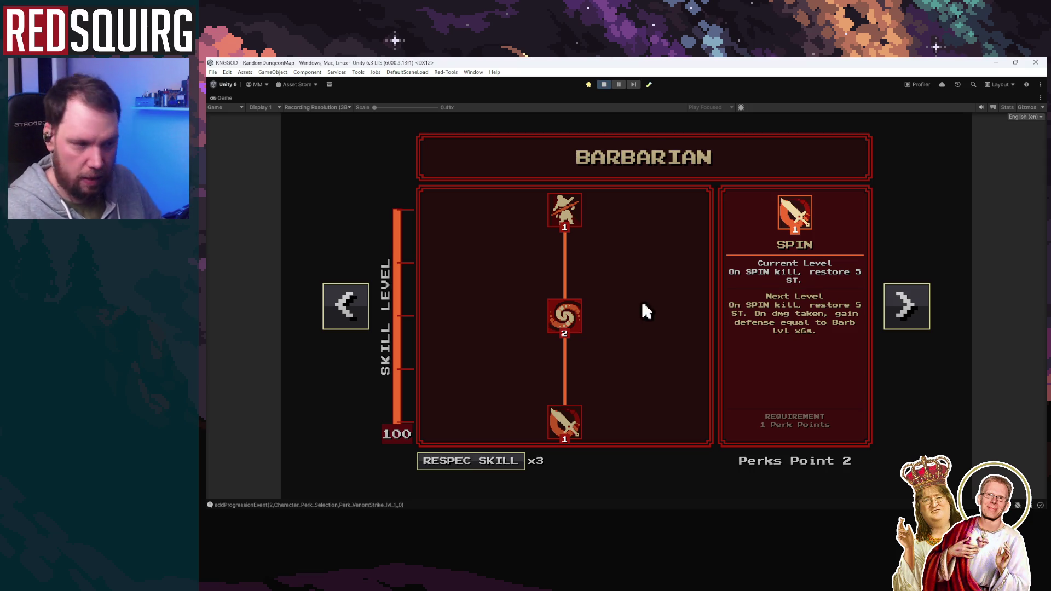
mouse_move(584, 327)
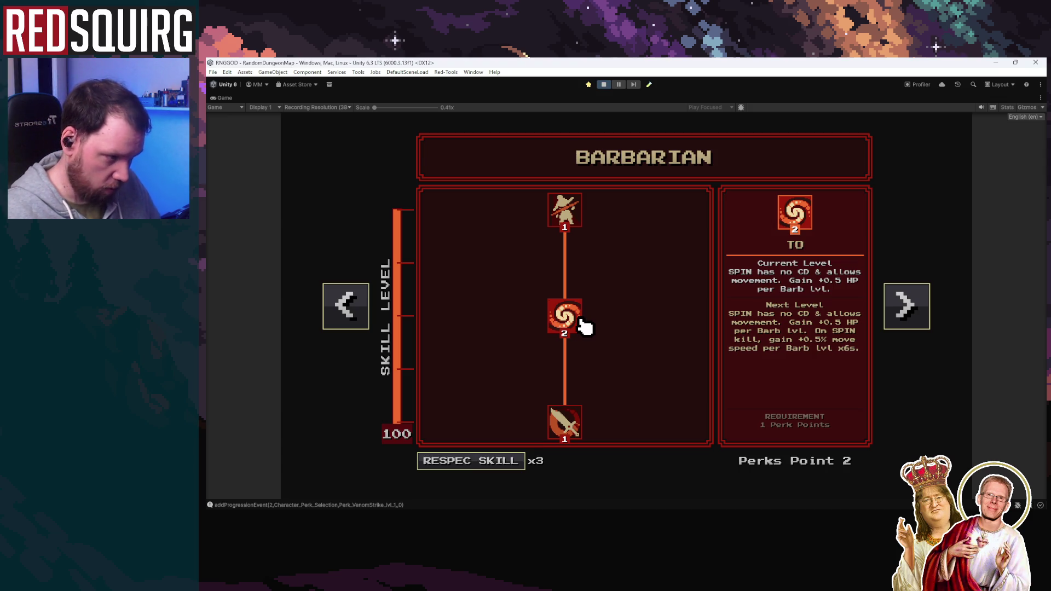
left_click(581, 324)
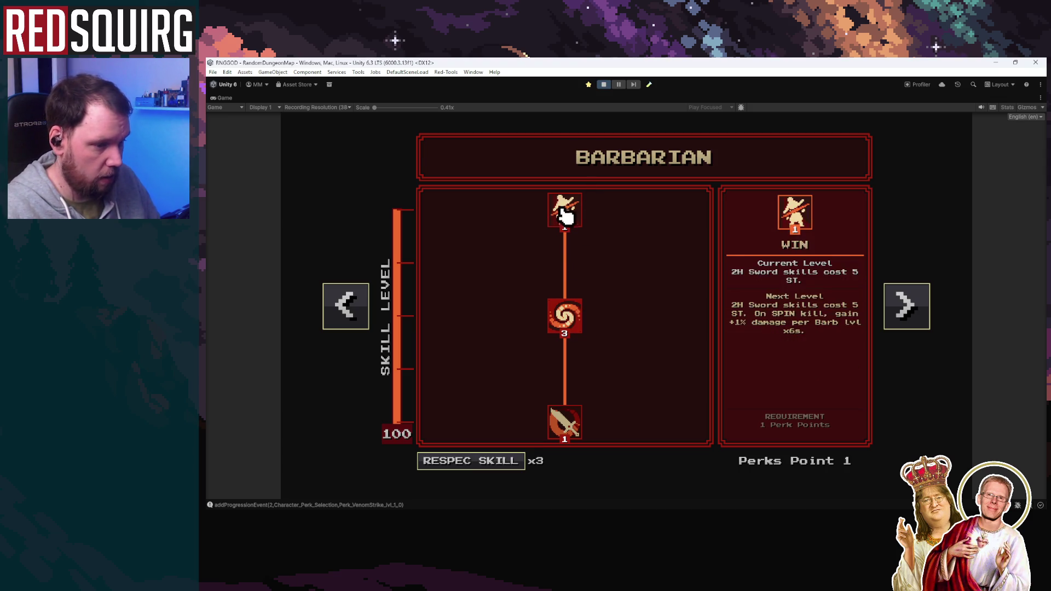
mouse_move(570, 432)
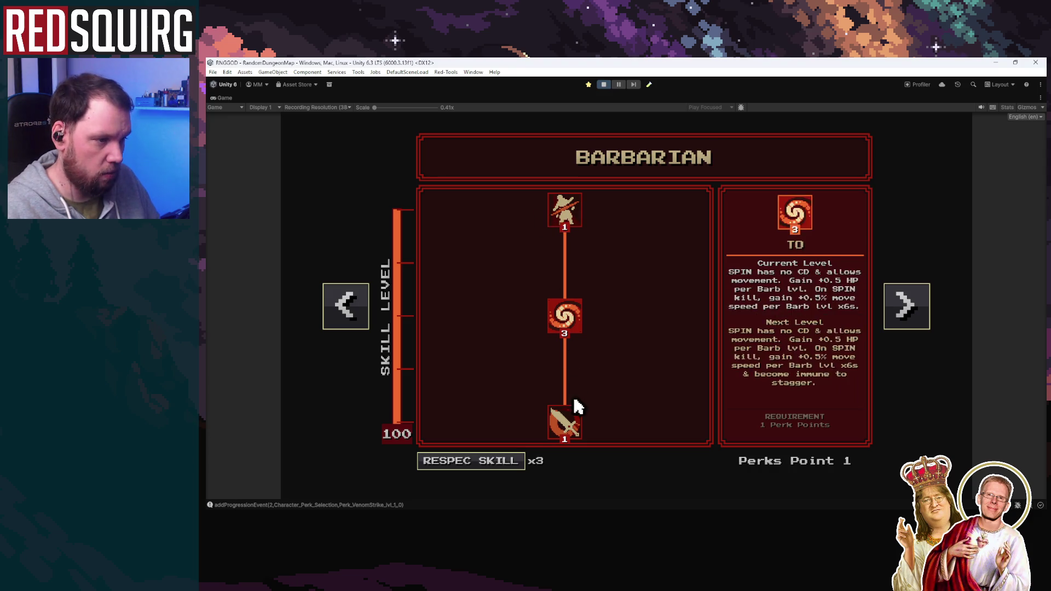
left_click(575, 208)
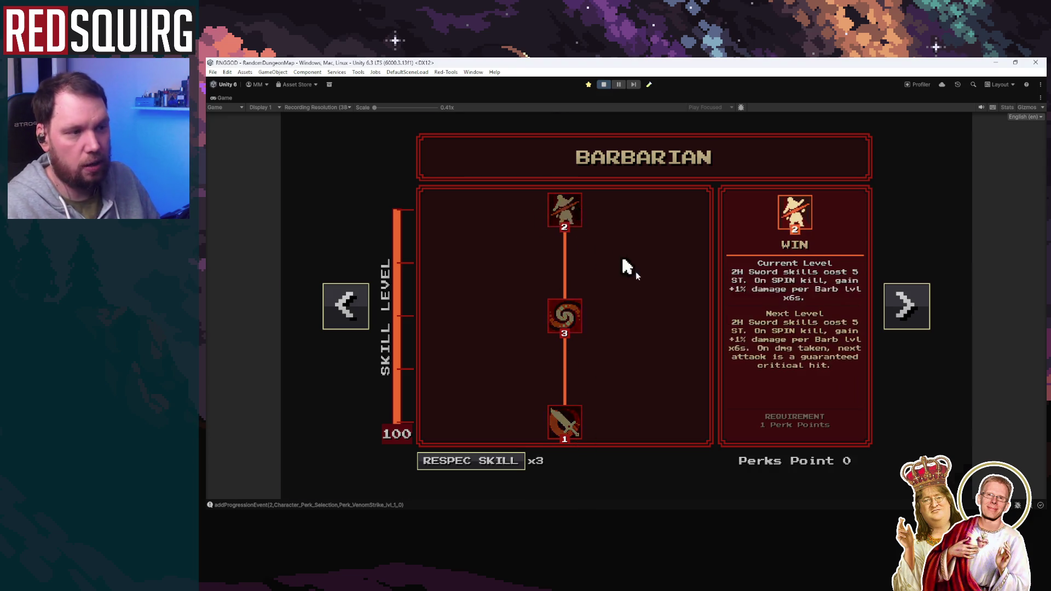
key("Escape")
left_click(646, 283)
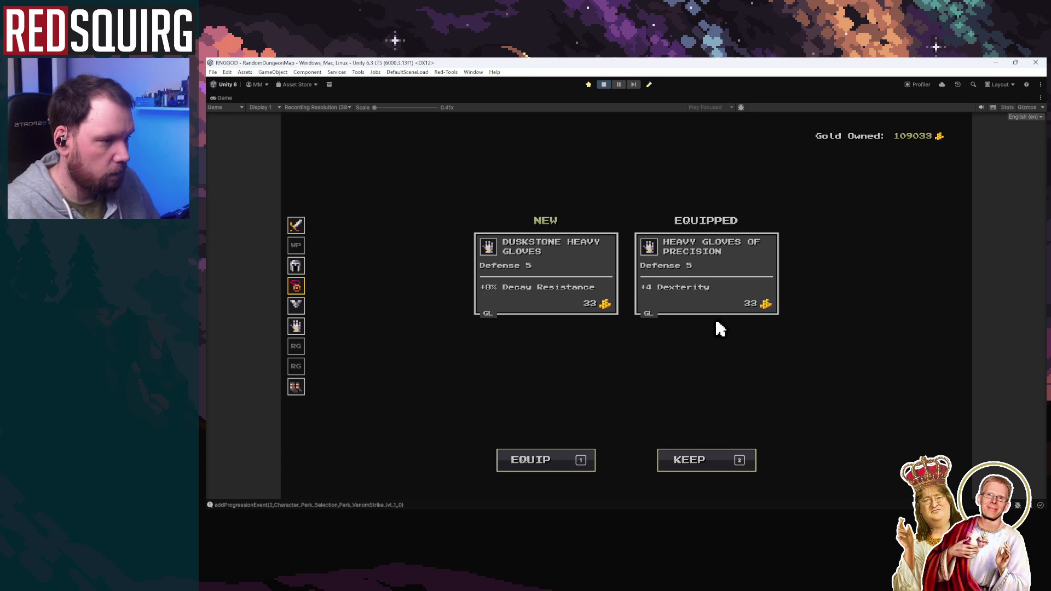
Set the Game view resolution to Full HD (1920x1080)
mouse_move(297, 266)
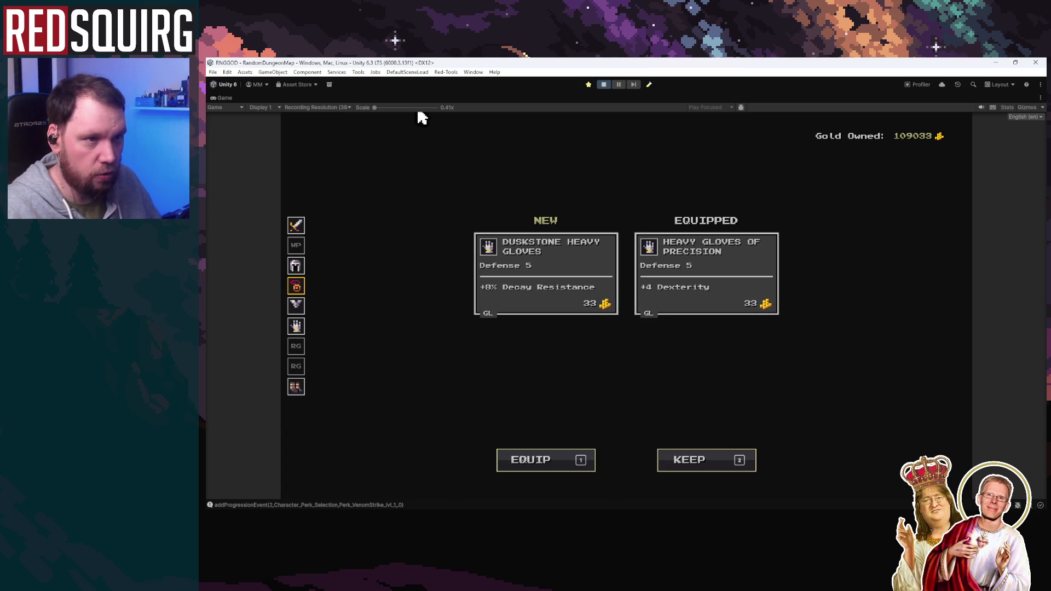
left_click(334, 108)
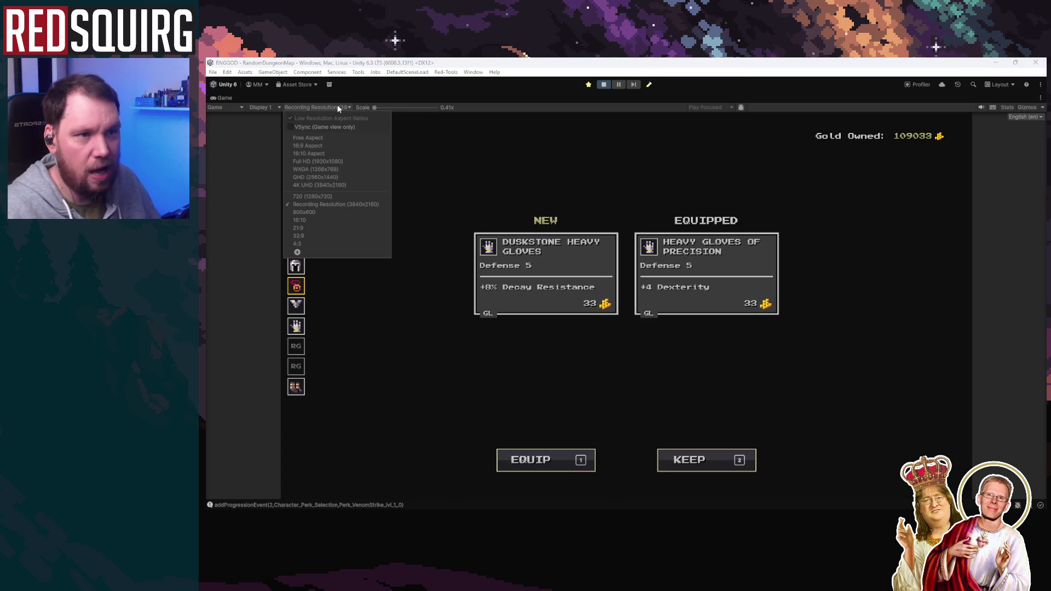
left_click(364, 162)
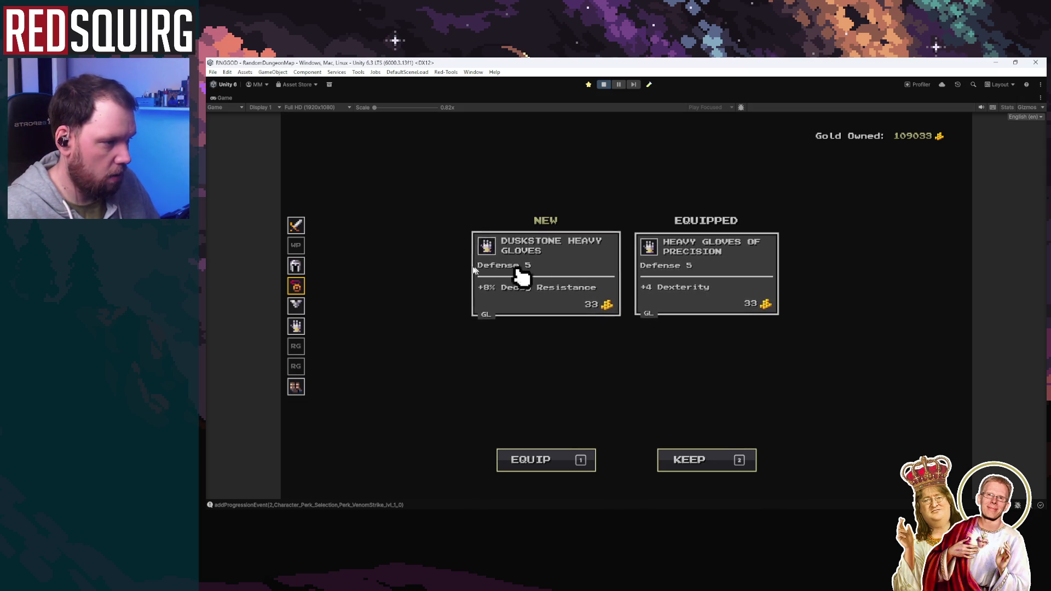
Keep the current gloves, Rotten Amulet and Circlet of Ox, and equip the Chain Mail of Mana
left_click(750, 323)
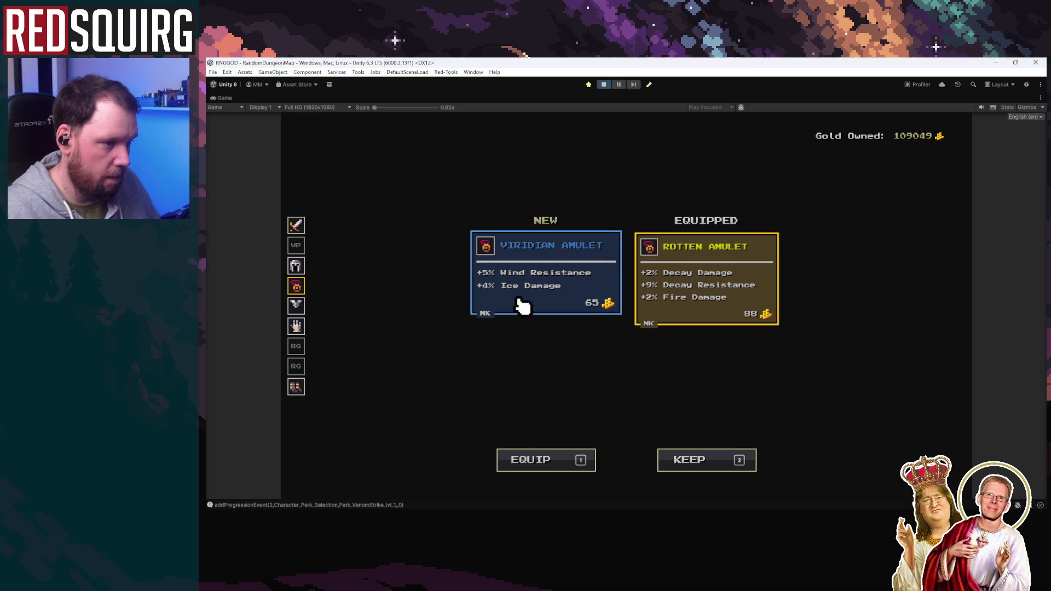
left_click(599, 303)
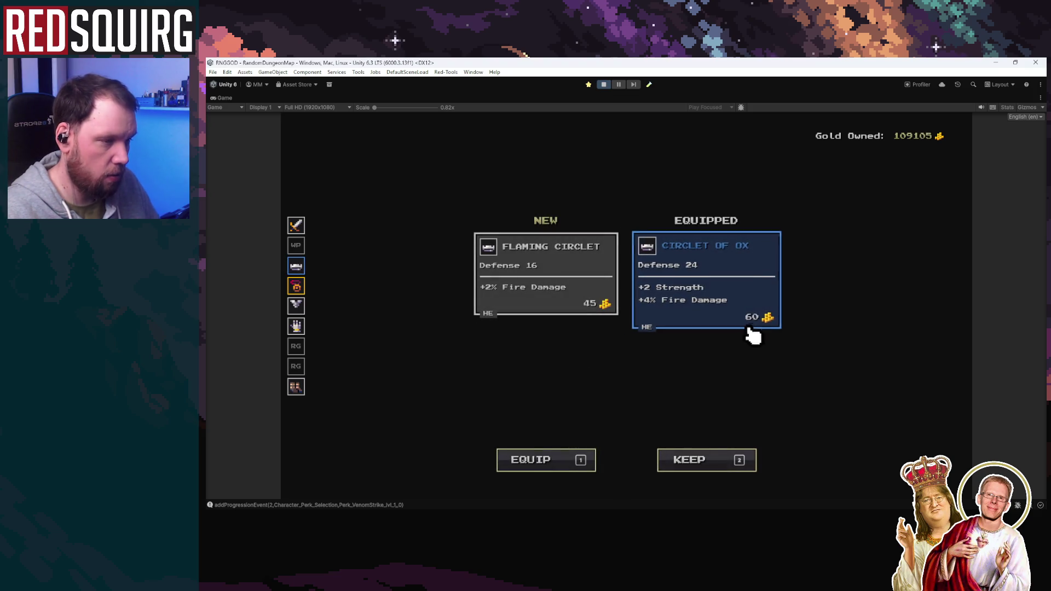
left_click(753, 324)
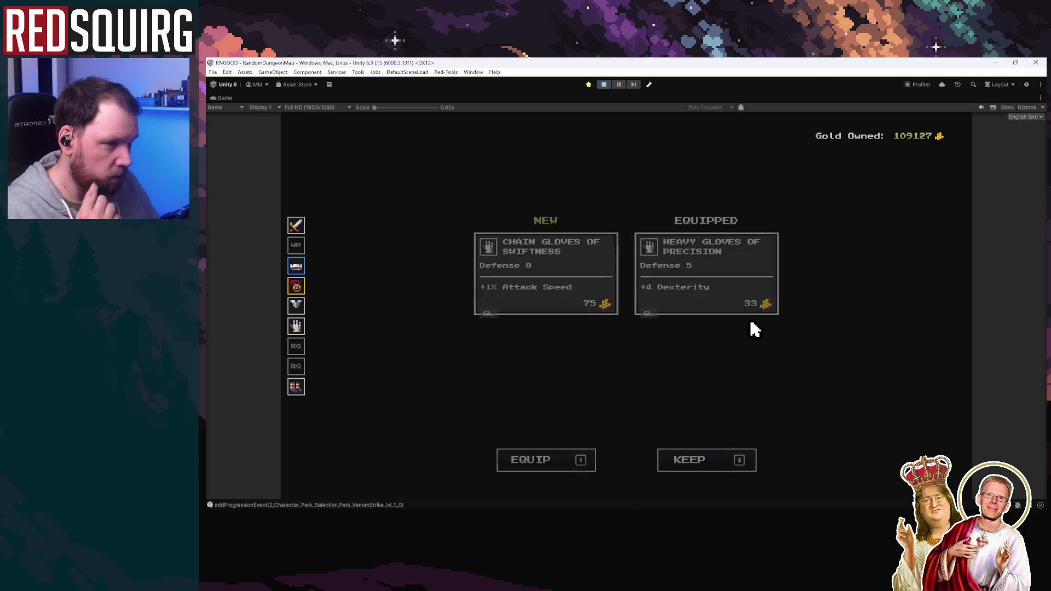
left_click(735, 294)
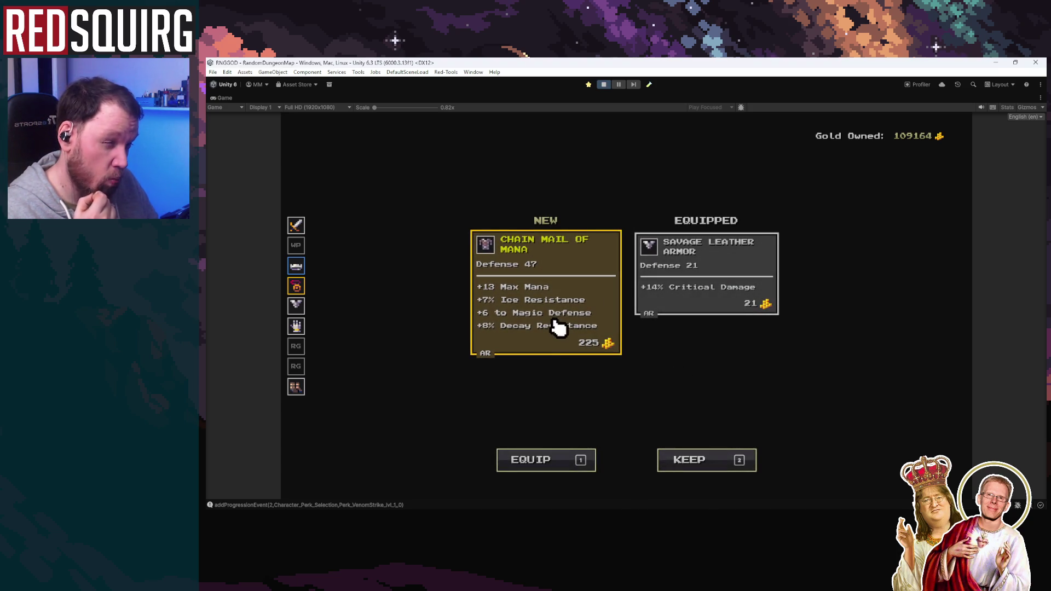
left_click(563, 345)
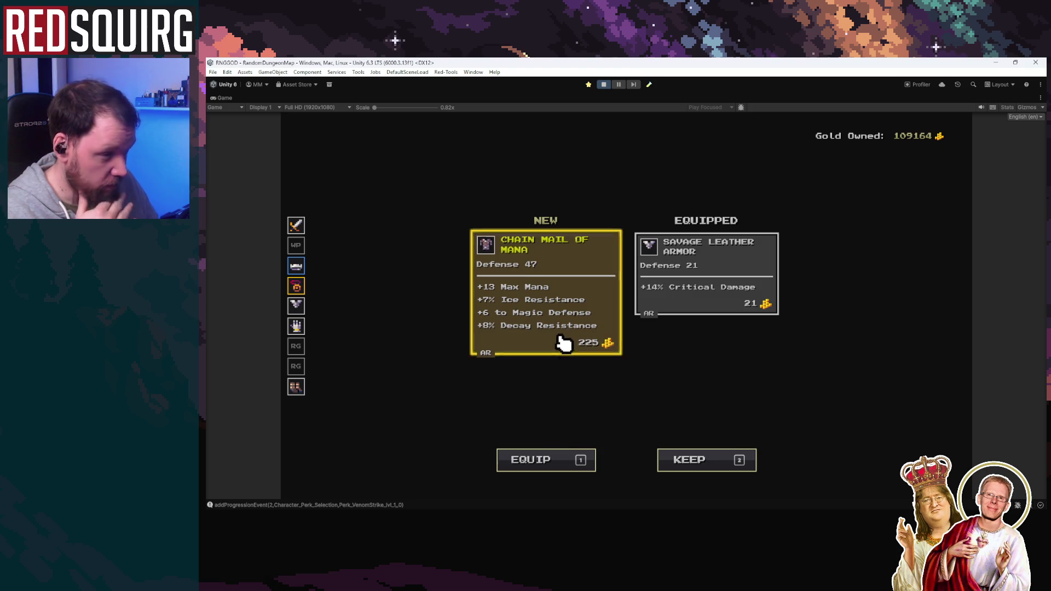
Fight east through the Forked Cave, reaching level 8 and the Grotto entrance
key("e")
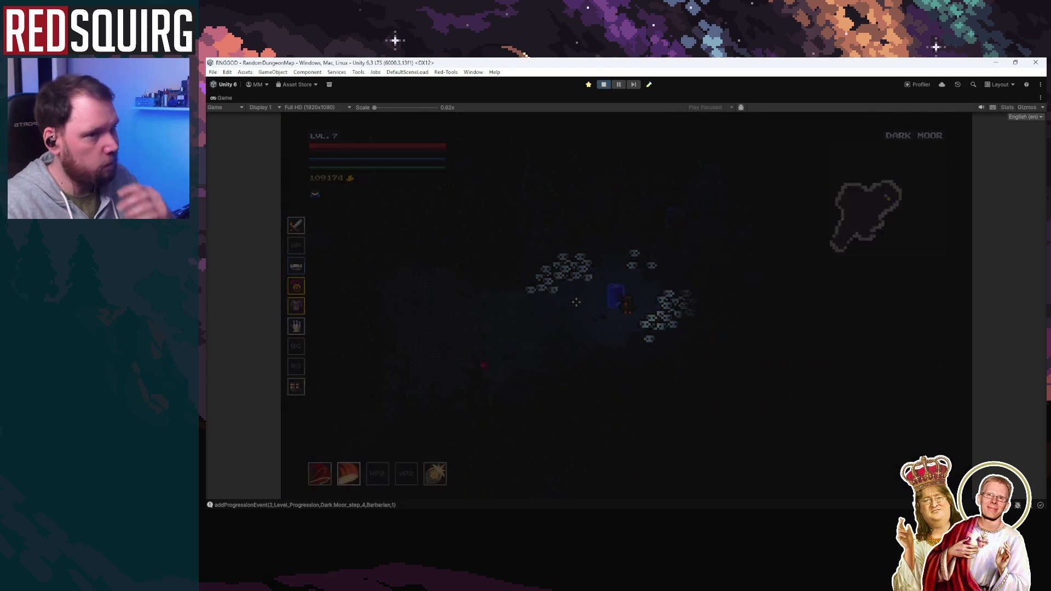
key("d")
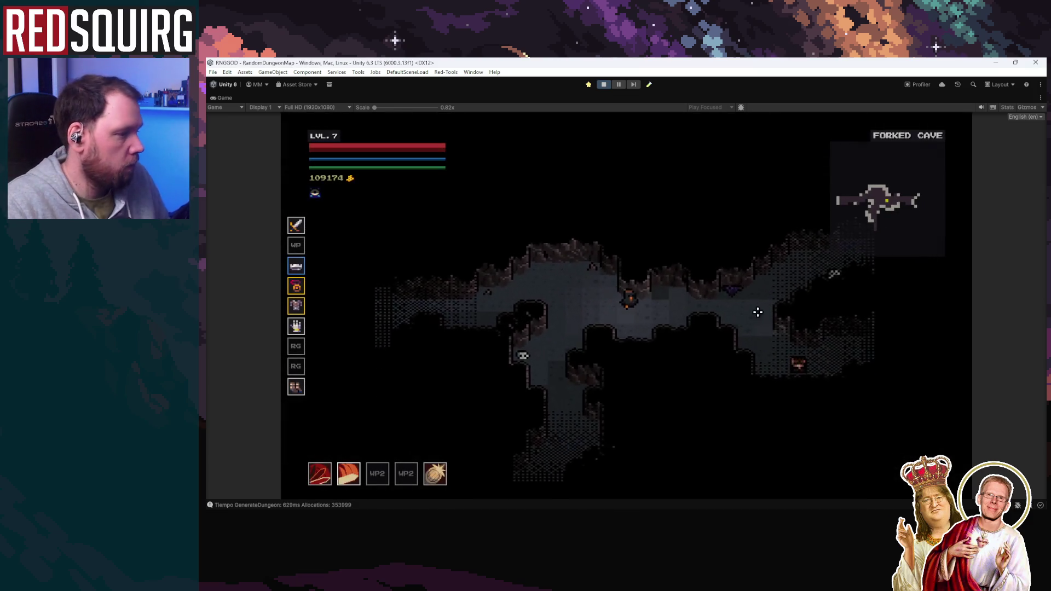
key("s")
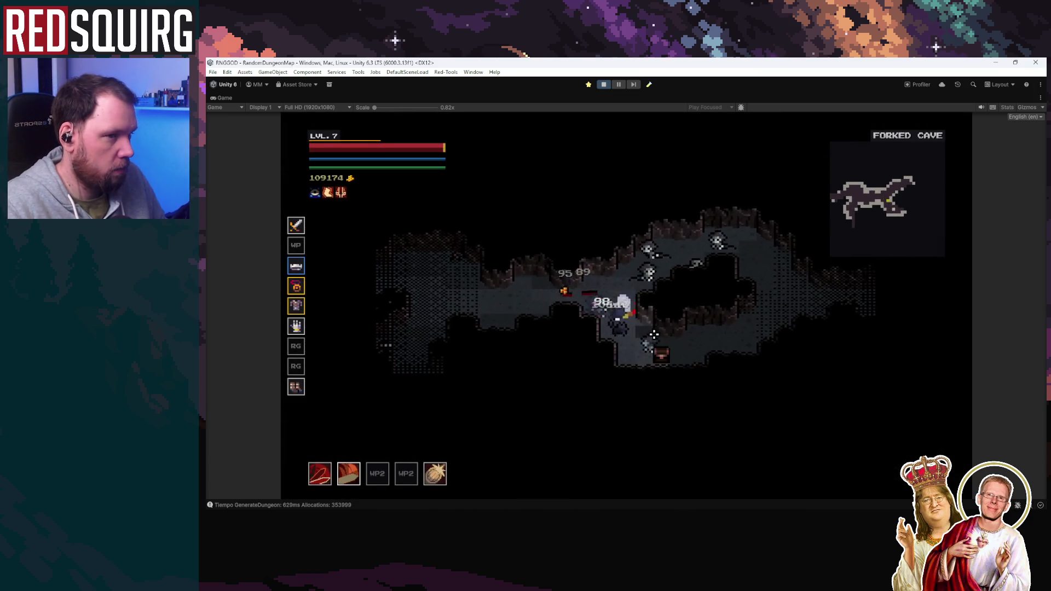
key("d")
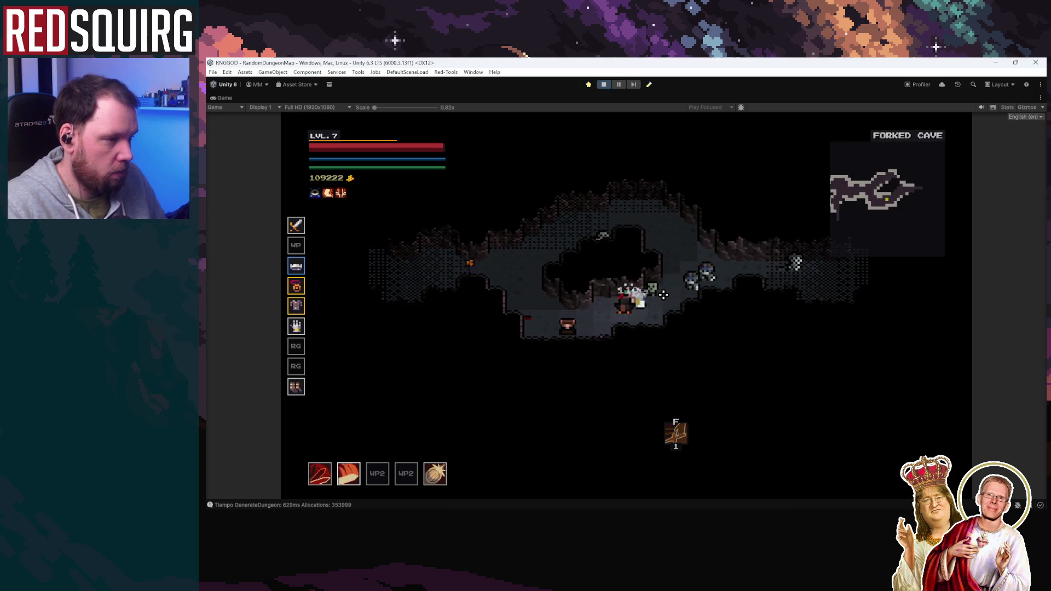
key("d")
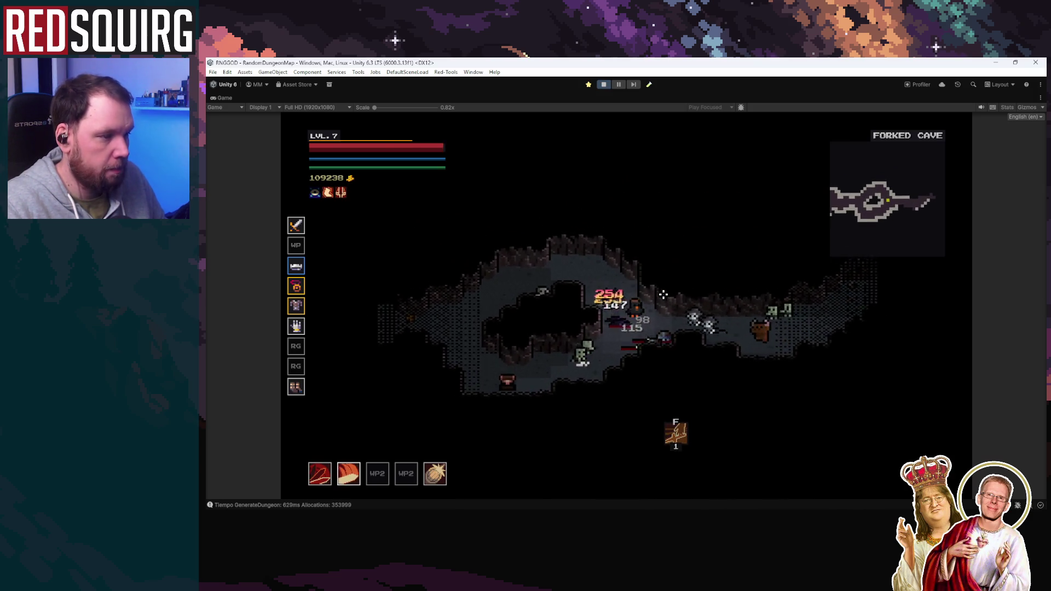
key("d")
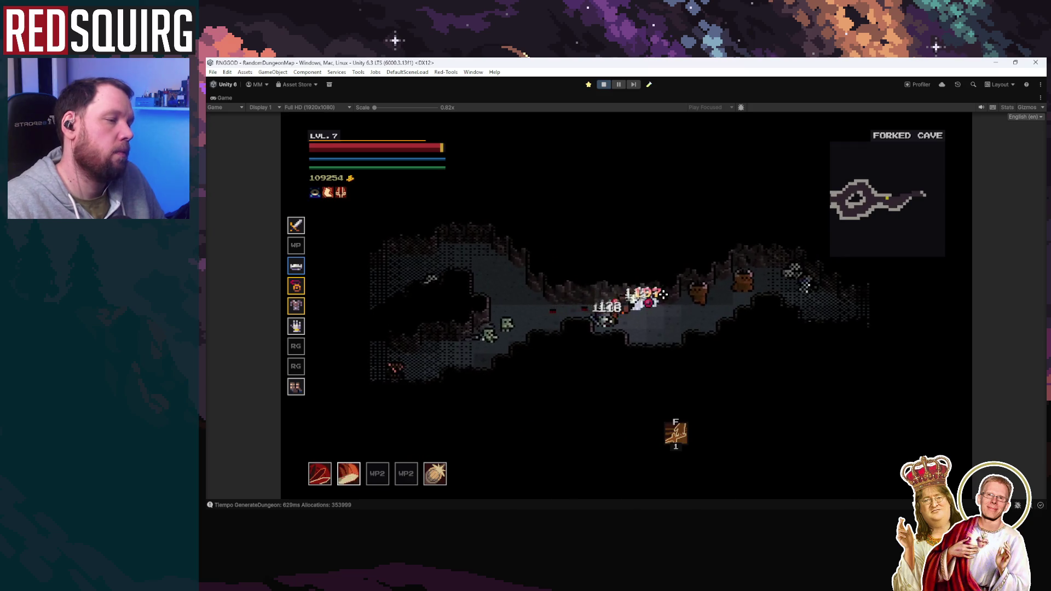
key("d")
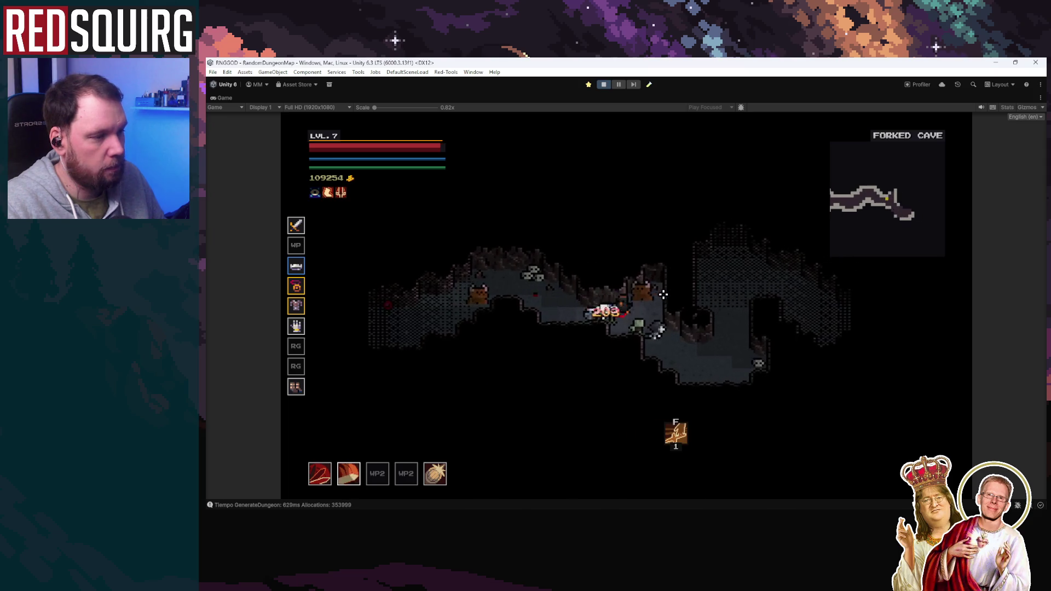
key("d")
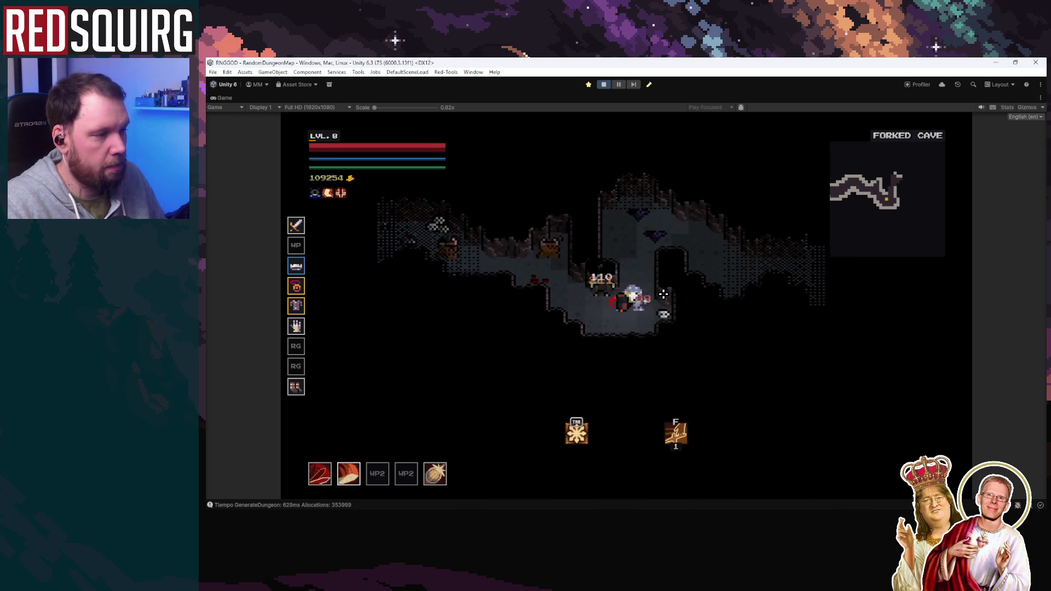
key("d")
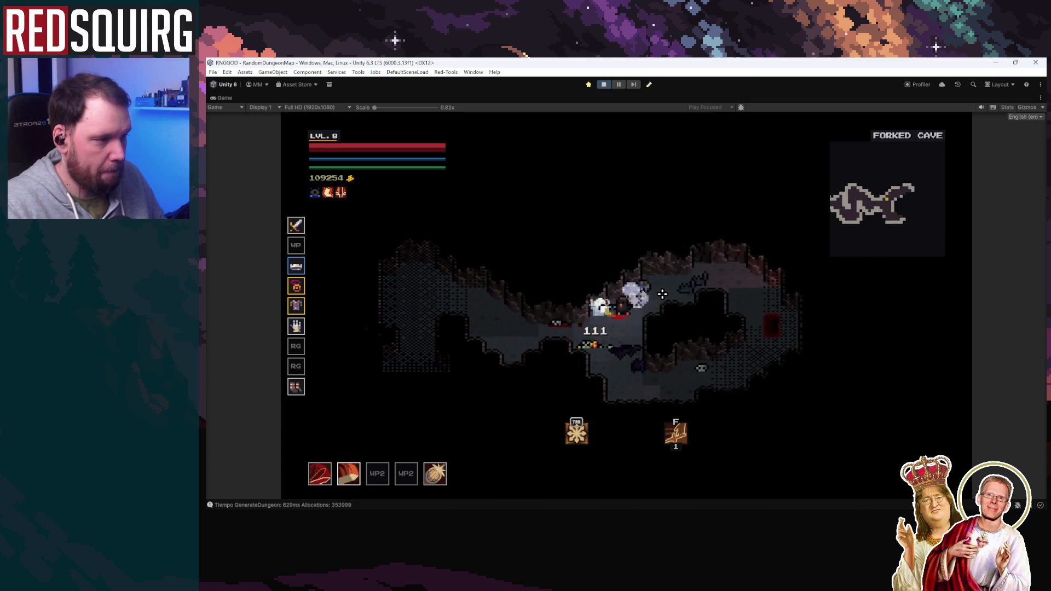
key("d")
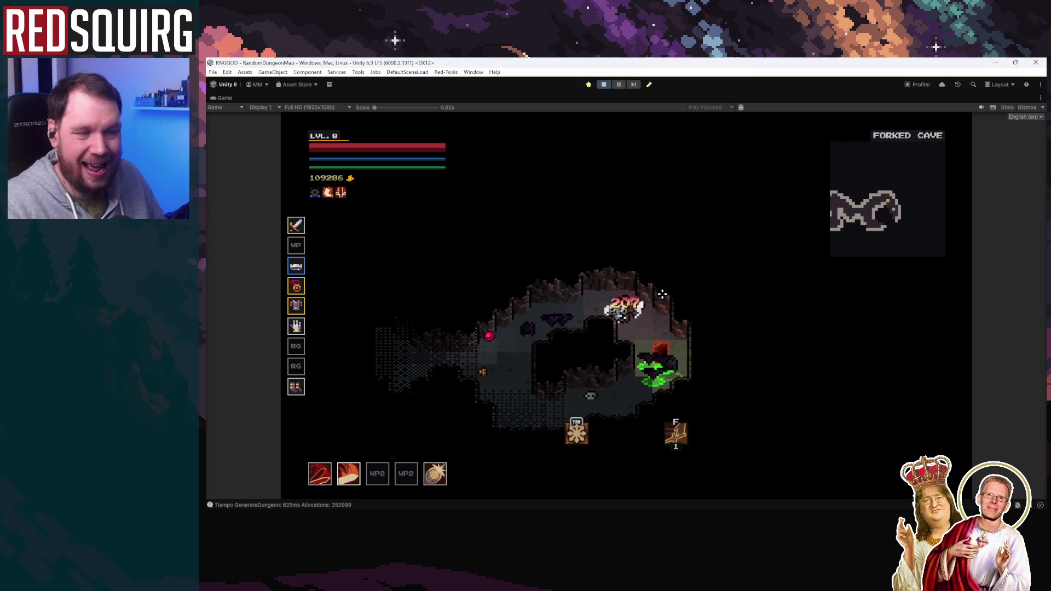
key("d")
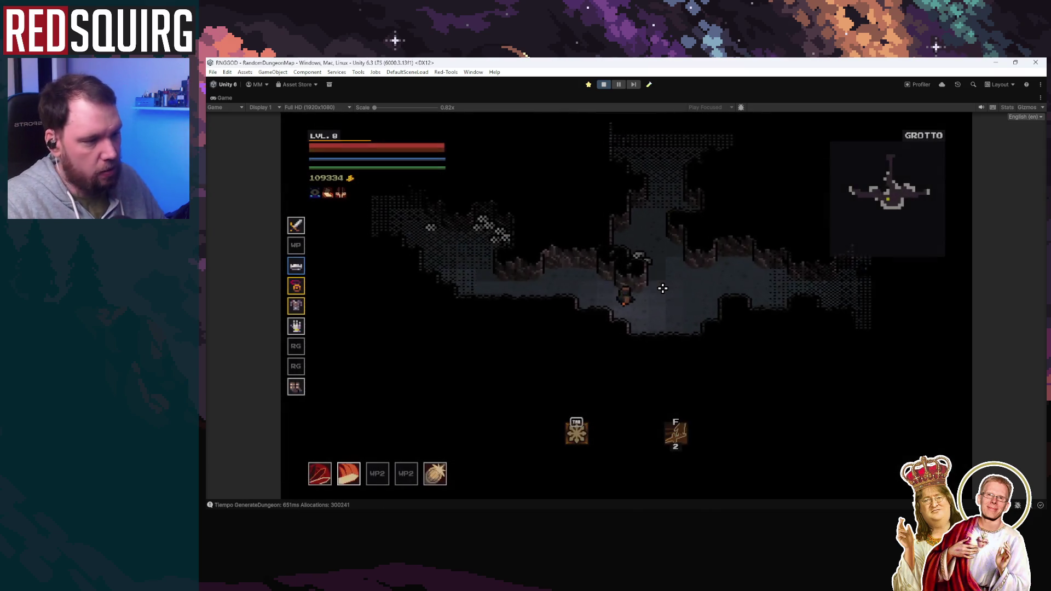
Battle the Grotto's bats and skeletons until the Barbarian reaches level 9
key("d")
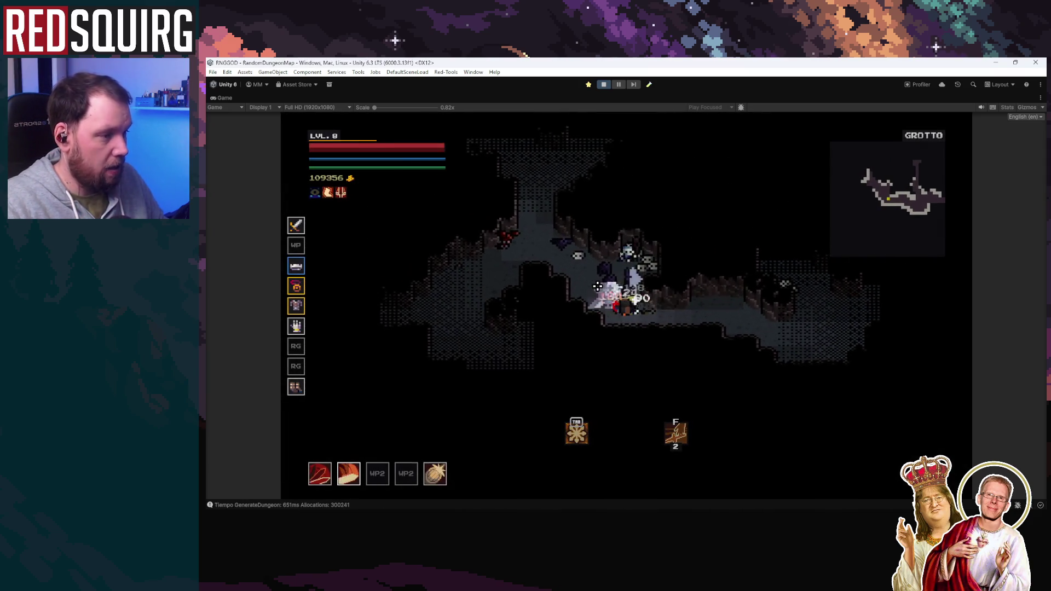
key("w")
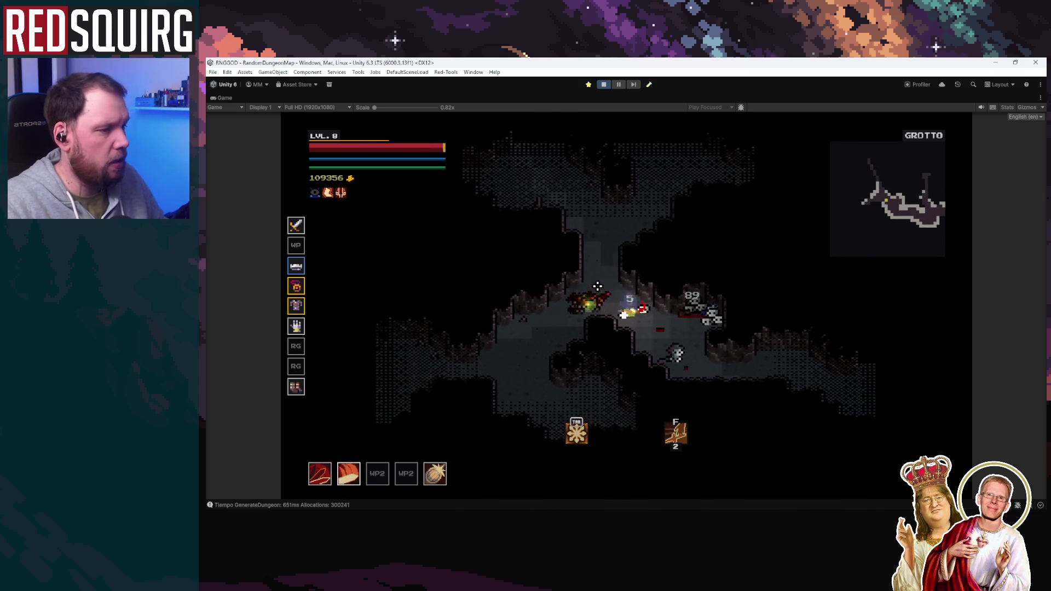
key("a")
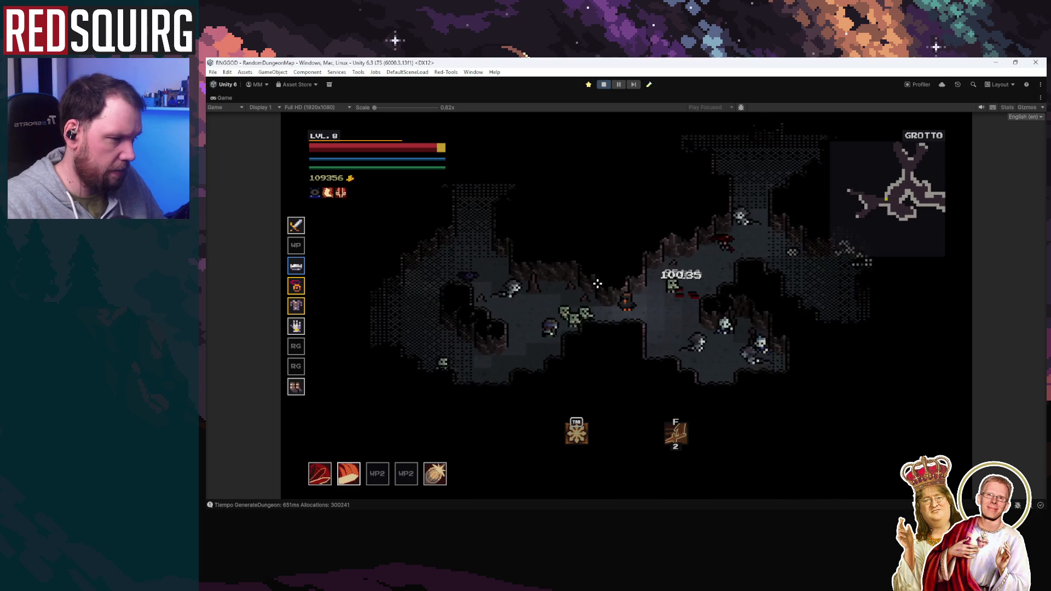
key("a")
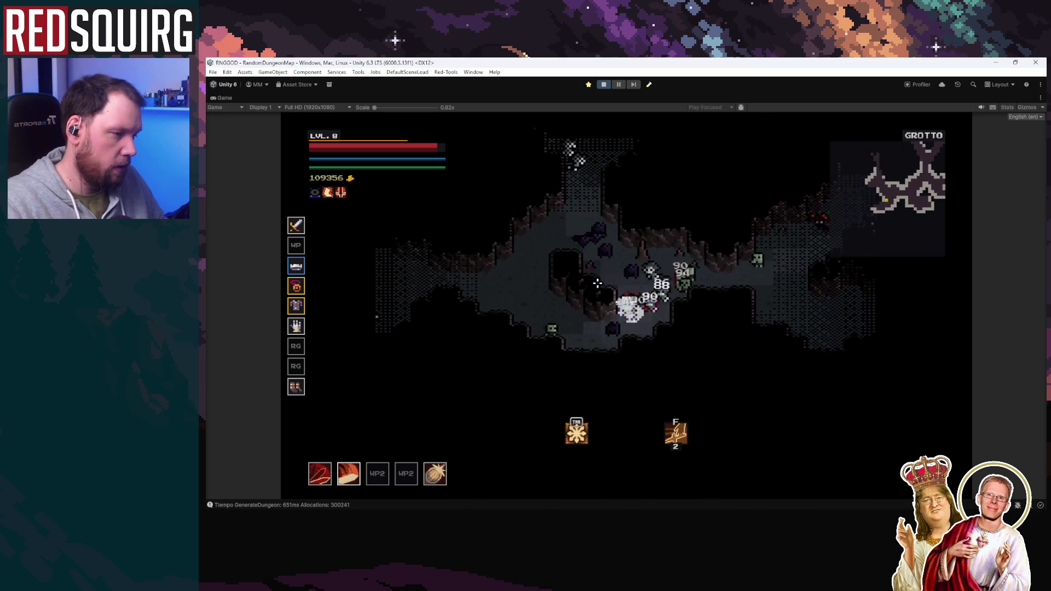
key("d")
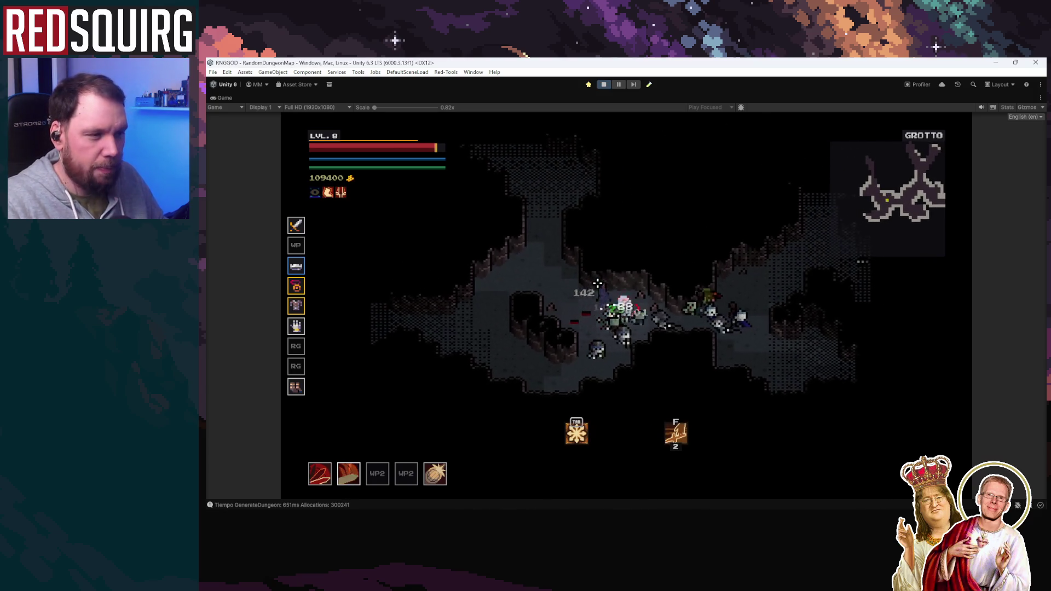
key("d")
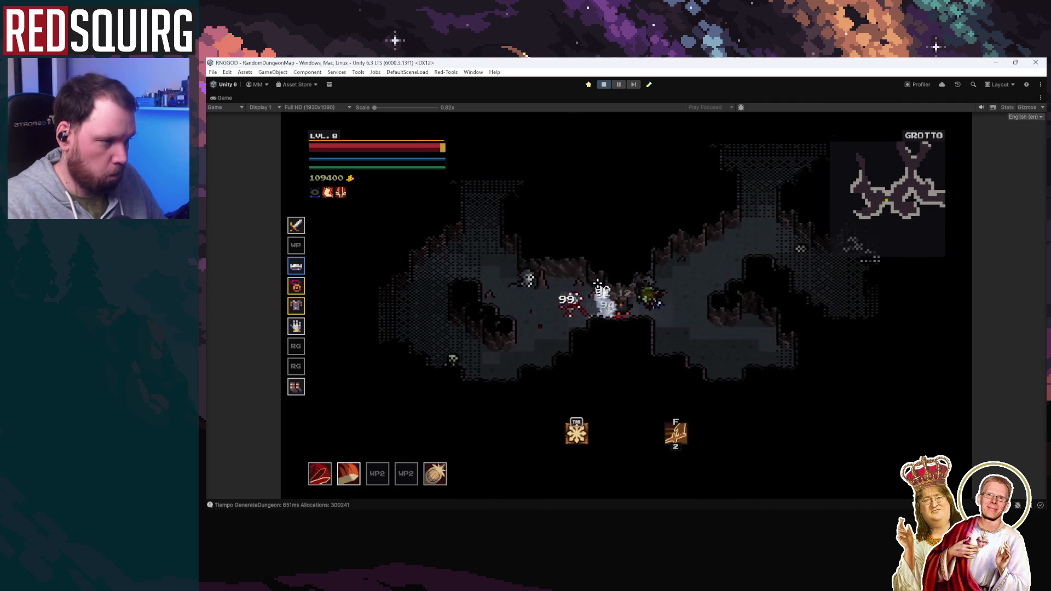
key("a")
key("d")
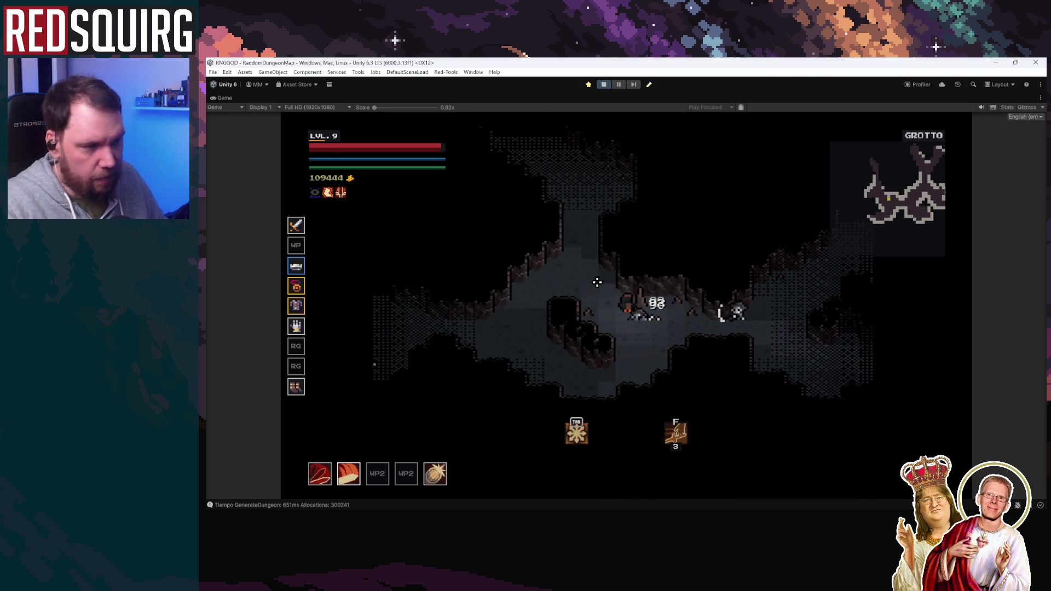
Explore the Grotto passages collecting F items and gold, then pause with Ctrl+Shift+P
key("w")
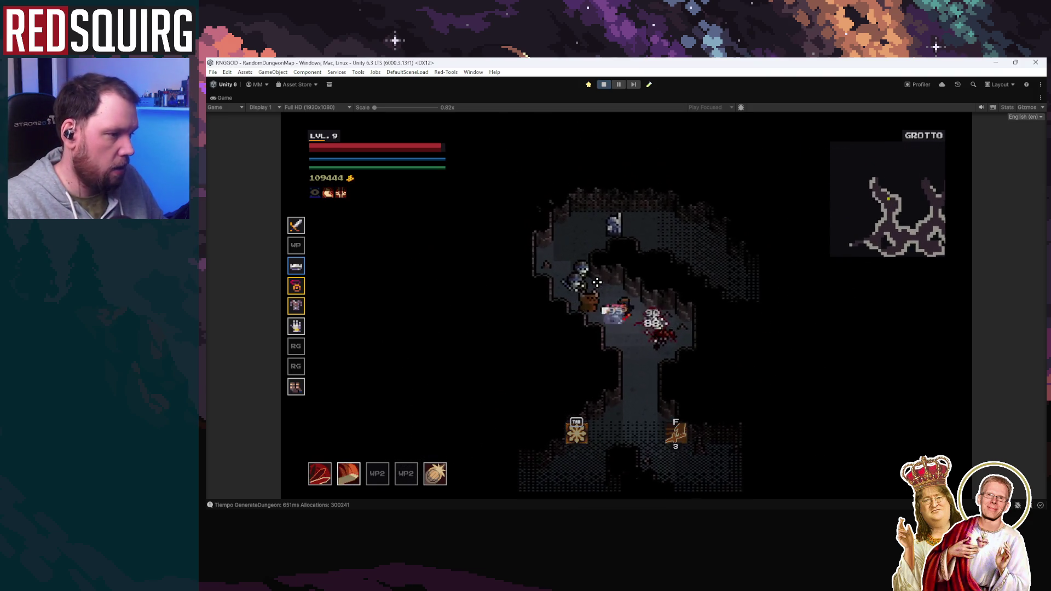
key("a")
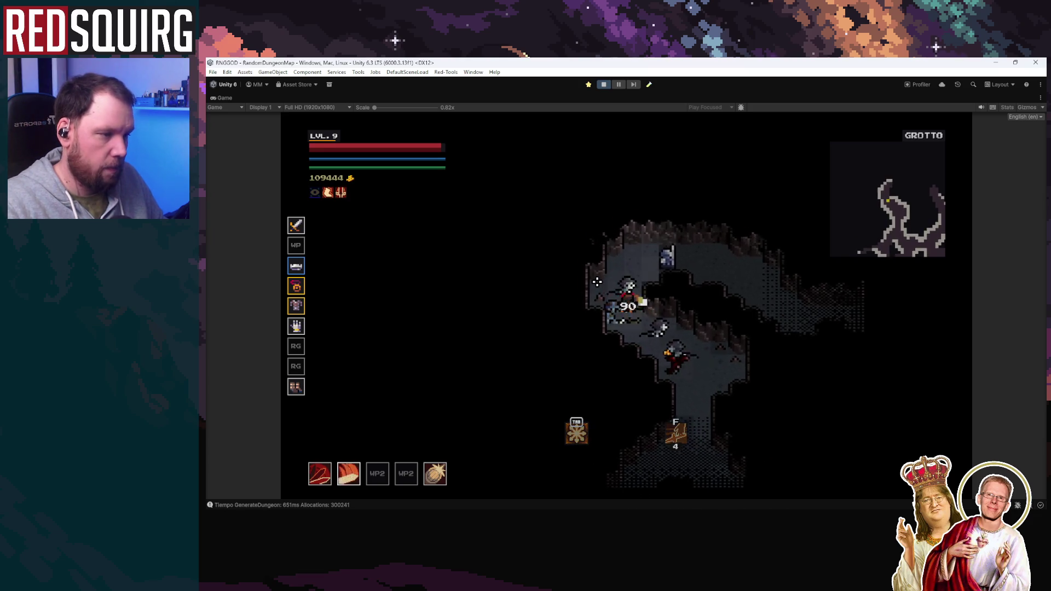
key("w")
key("a")
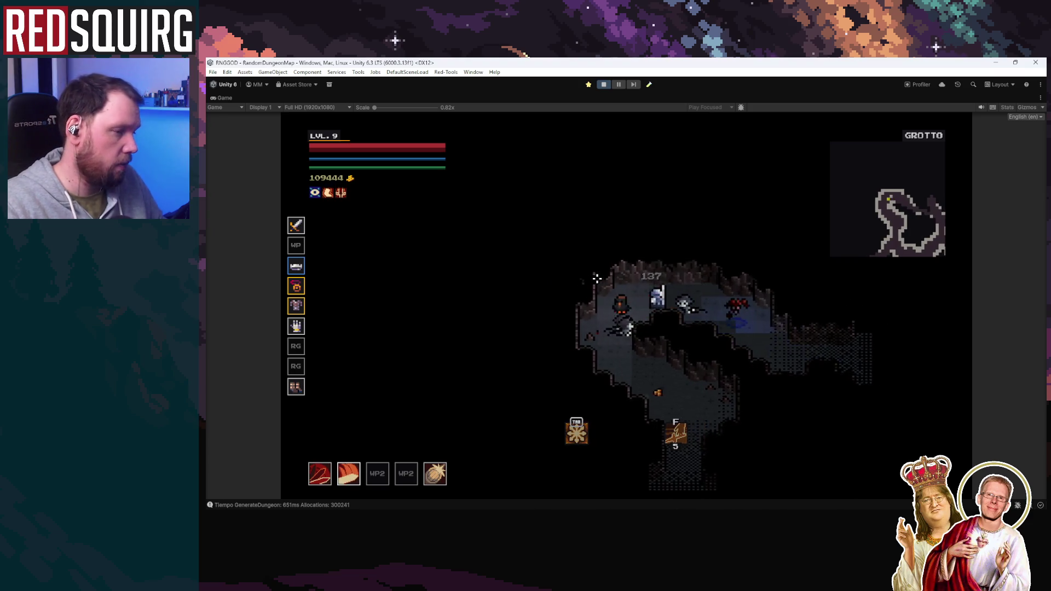
key("s")
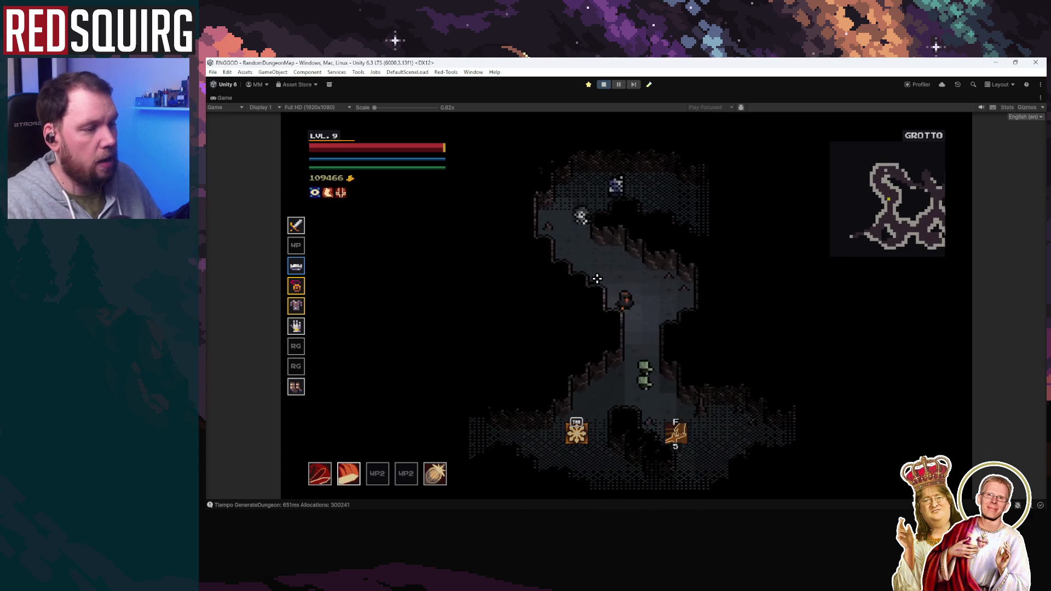
key("s")
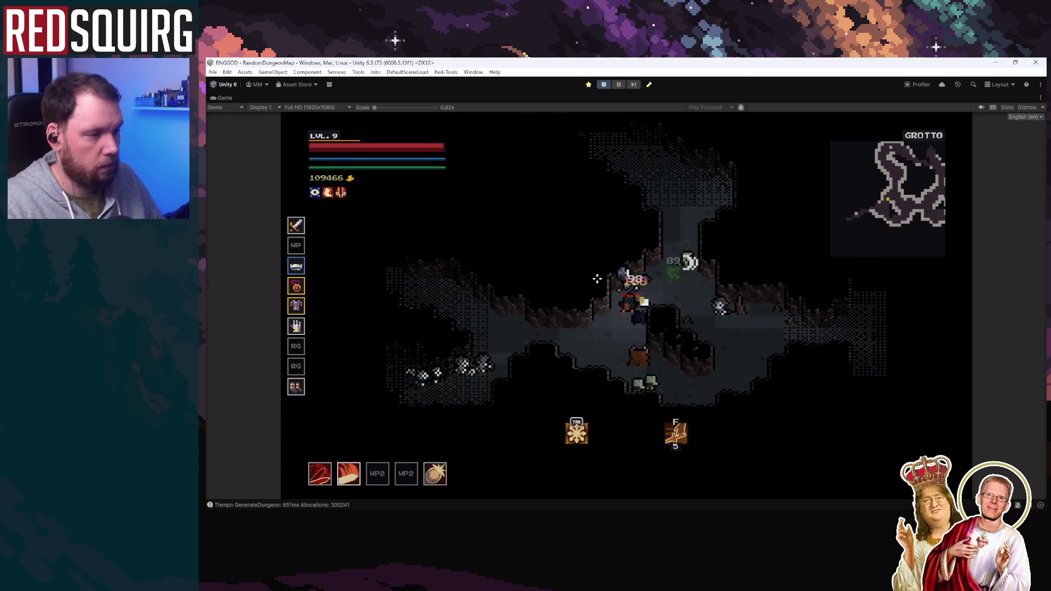
key("s")
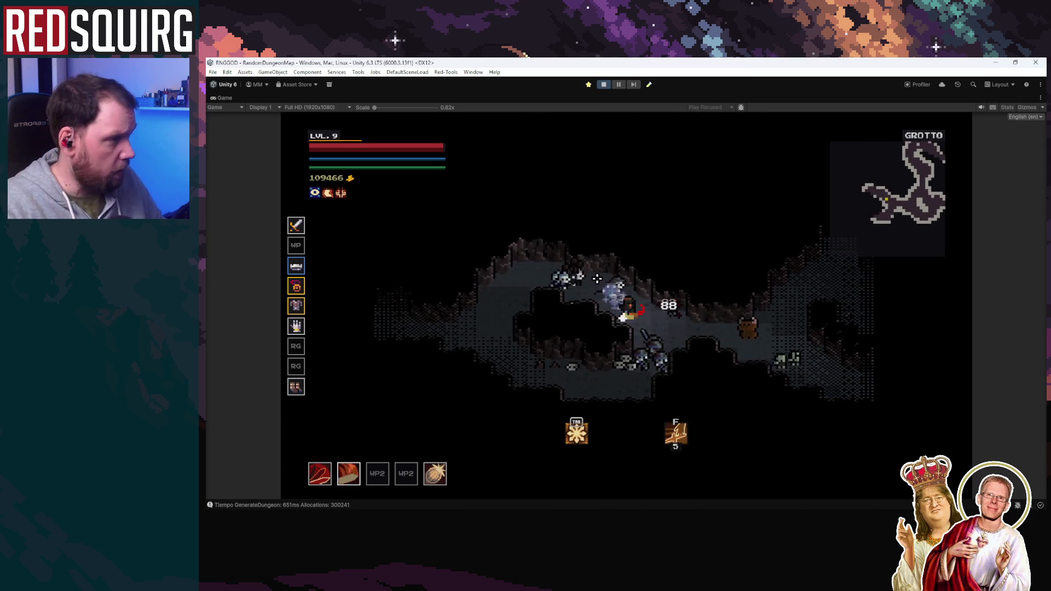
key("w")
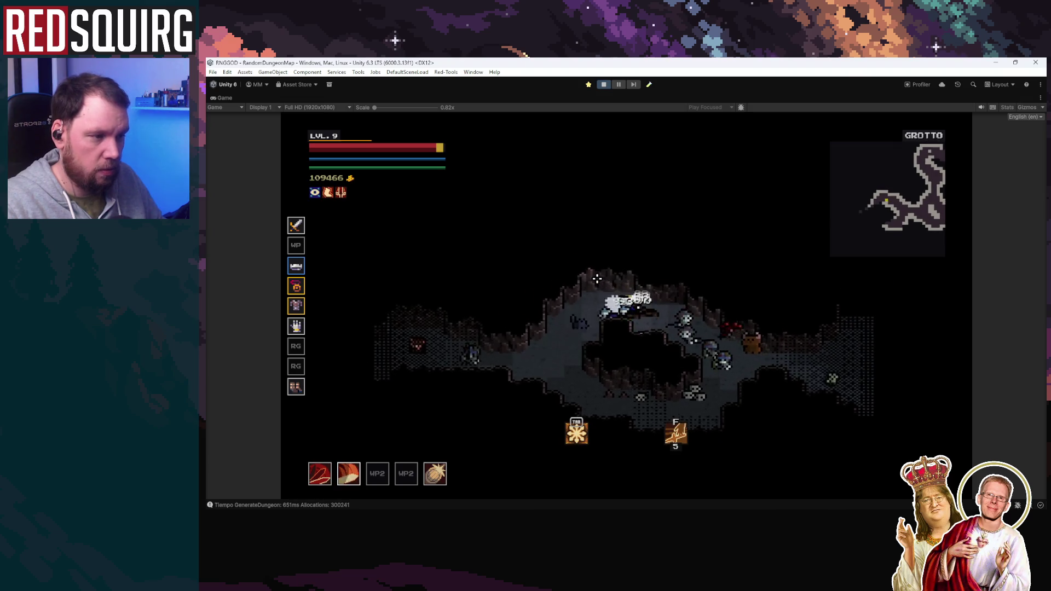
key("a")
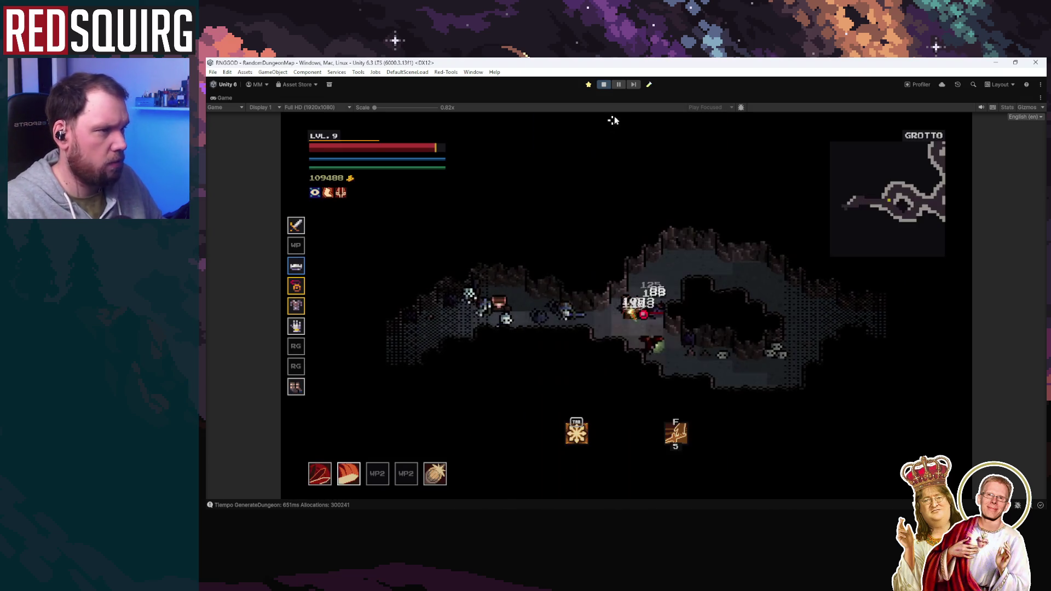
key("ctrl+shift+p")
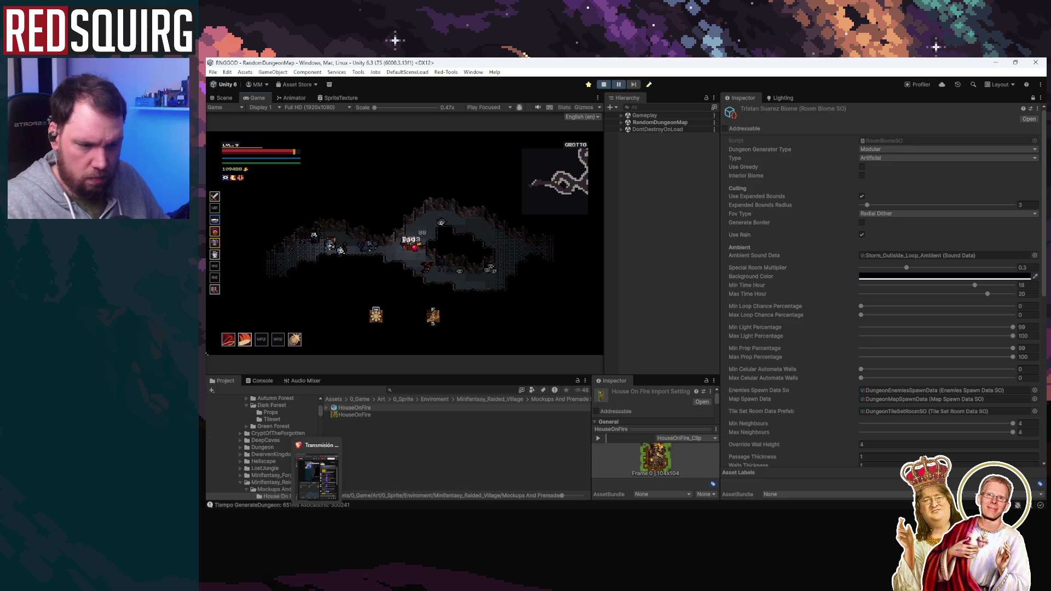
Check the RNG GOD Trello board in Opera, then return to Unity and resume the Grotto run
left_click(394, 468)
left_click(263, 99)
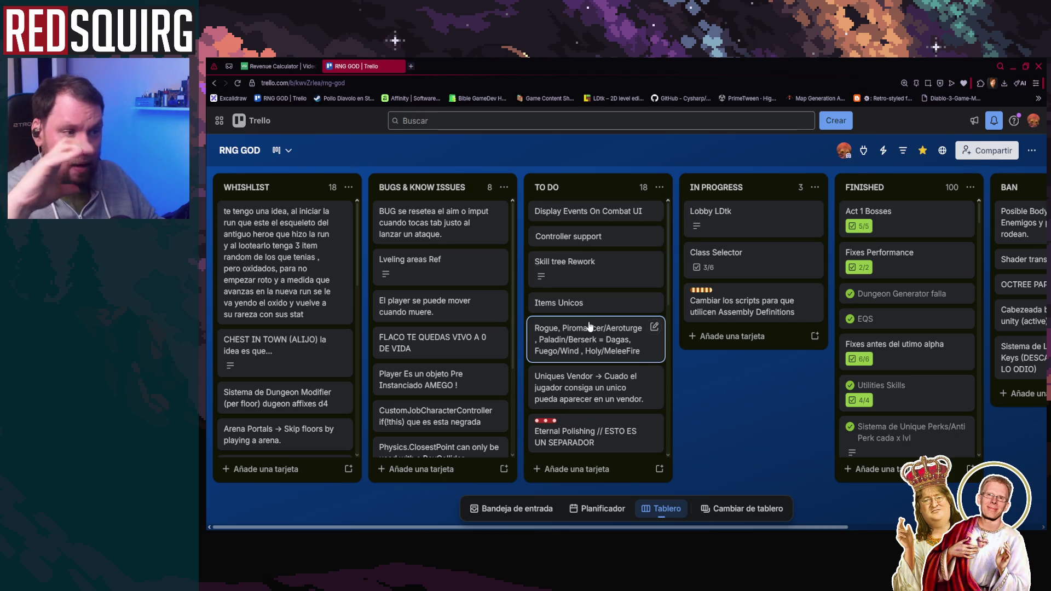
left_click(1013, 66)
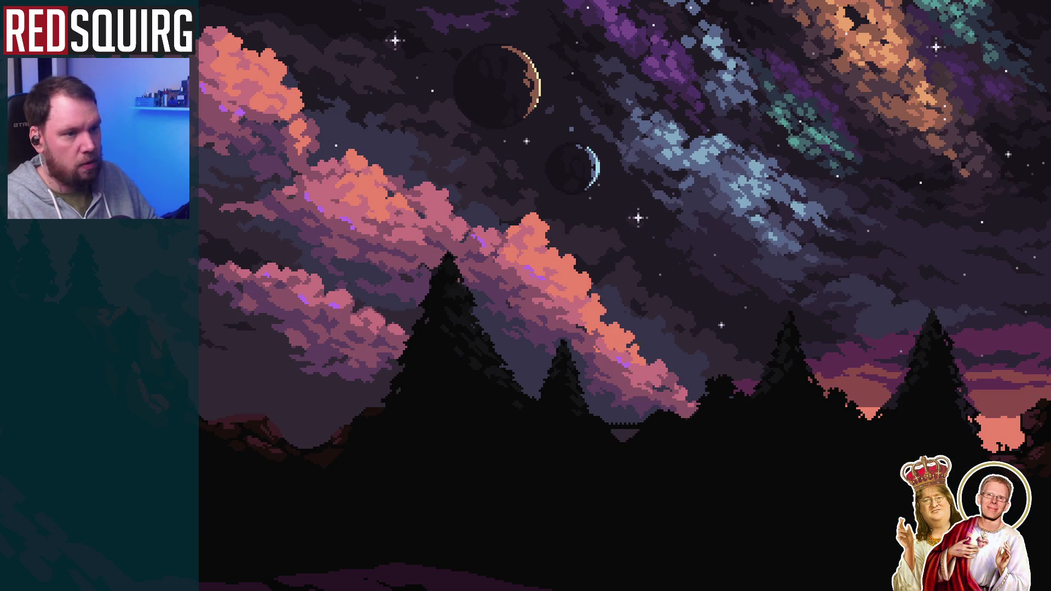
key("alt+Tab")
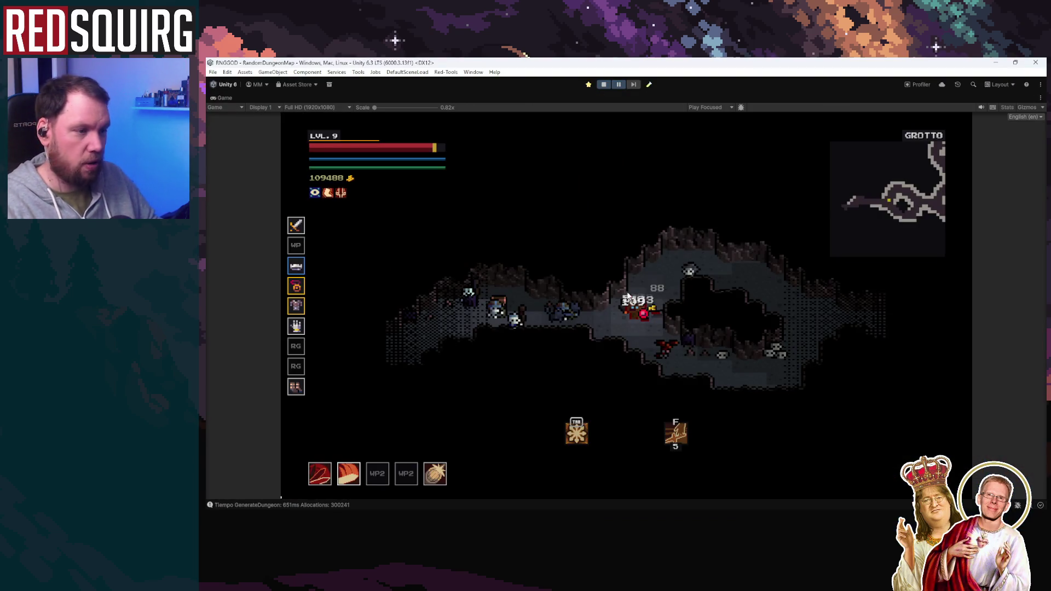
left_click(555, 232)
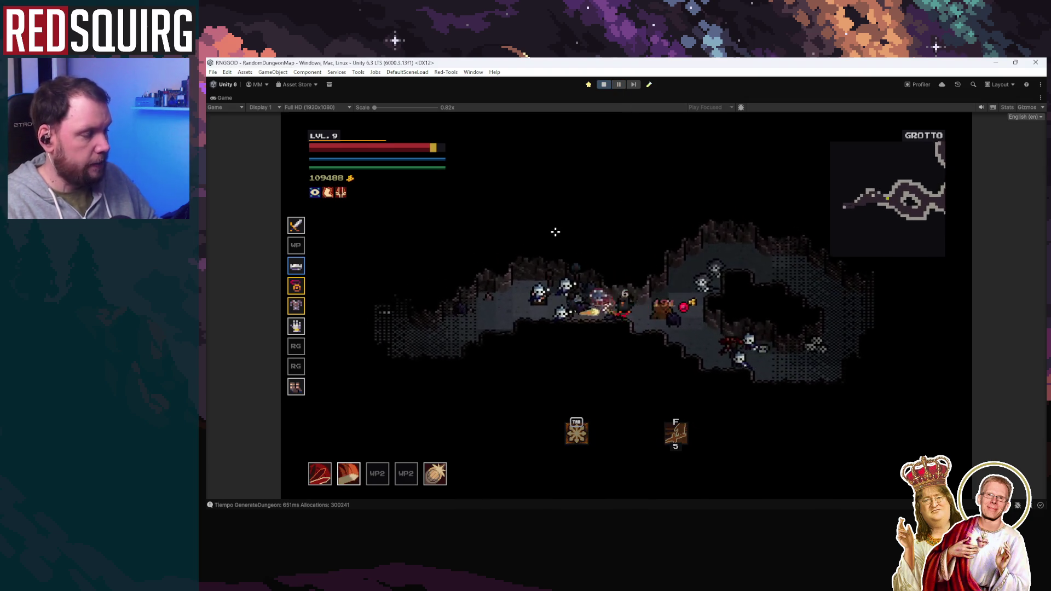
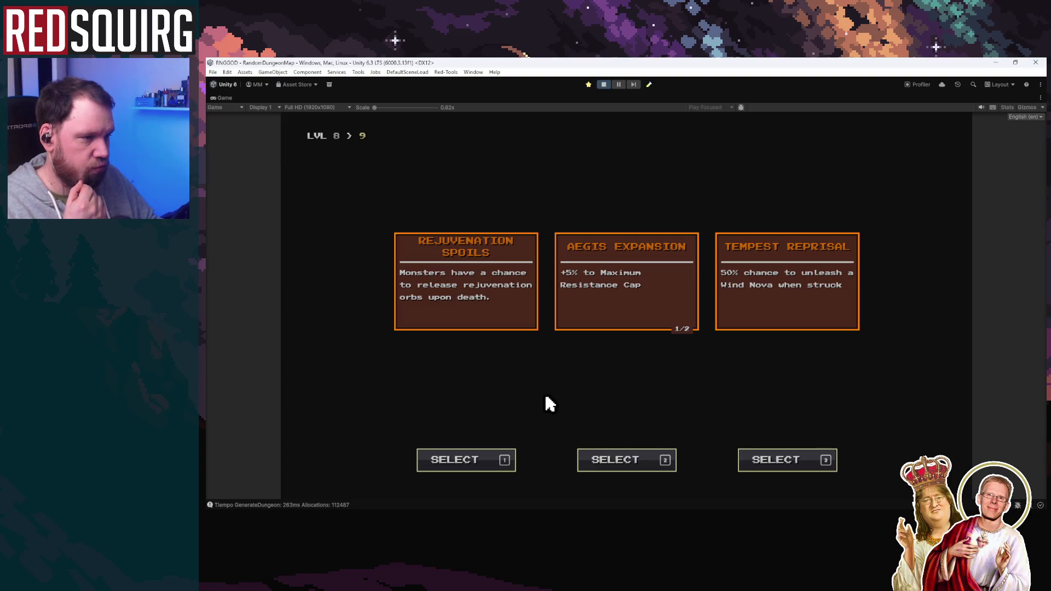
Take the level-9 perk and the Strength bonus, upgrade a Barbarian skill, and resume play
key("3")
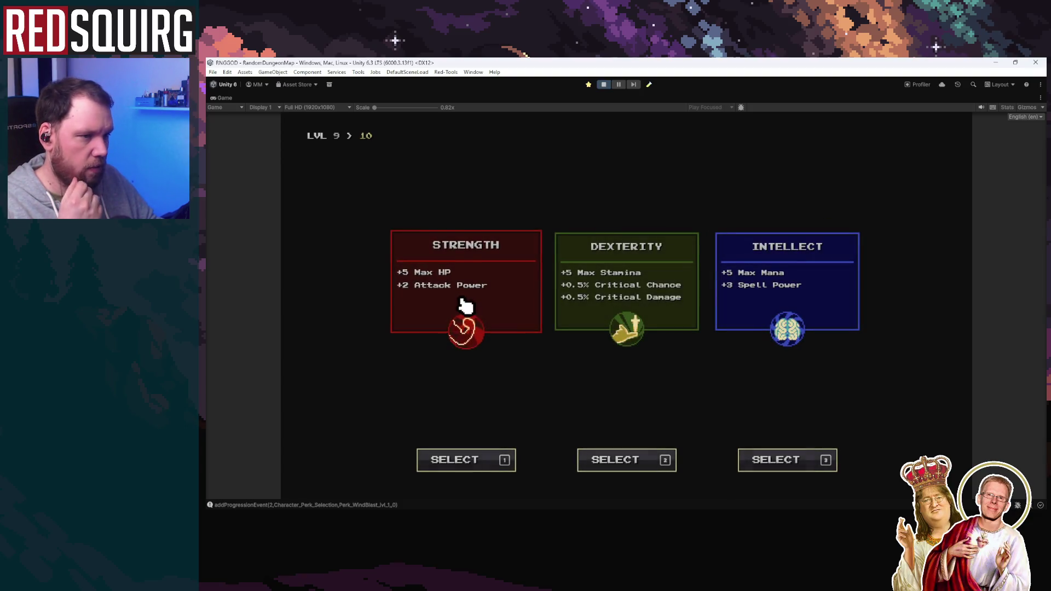
left_click(465, 305)
double_click(565, 219)
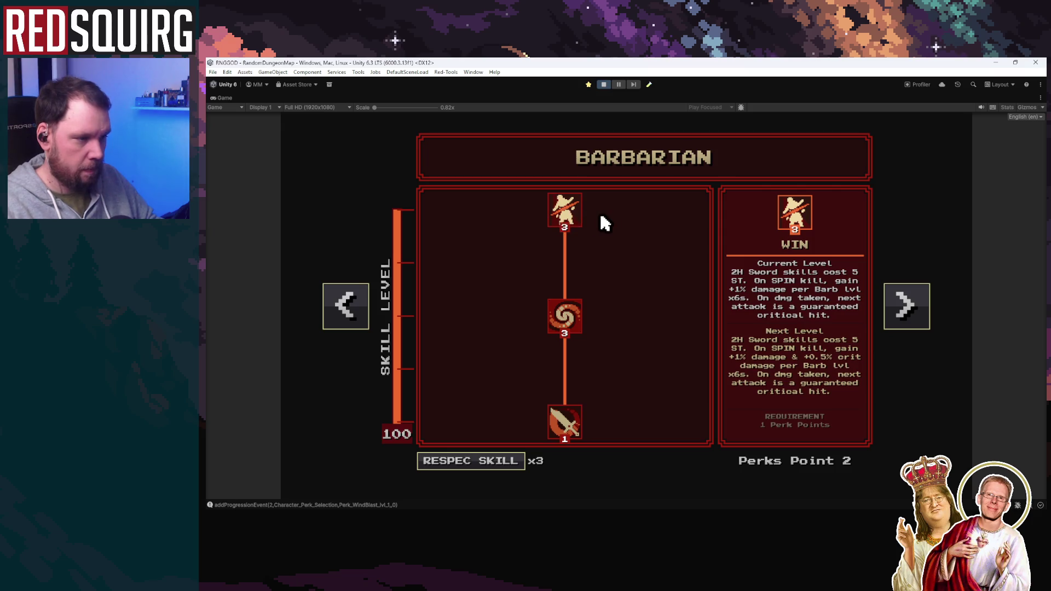
left_click(565, 422)
Move through the Deep Pit cave toward the Cyclop Mini Boss
key("w")
key("d")
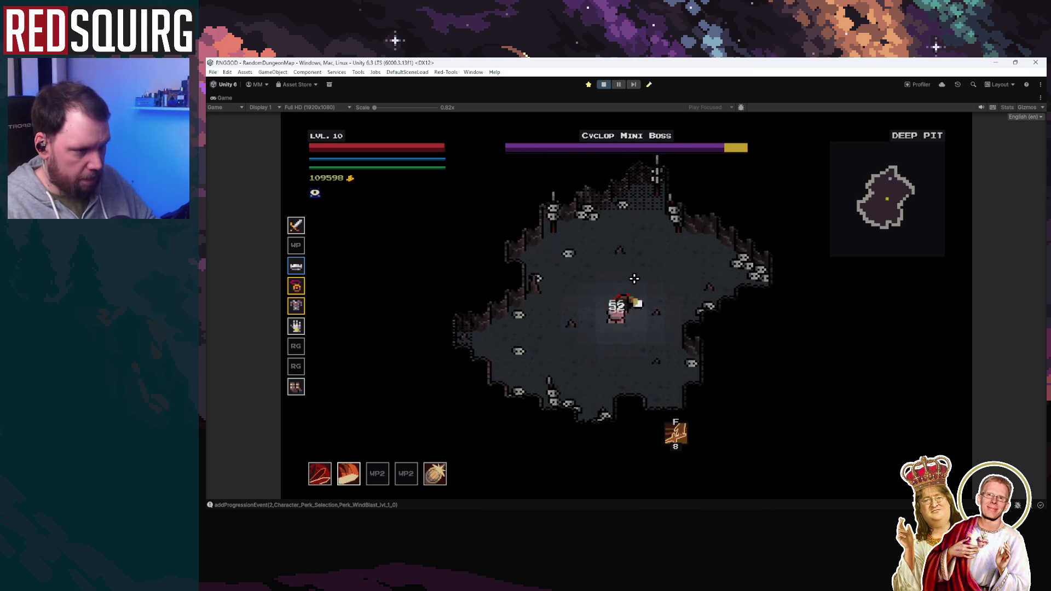
key("w")
key("a")
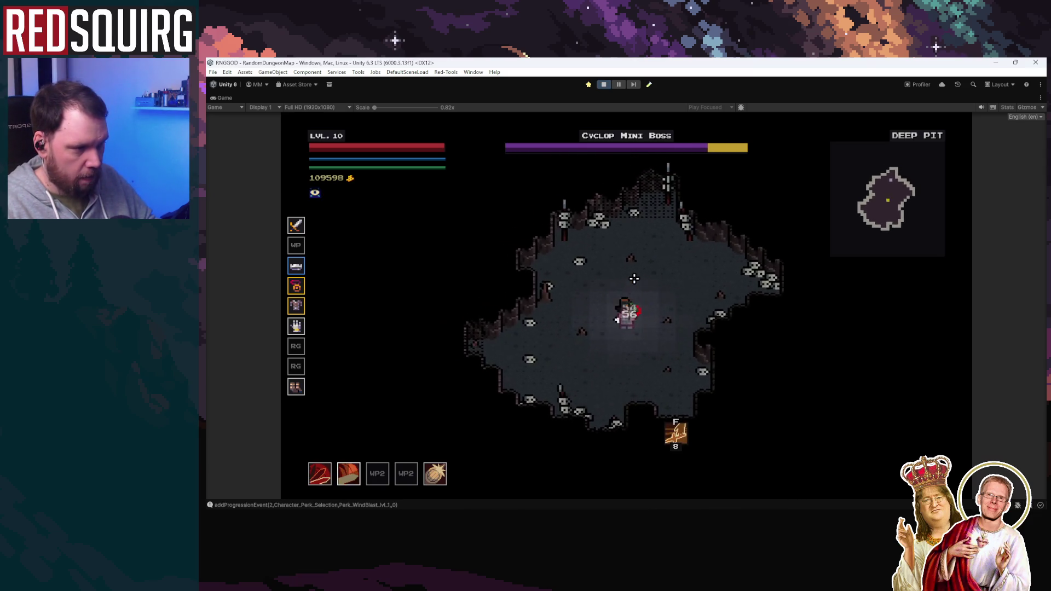
key("s")
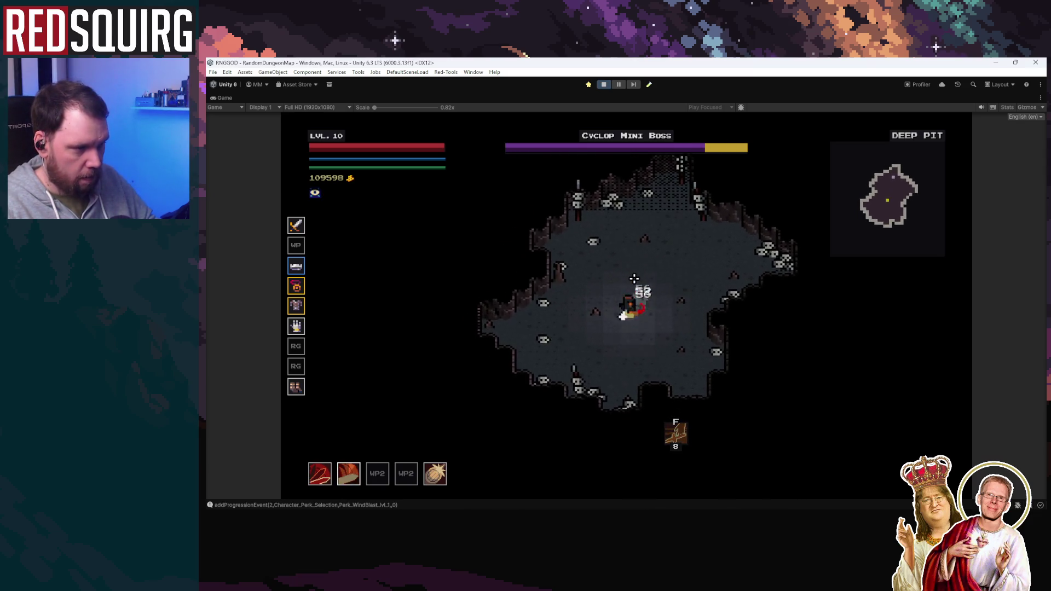
scroll(654, 293, "up", 2)
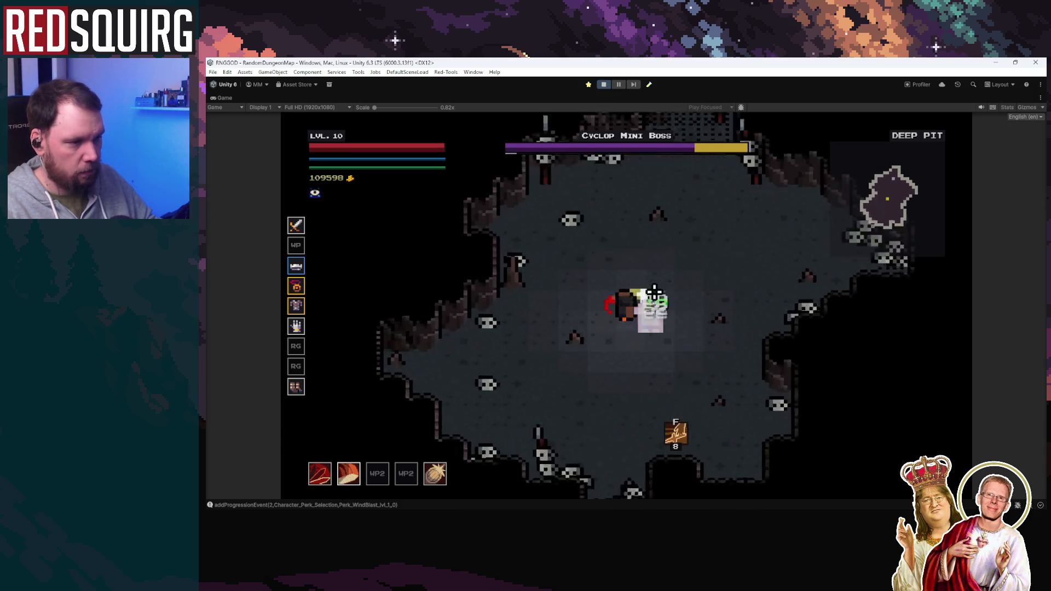
key("d")
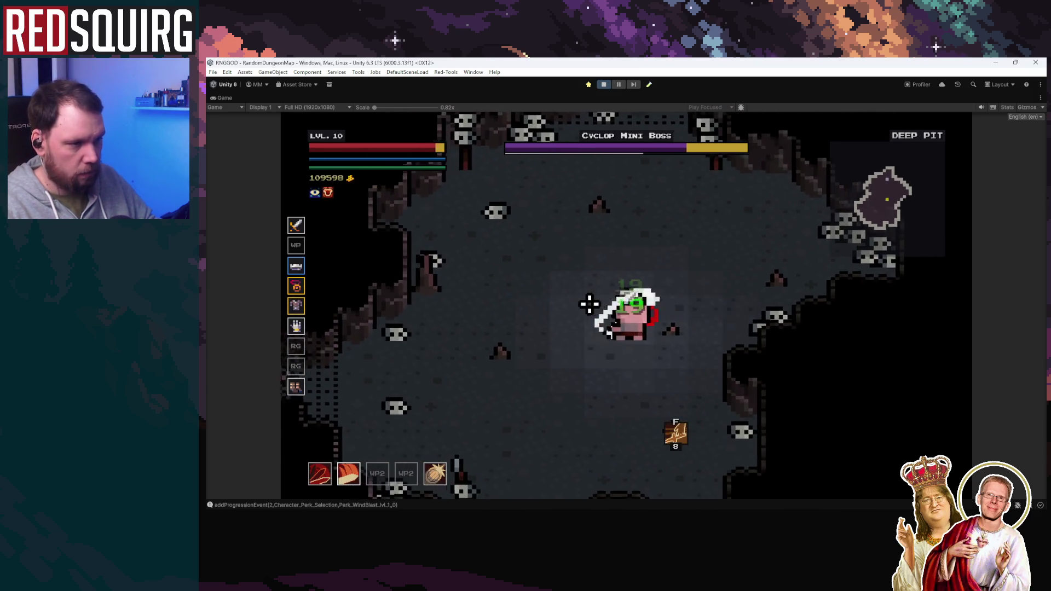
Attack the Cyclop Mini Boss with ghost-orb bursts while circling it
key("d")
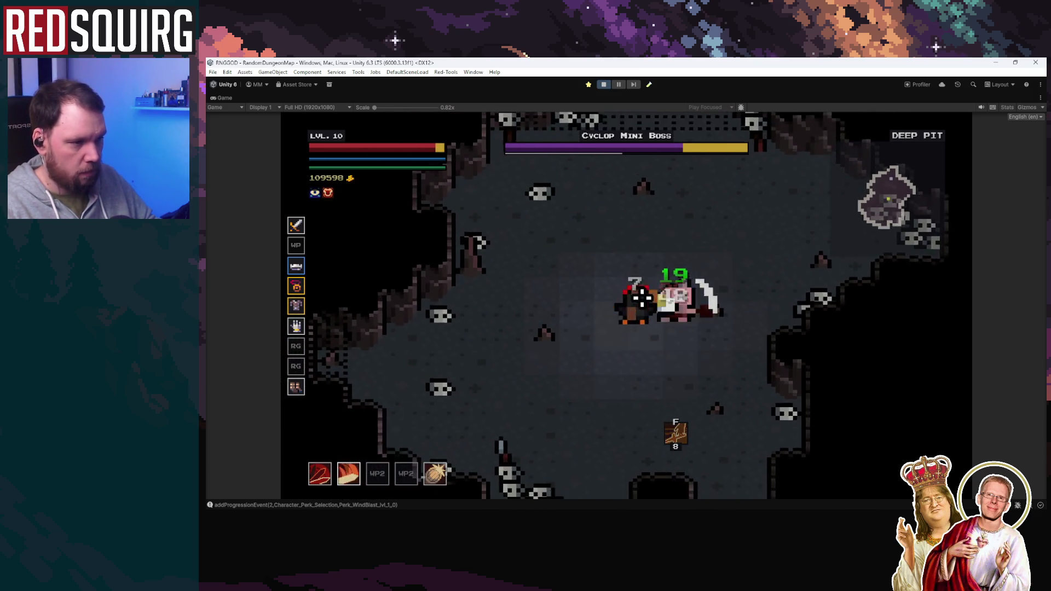
key("4")
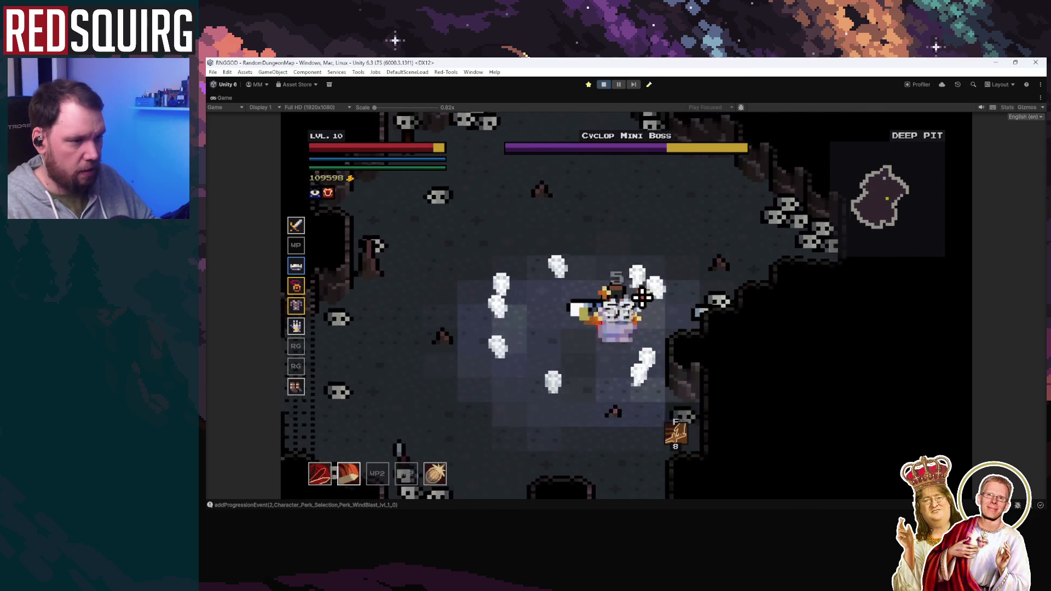
key("a")
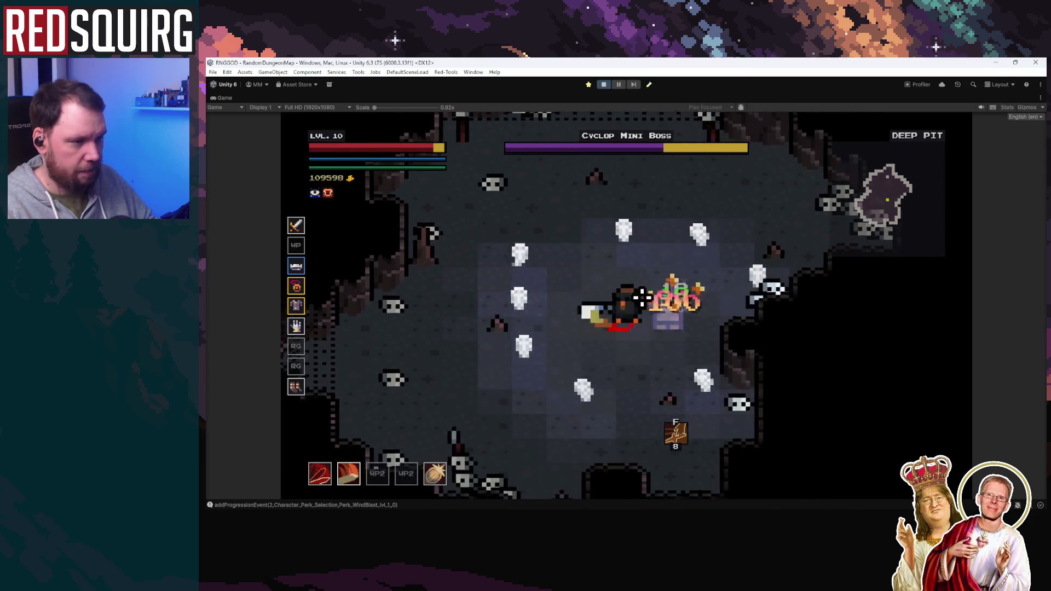
key("s")
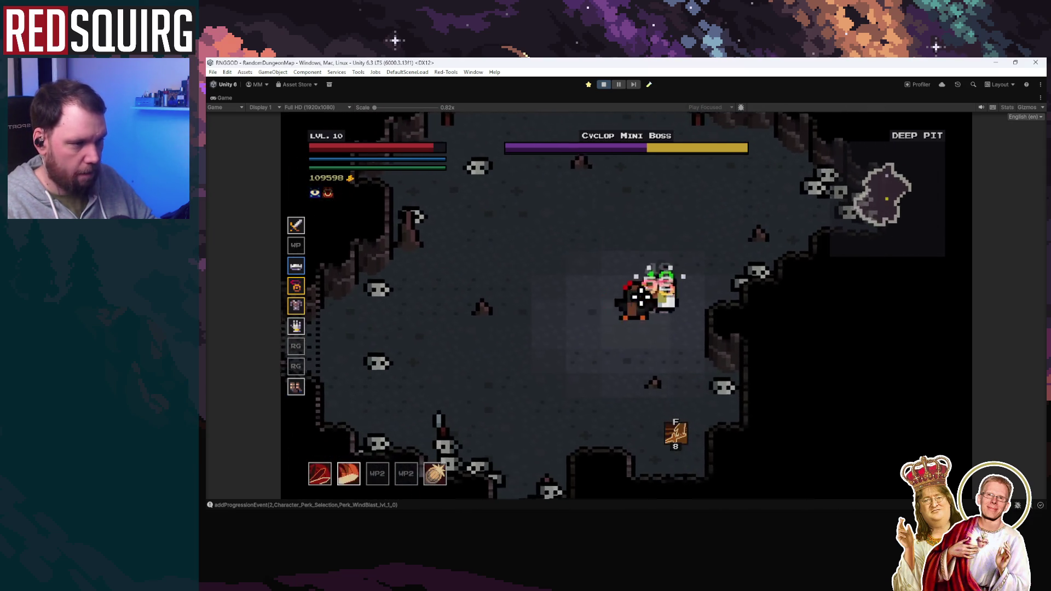
key("s")
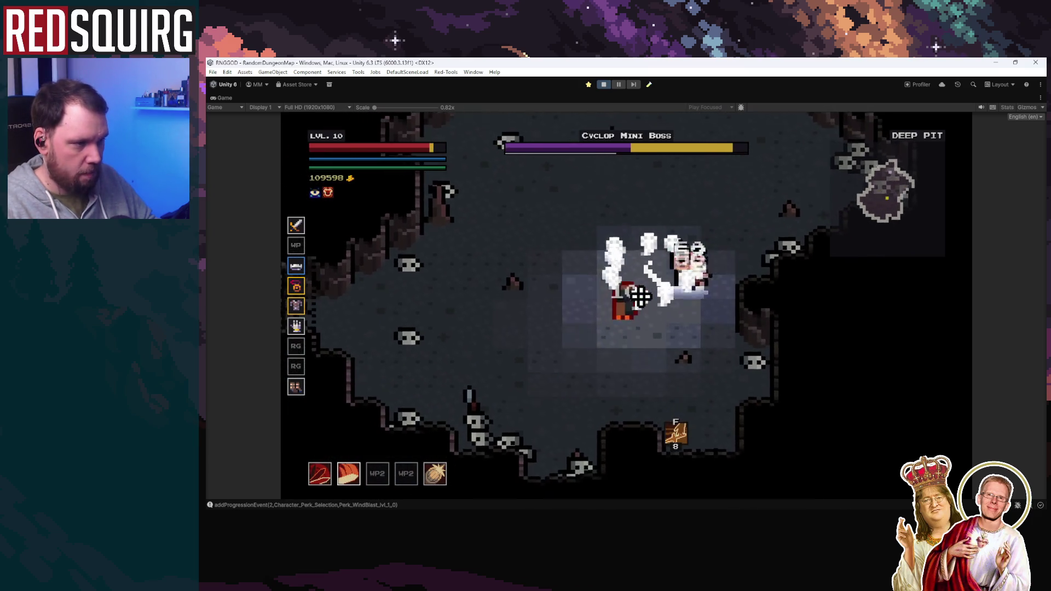
key("a")
key("s")
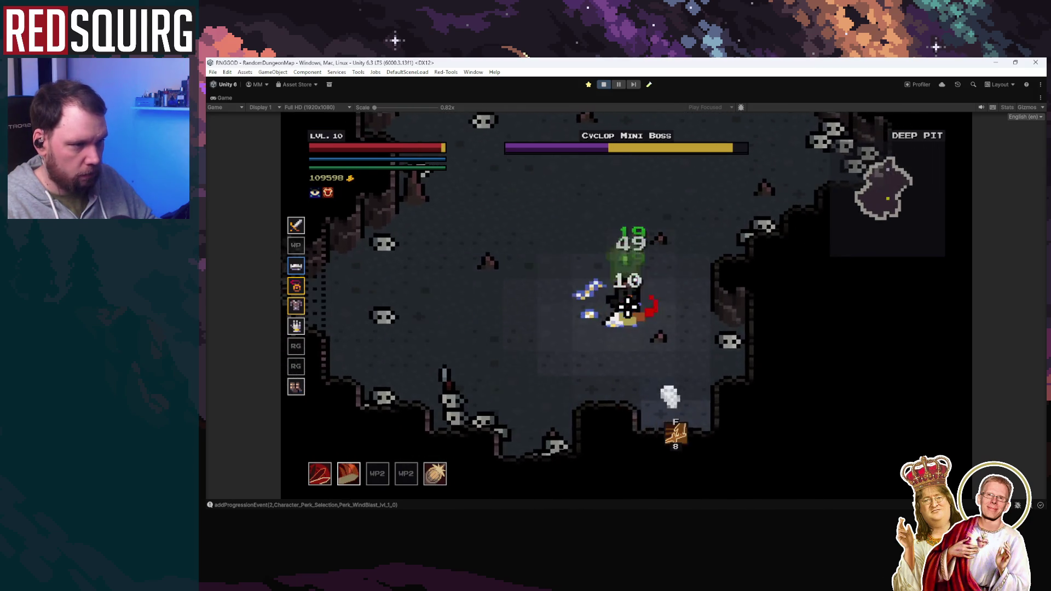
key("w")
key("d")
key("d")
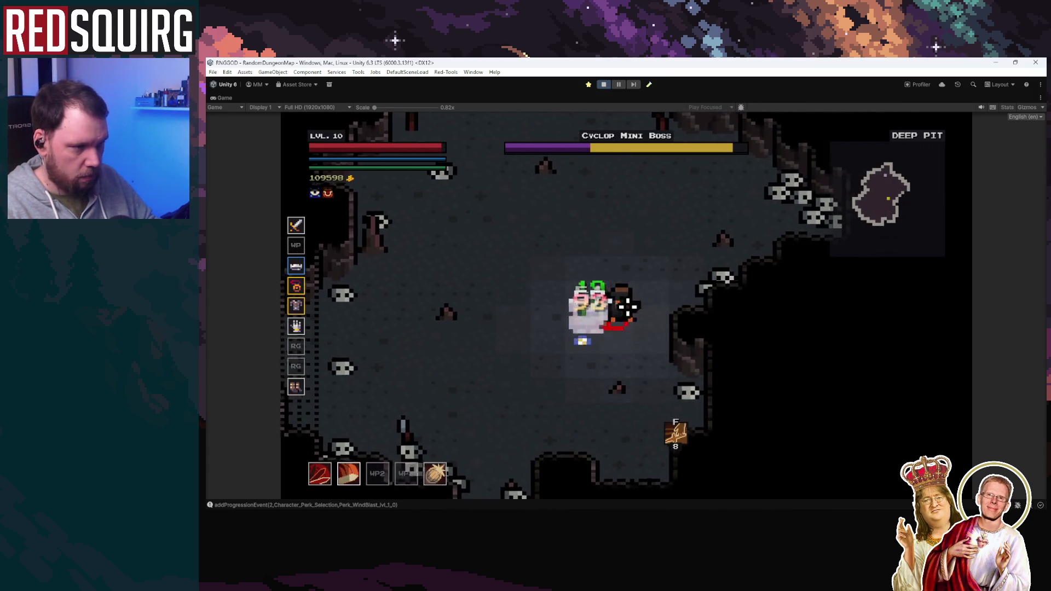
Finish off the Cyclop Mini Boss and walk into the blue portal
key("s")
key("a")
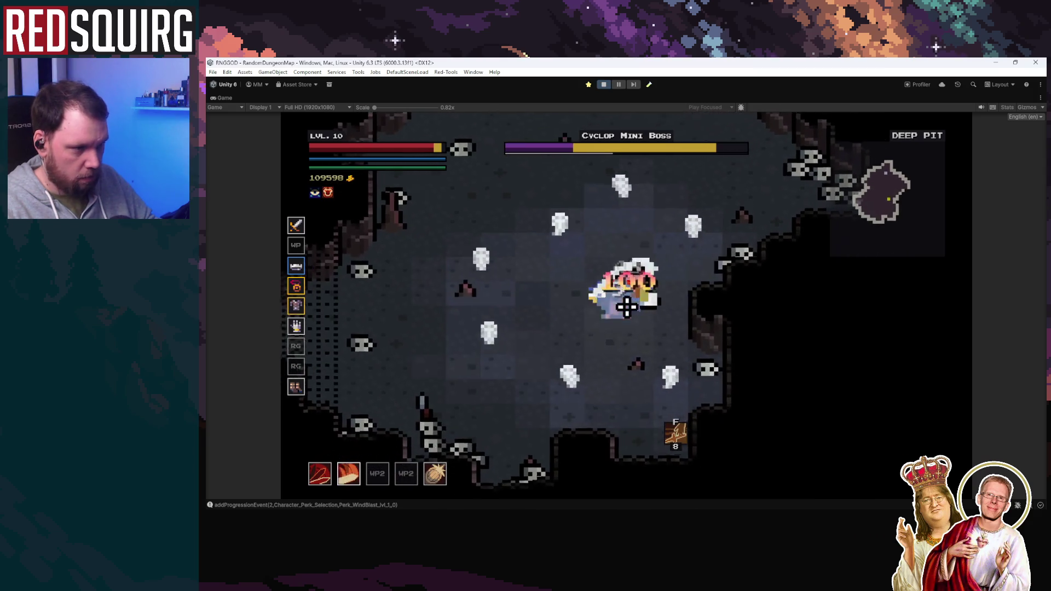
key("w")
key("a")
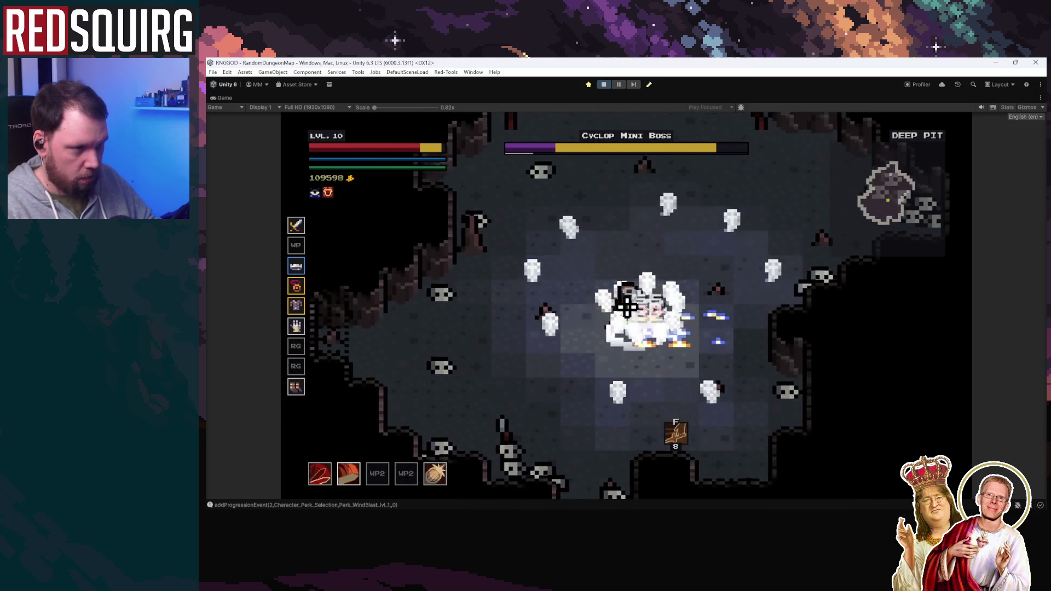
key("w")
key("d")
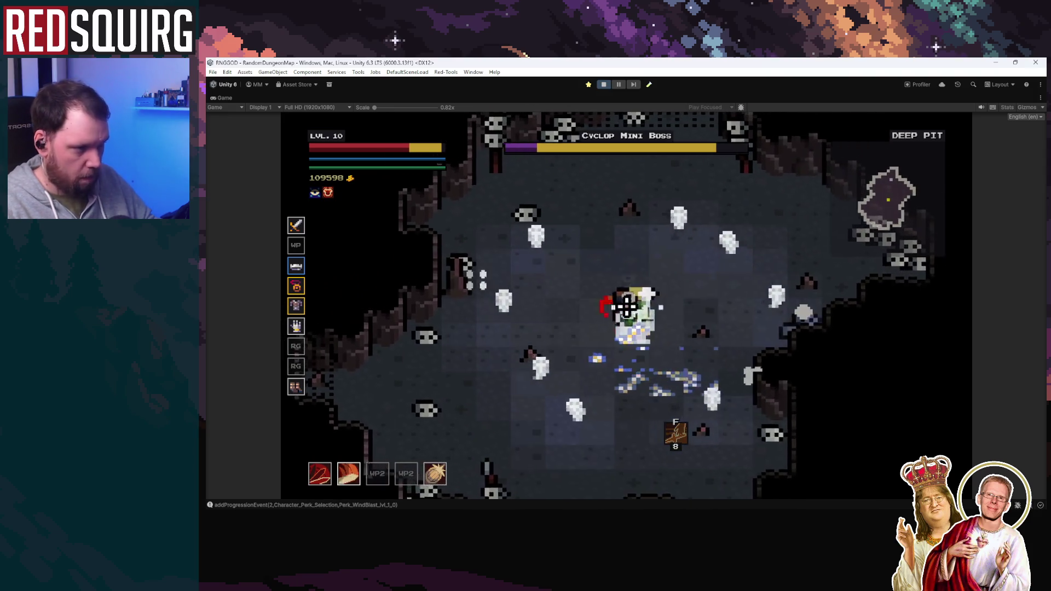
key("d")
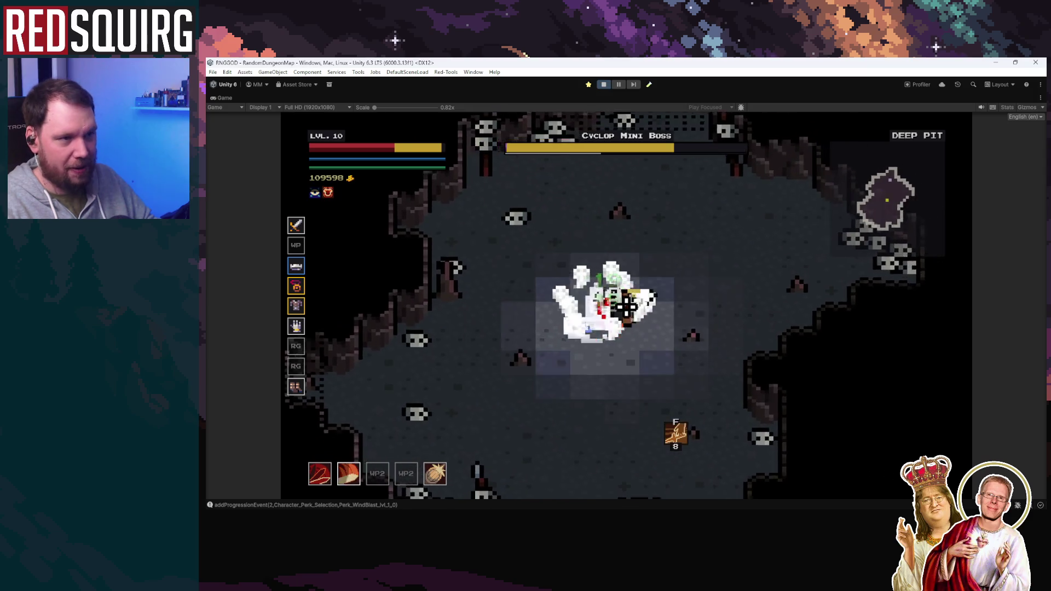
key("w")
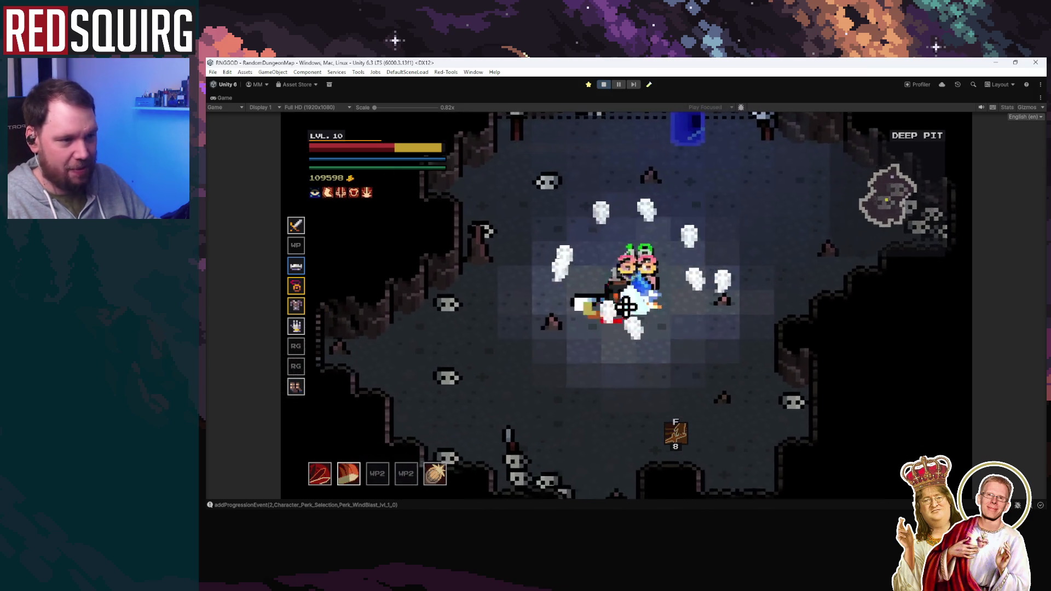
key("a")
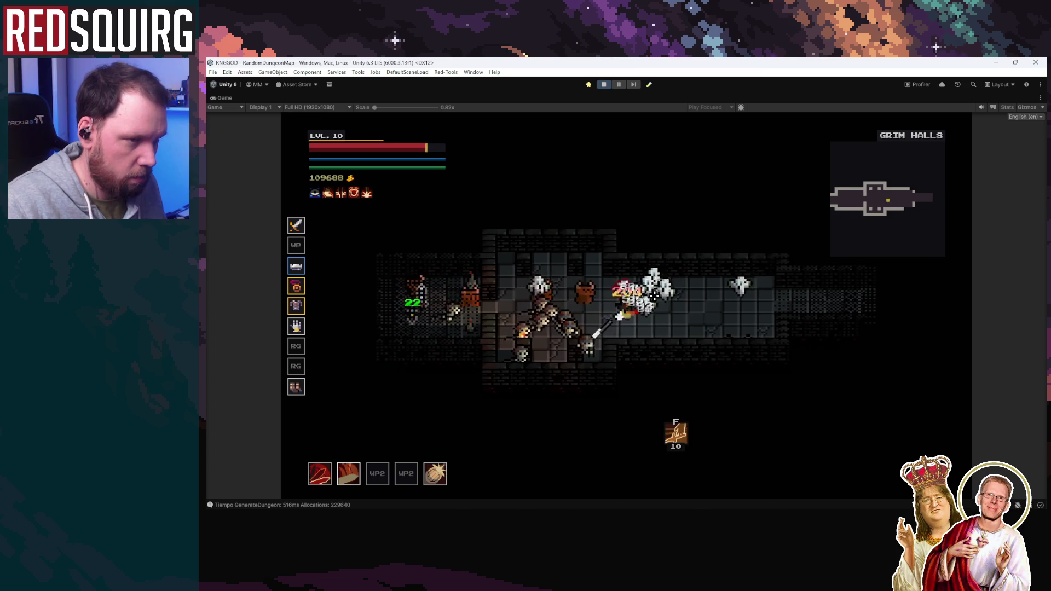
Advance through the Grim Halls junction and explore the upper room
key("d")
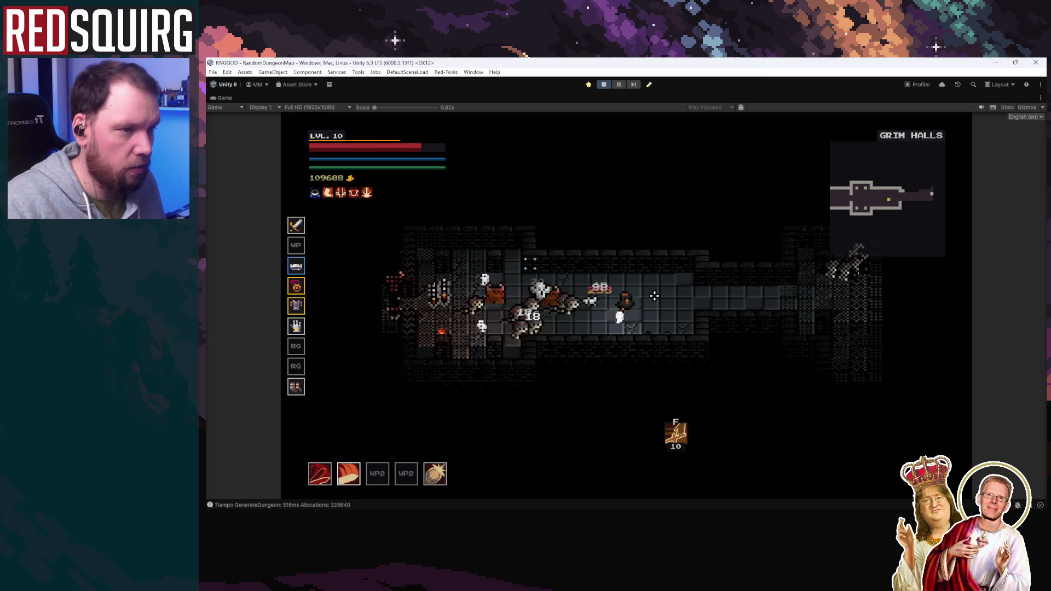
key("d")
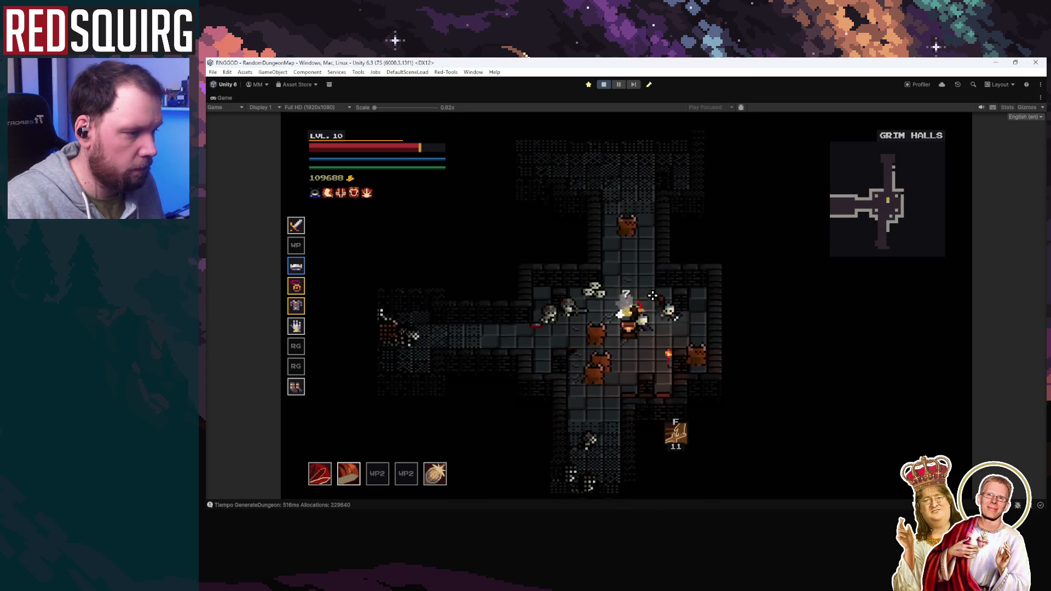
key("w")
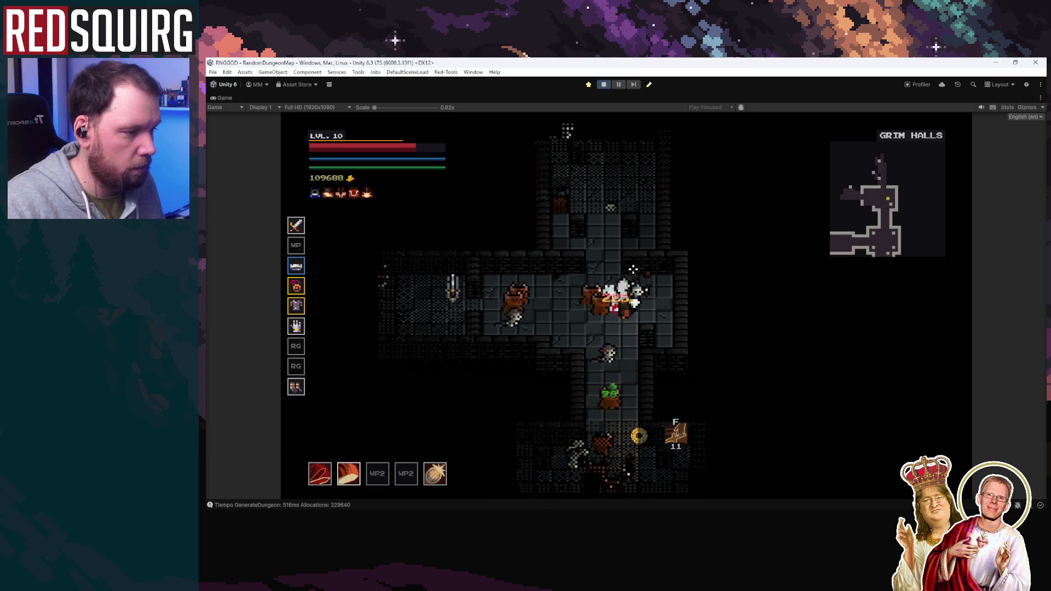
key("a")
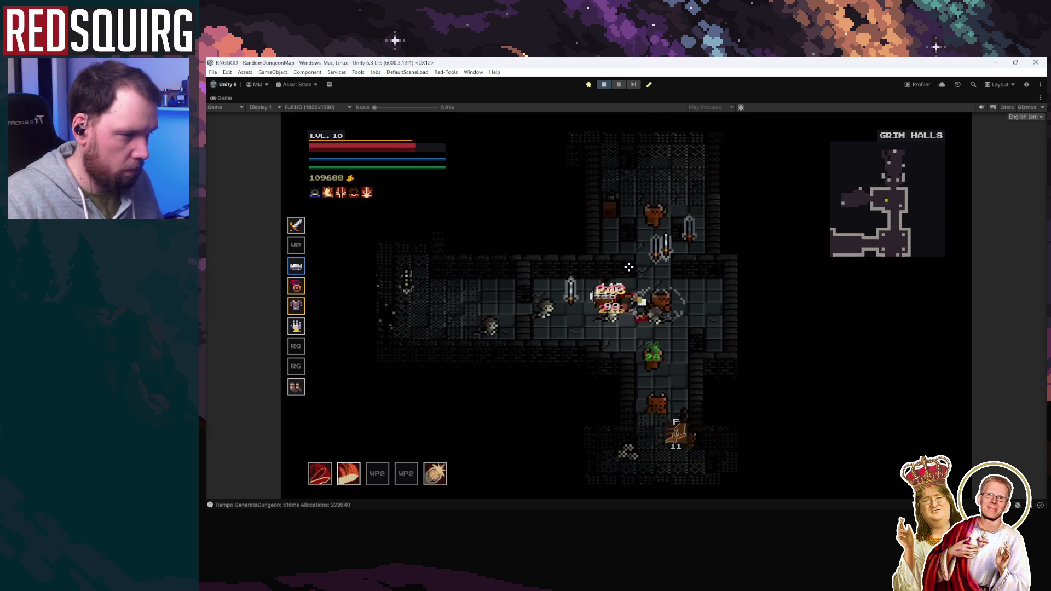
key("w")
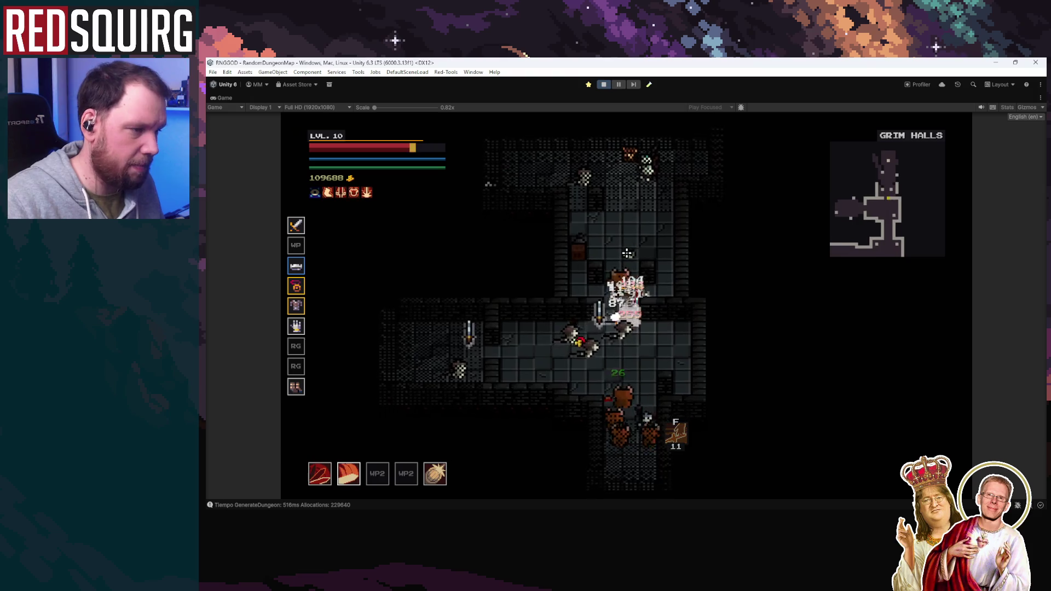
key("w")
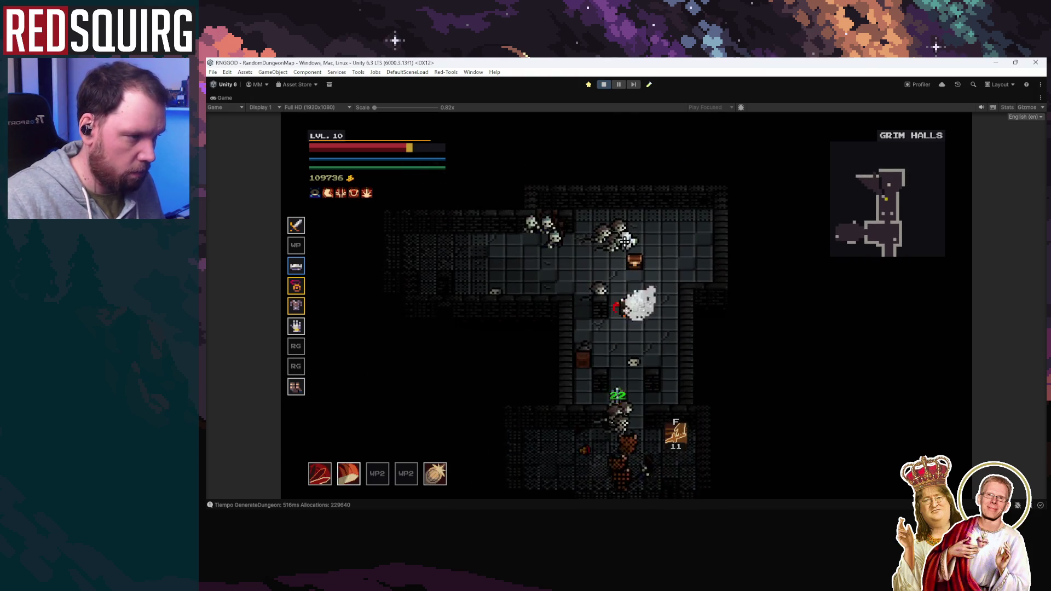
key("w")
key("a")
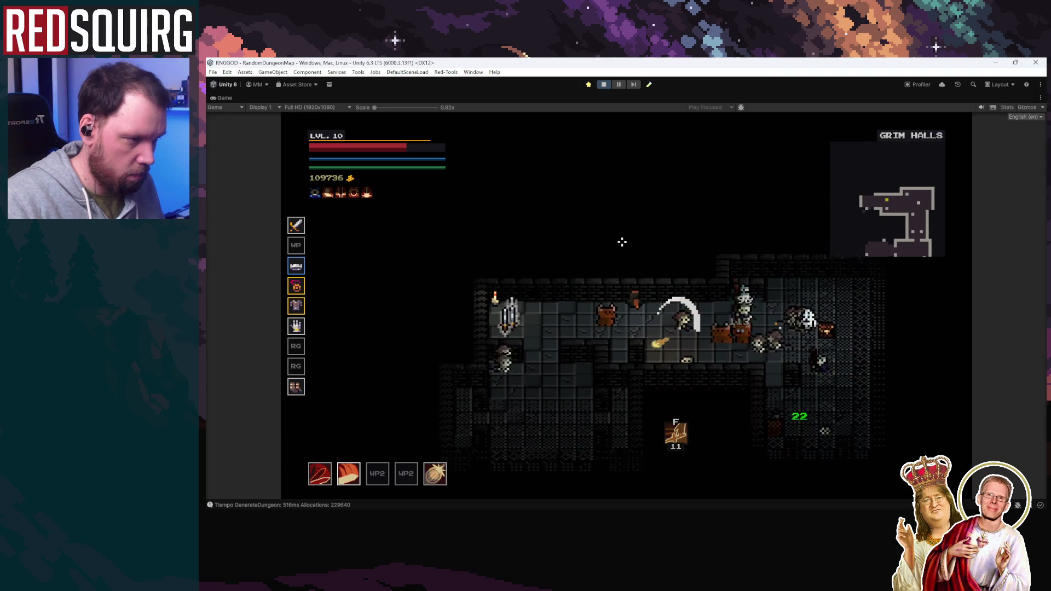
key("a")
key("s")
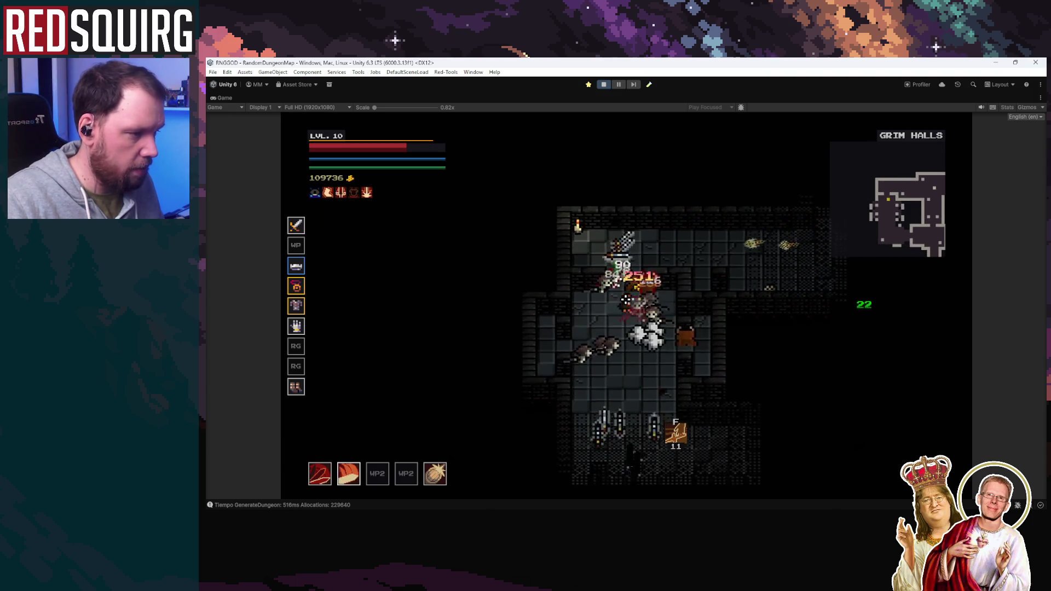
Fight along the corridor collecting gold, then traverse into the Hunter Boss chamber
key("s")
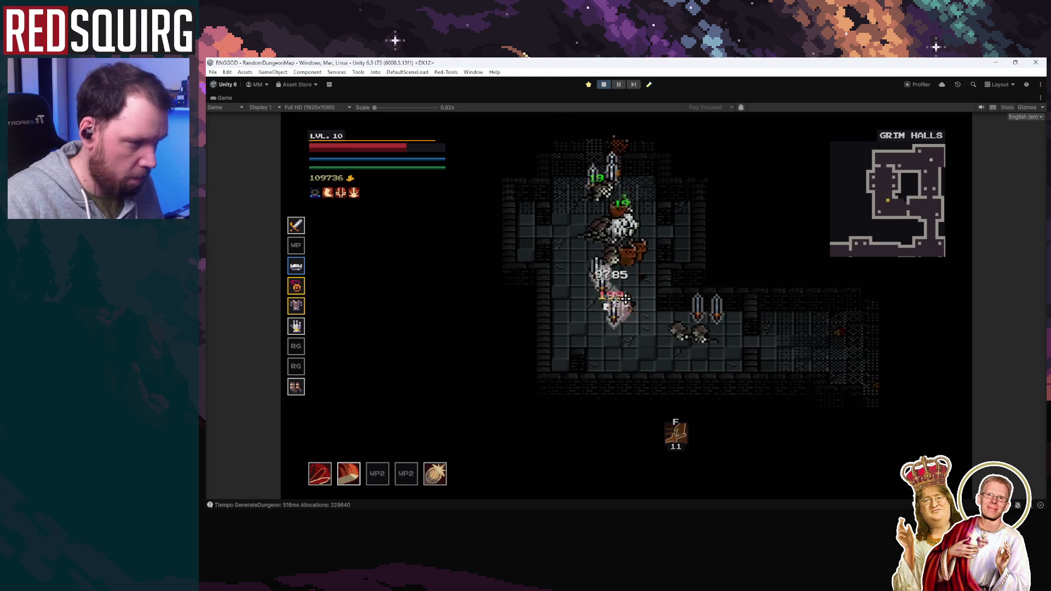
key("d")
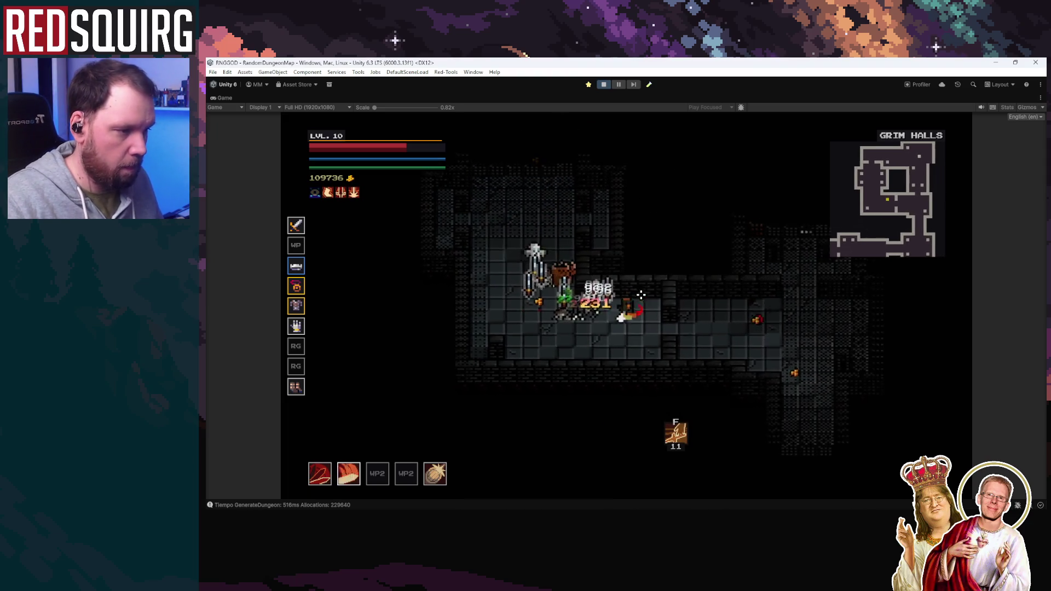
key("d")
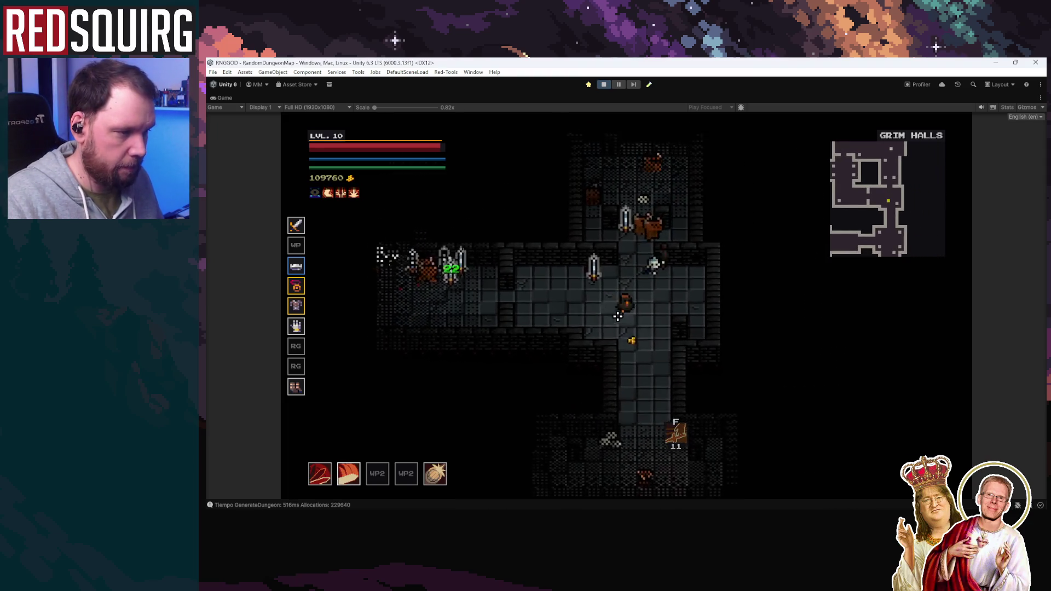
key("w")
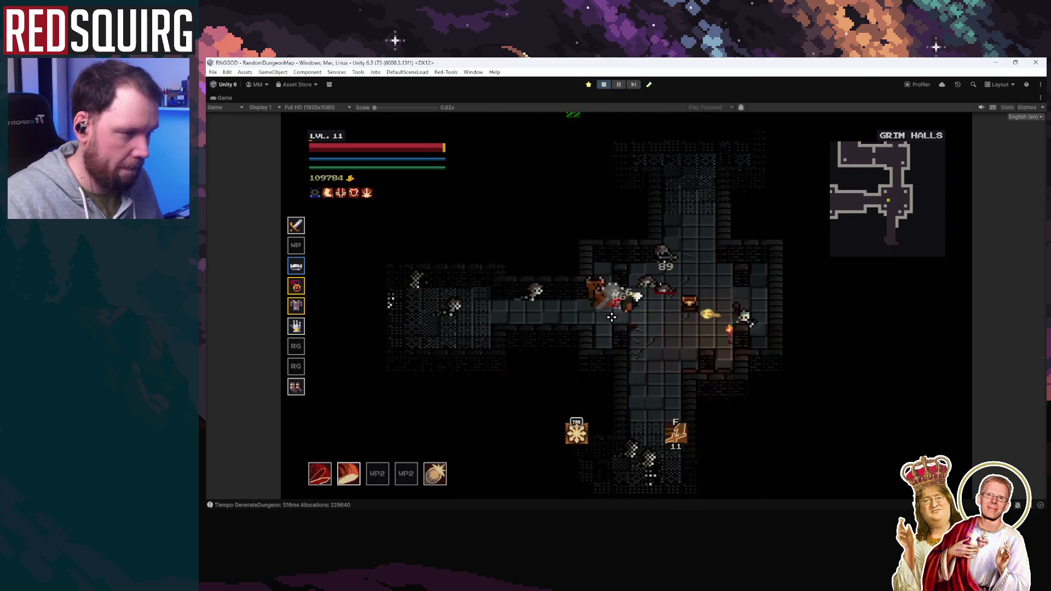
key("a")
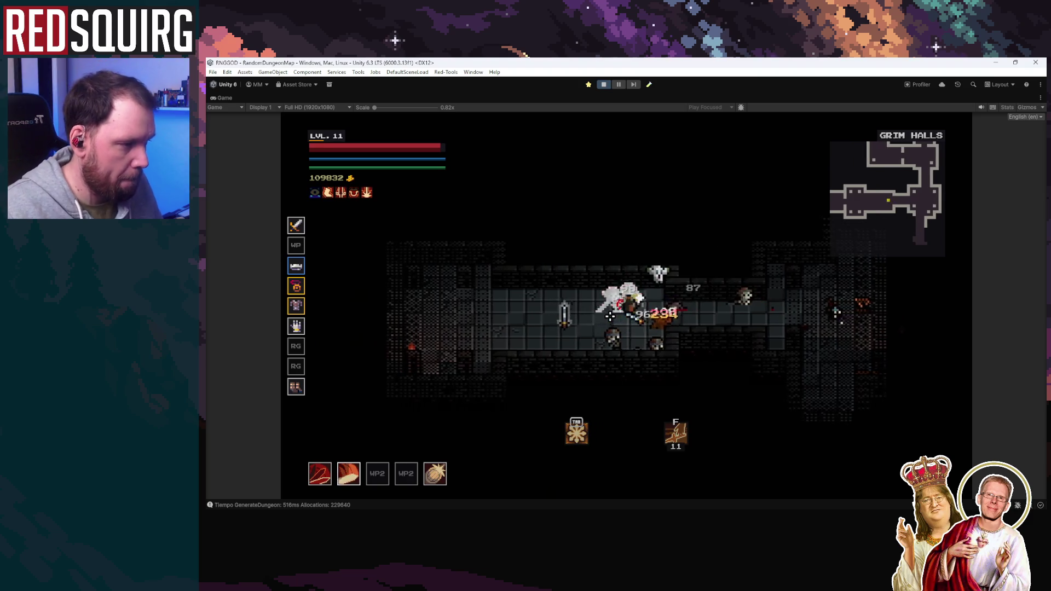
key("a")
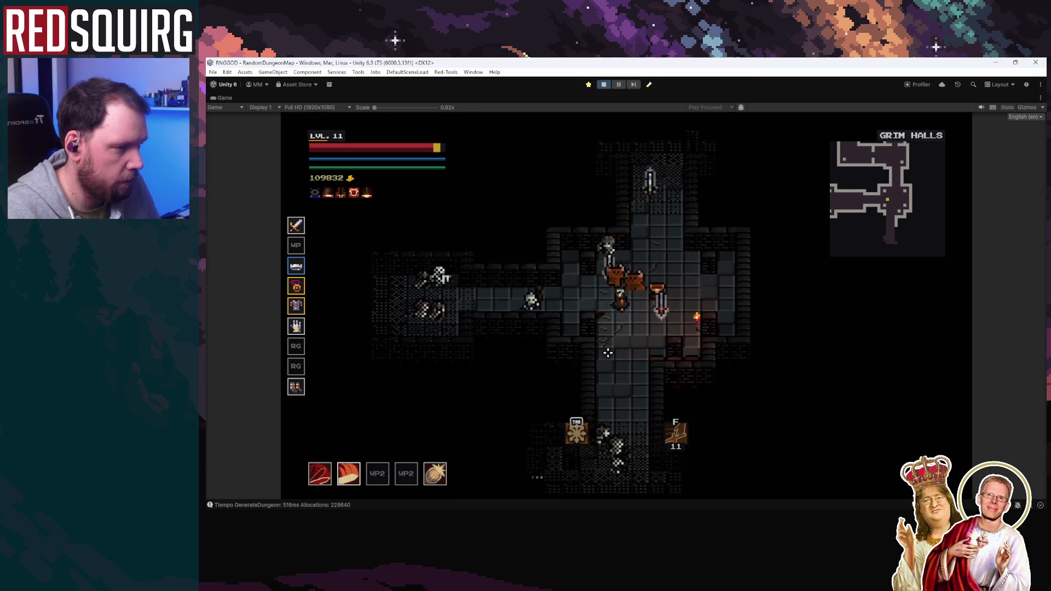
key("s")
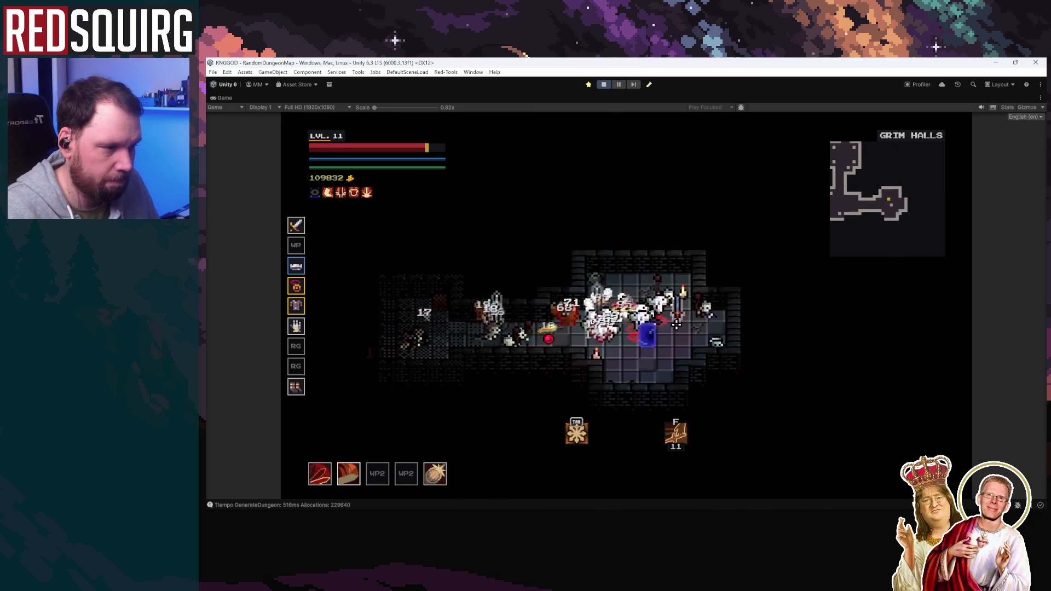
key("e")
key("w")
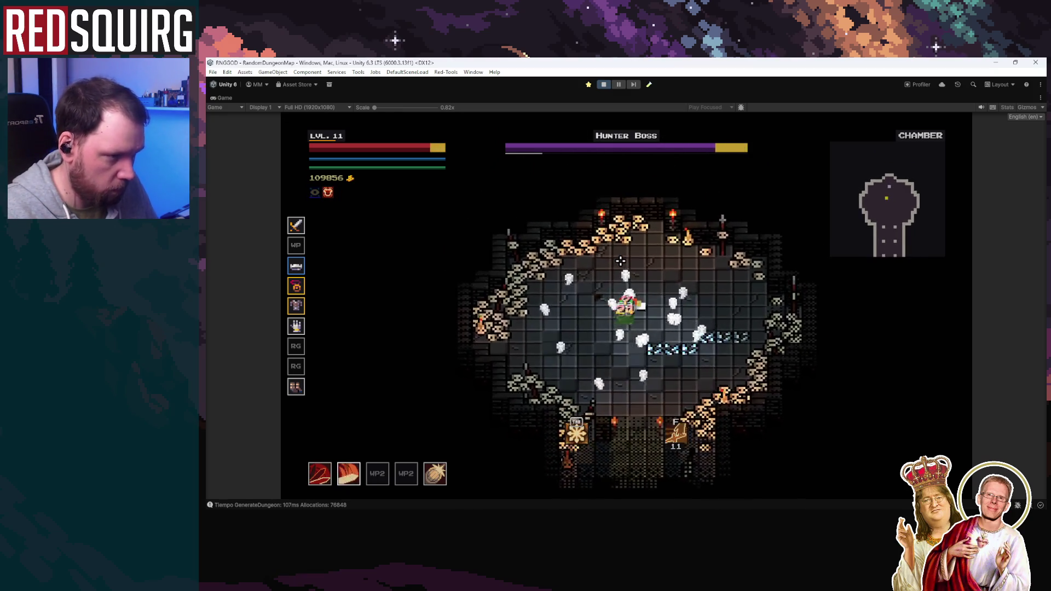
Dodge around and attack the Hunter Boss until it is nearly dead
key("w")
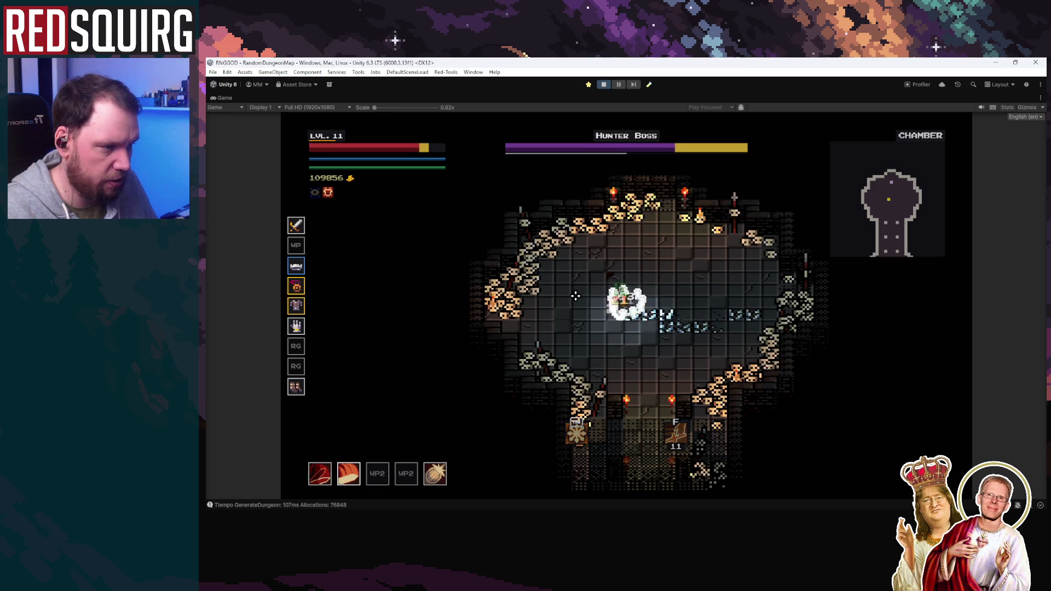
key("s")
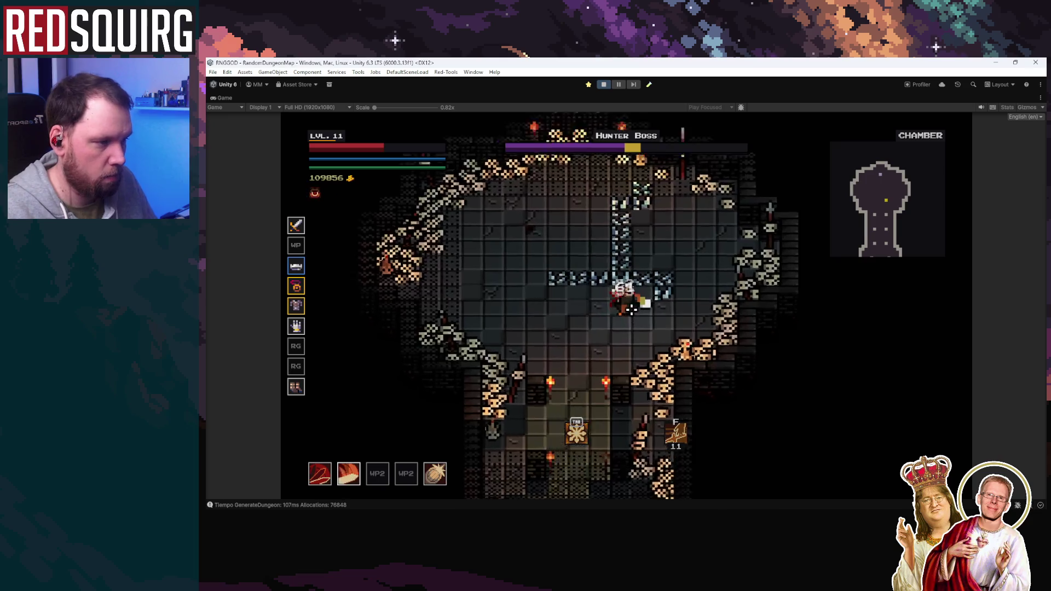
left_click(646, 307)
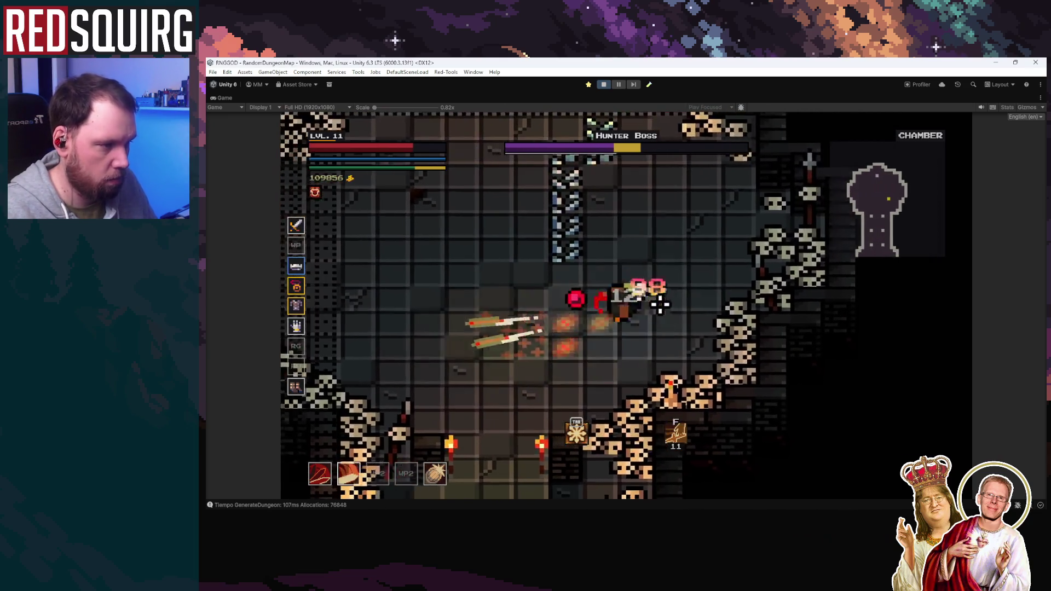
key("s")
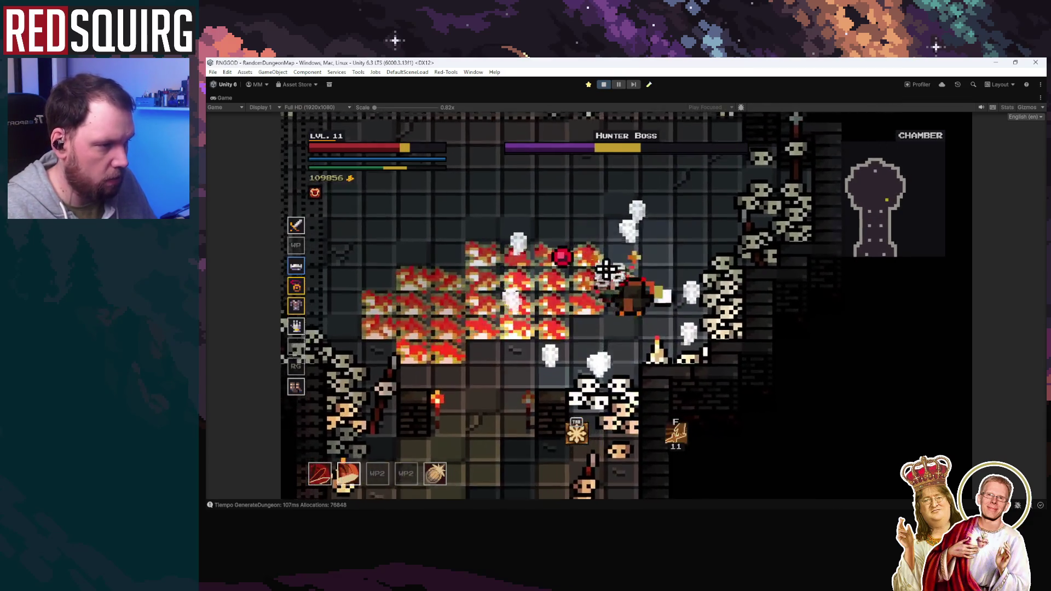
left_click(599, 284)
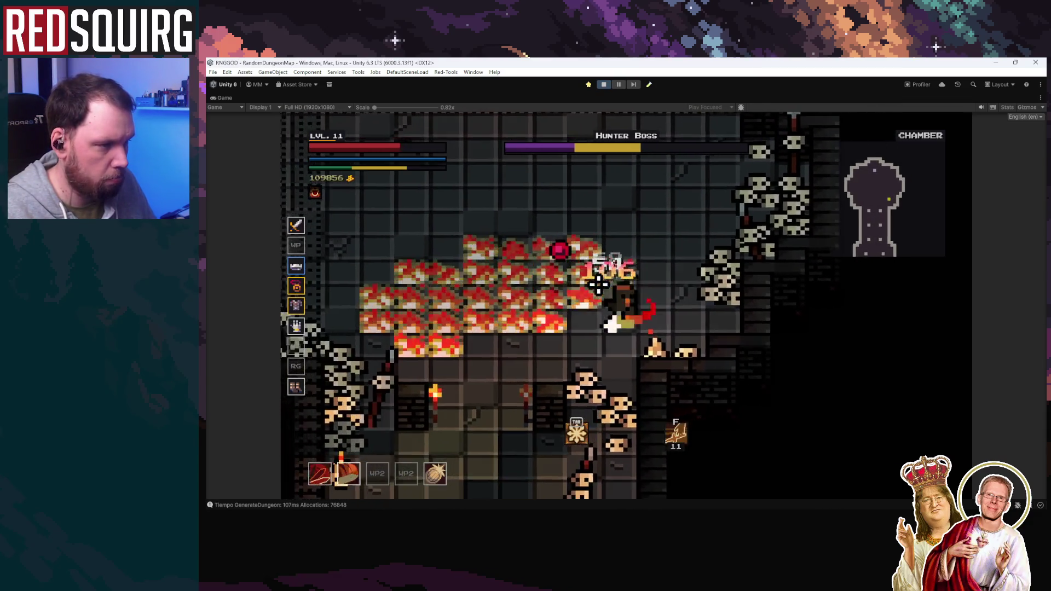
left_click(599, 283)
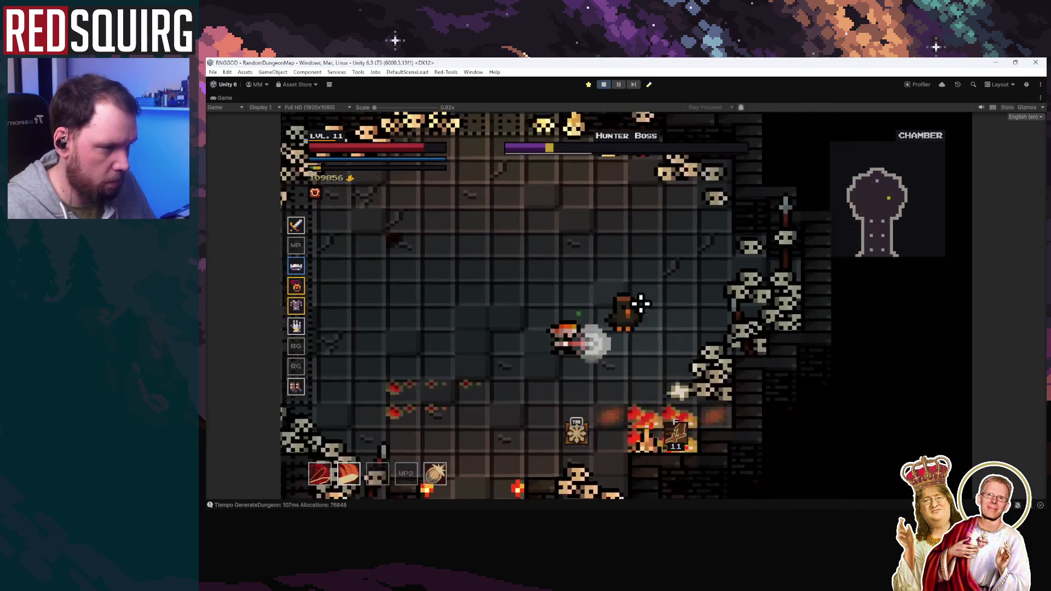
left_click(608, 311)
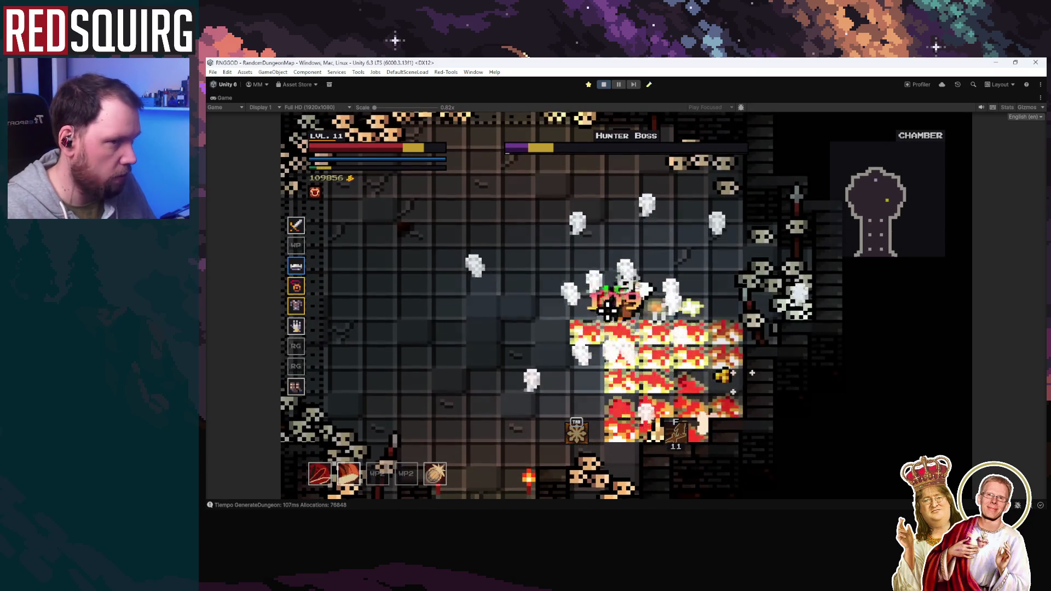
left_click(608, 311)
Land the final blow, enter the portal, dismiss Congratulations, and choose Reincarnate
key("d")
key("d")
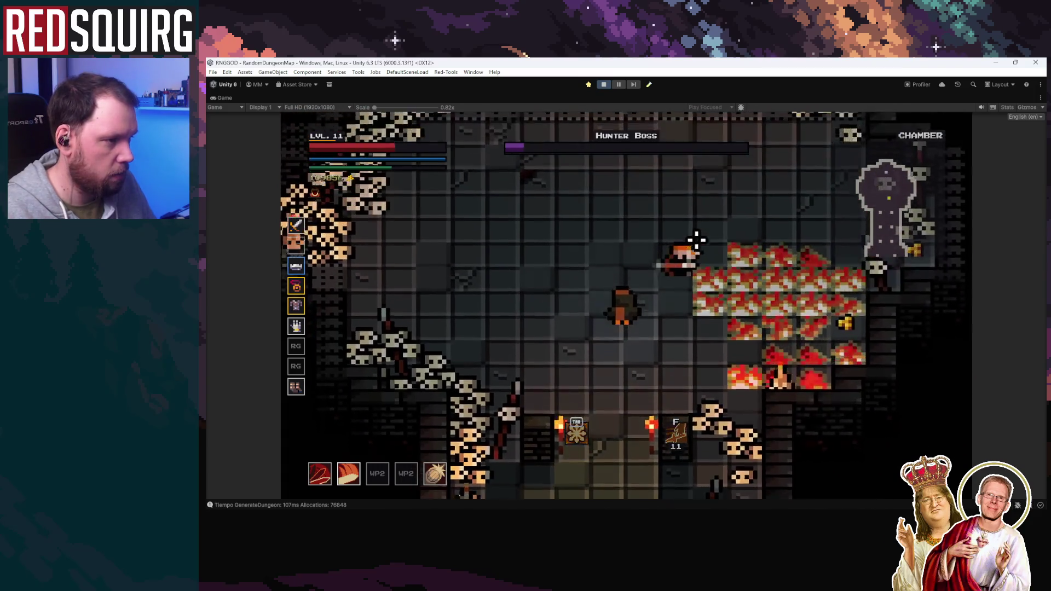
key("w")
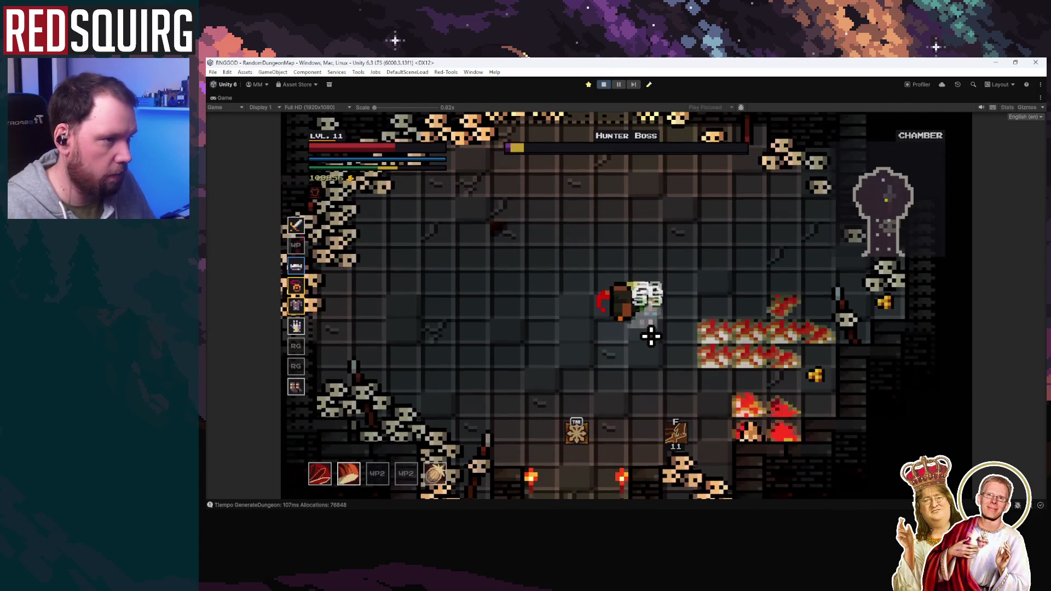
left_click(650, 336)
key("w")
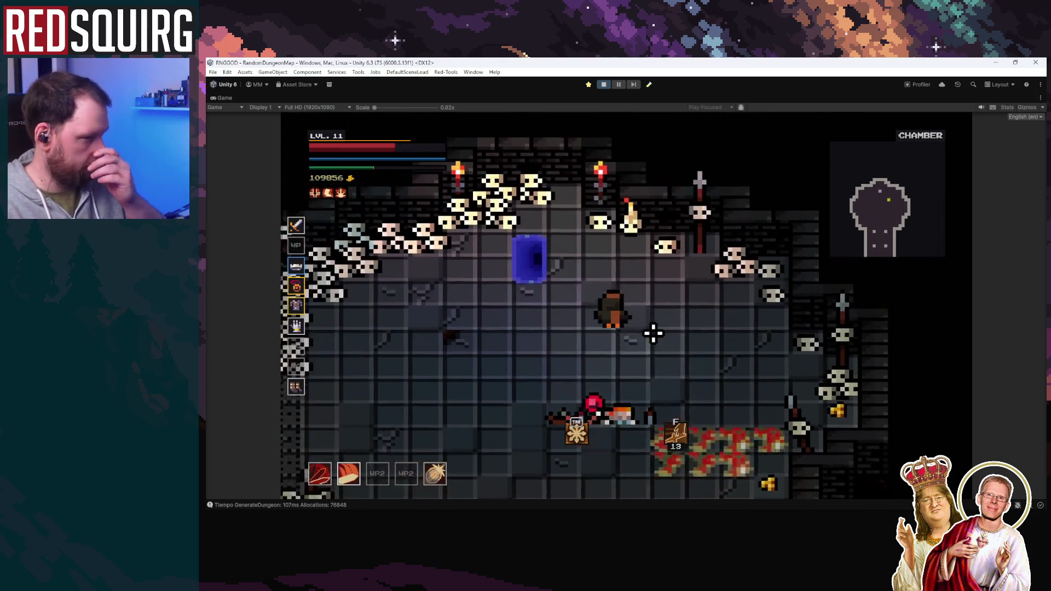
key("w")
key("a")
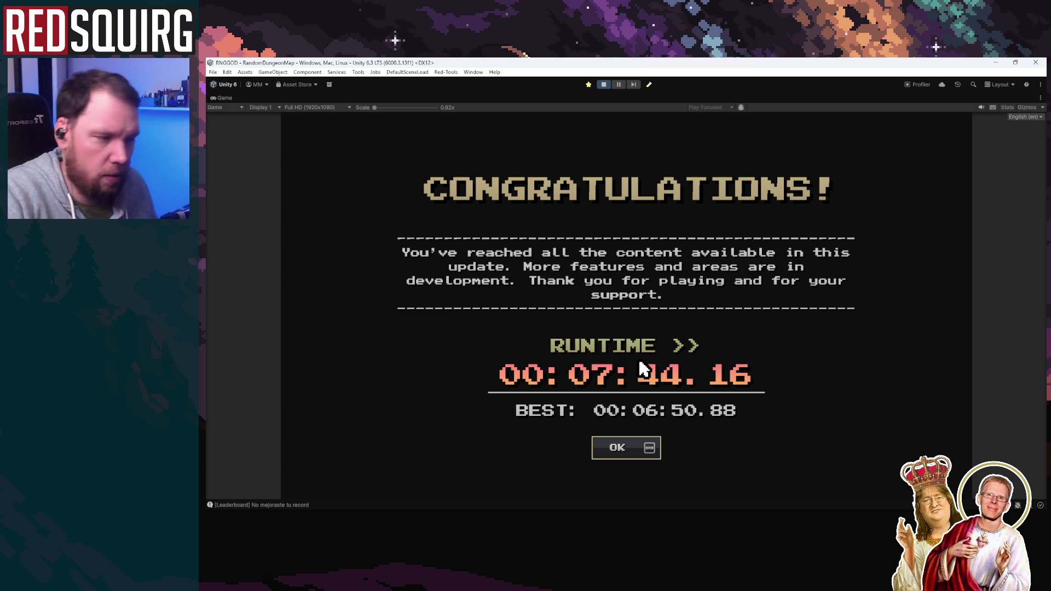
left_click(639, 461)
left_click(840, 468)
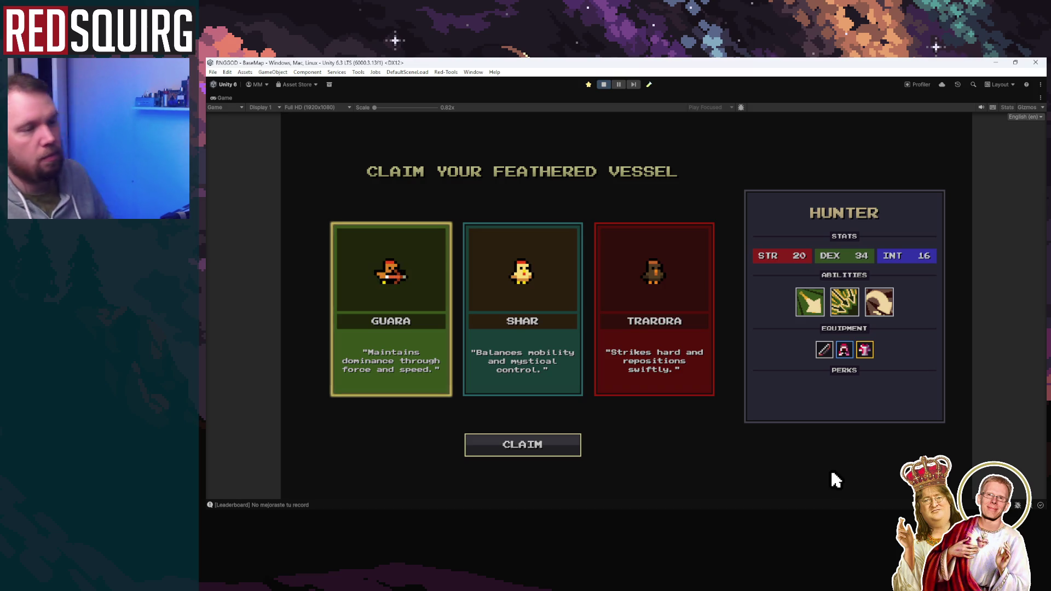
Claim Shar the Cryomancer for a new level 1 run, then stop Play mode
left_click(506, 336)
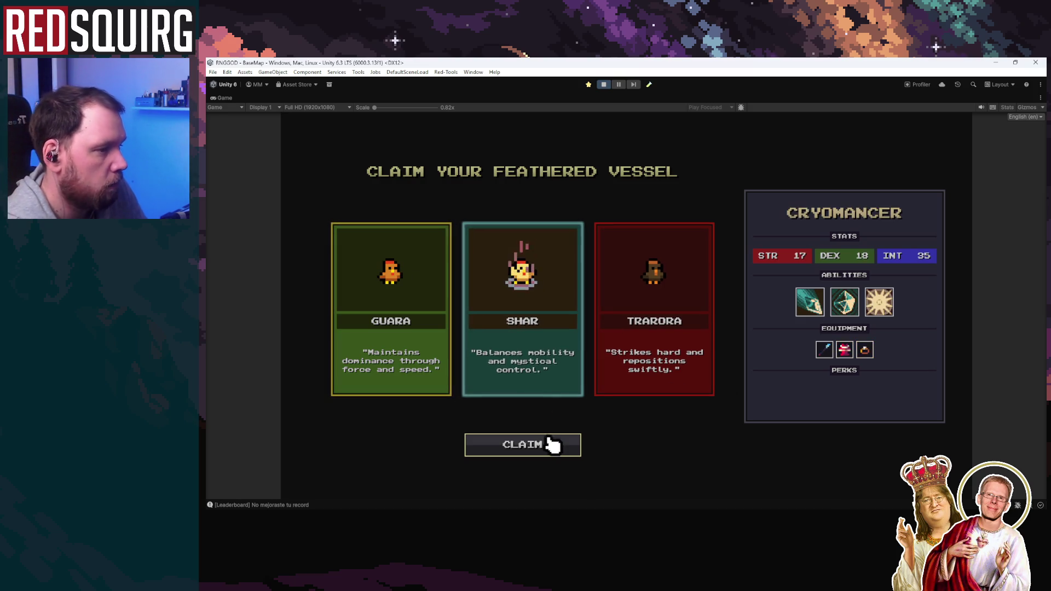
left_click(403, 331)
left_click(507, 365)
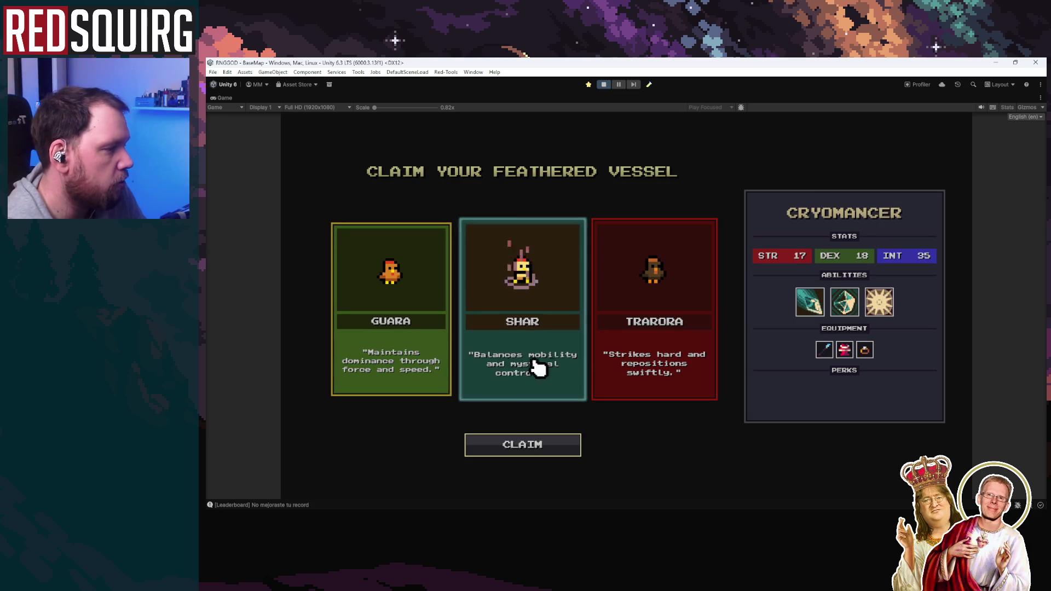
left_click(575, 446)
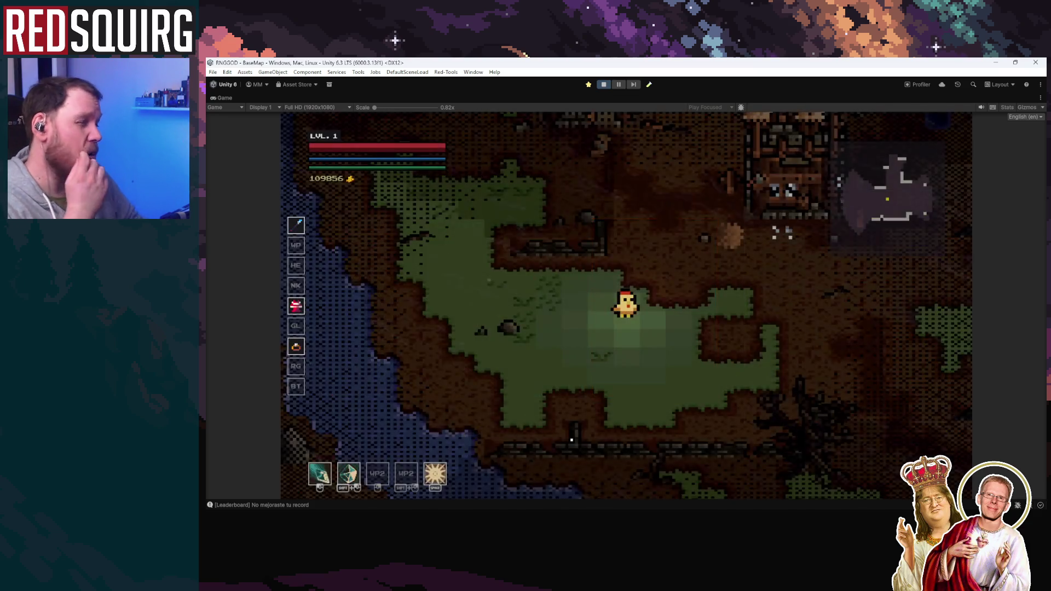
left_click(603, 85)
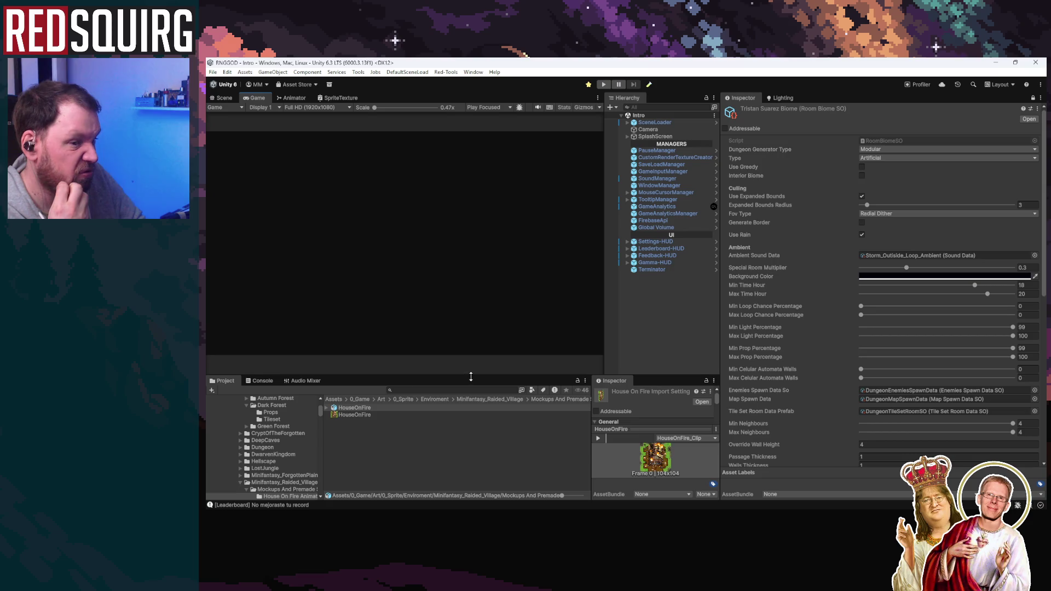
Enlarge the bottom panels and clear the Console messages
left_click_drag(471, 376, 471, 263)
left_click(261, 268)
left_click(215, 277)
left_click(222, 268)
left_click(260, 268)
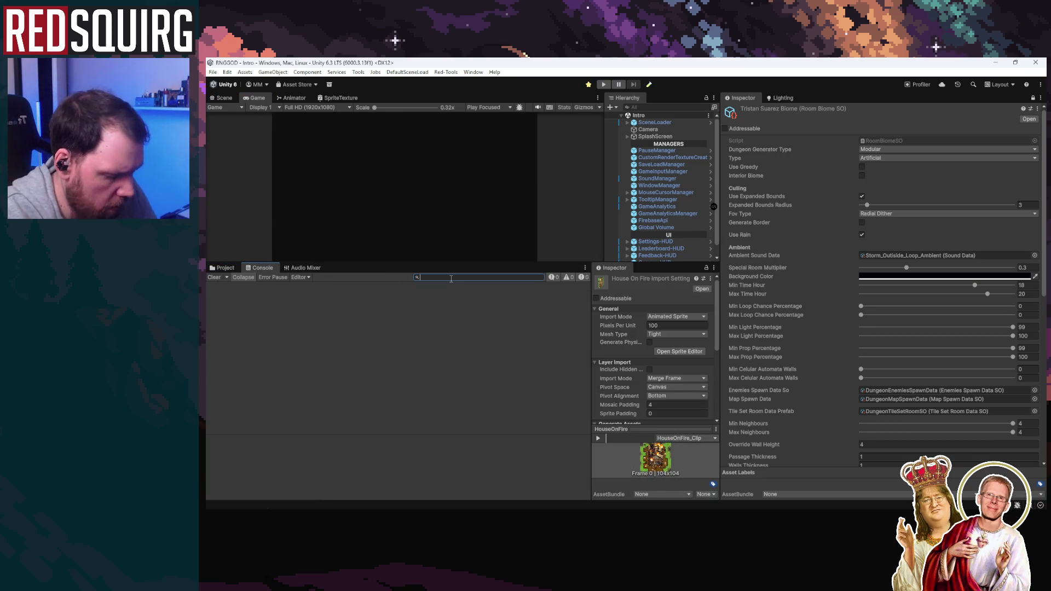
Search the Project for frost assets and select FrostbiteCombatEffect
left_click(225, 268)
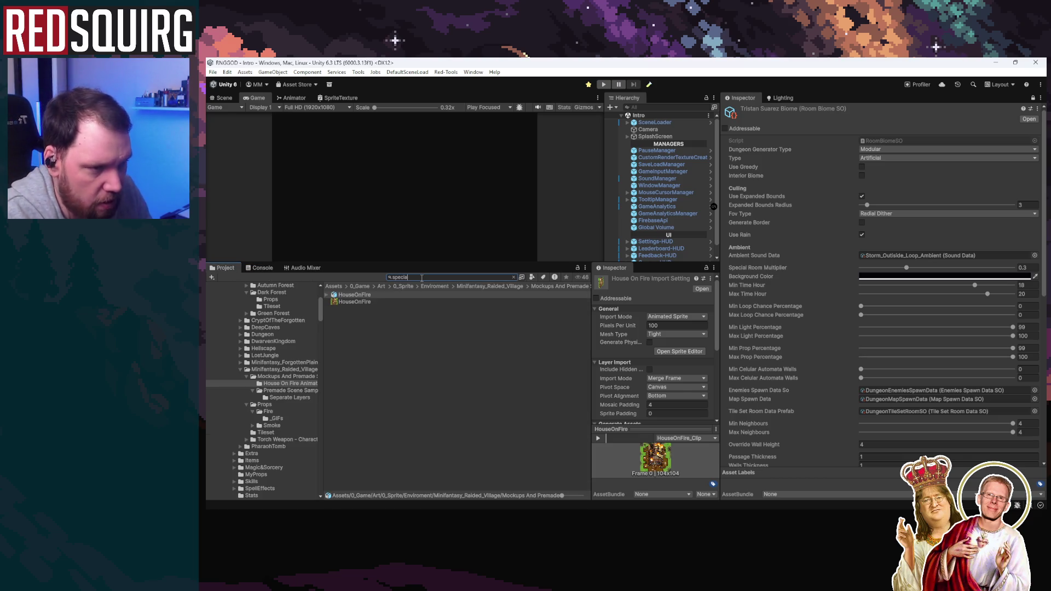
type("la")
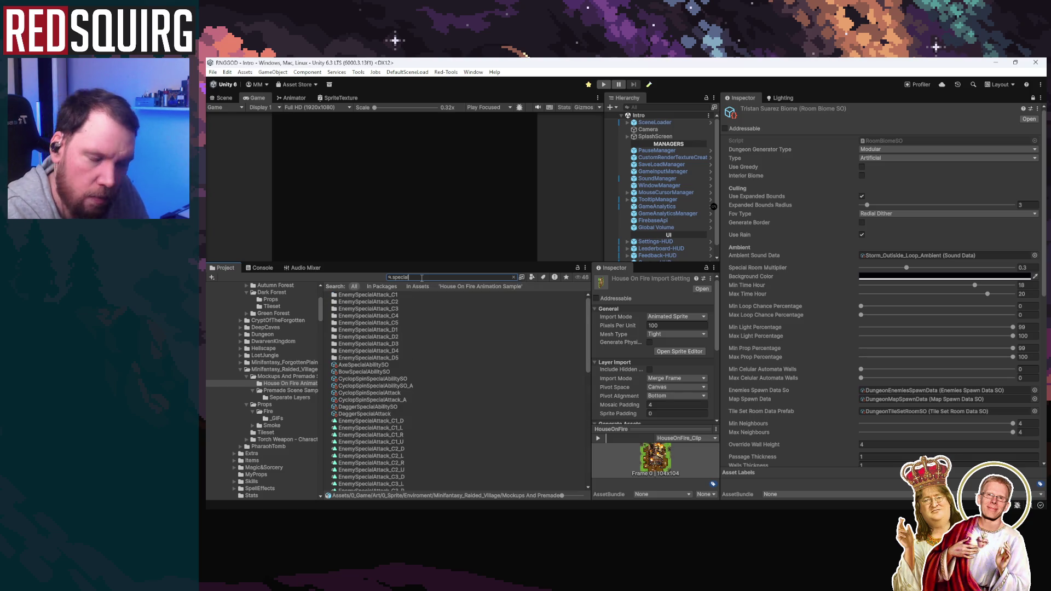
key("BackSpace")
key("BackSpace")
key("BackSpace")
type("_s")
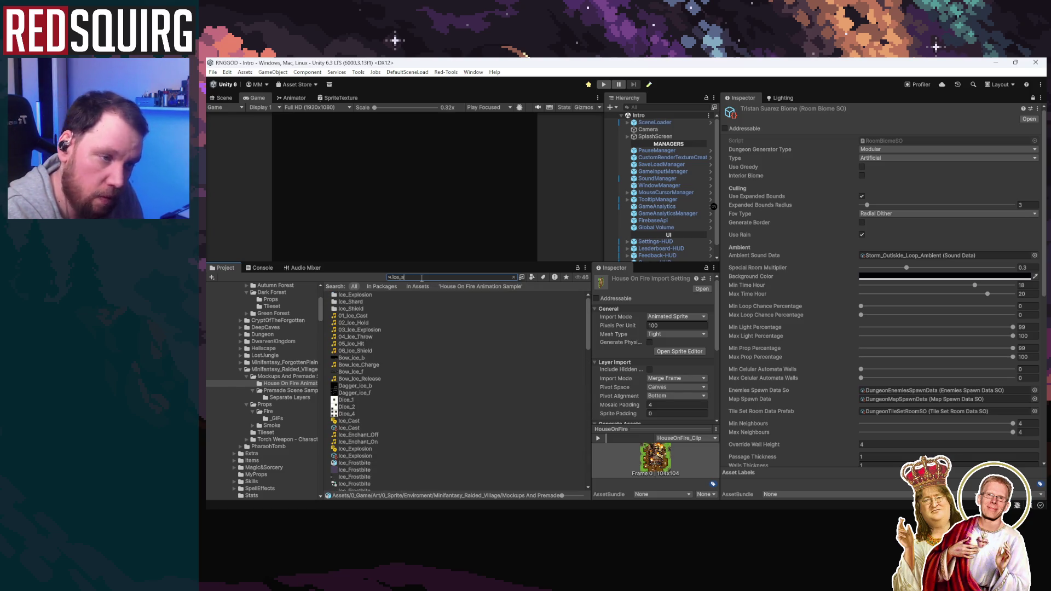
type("pecial")
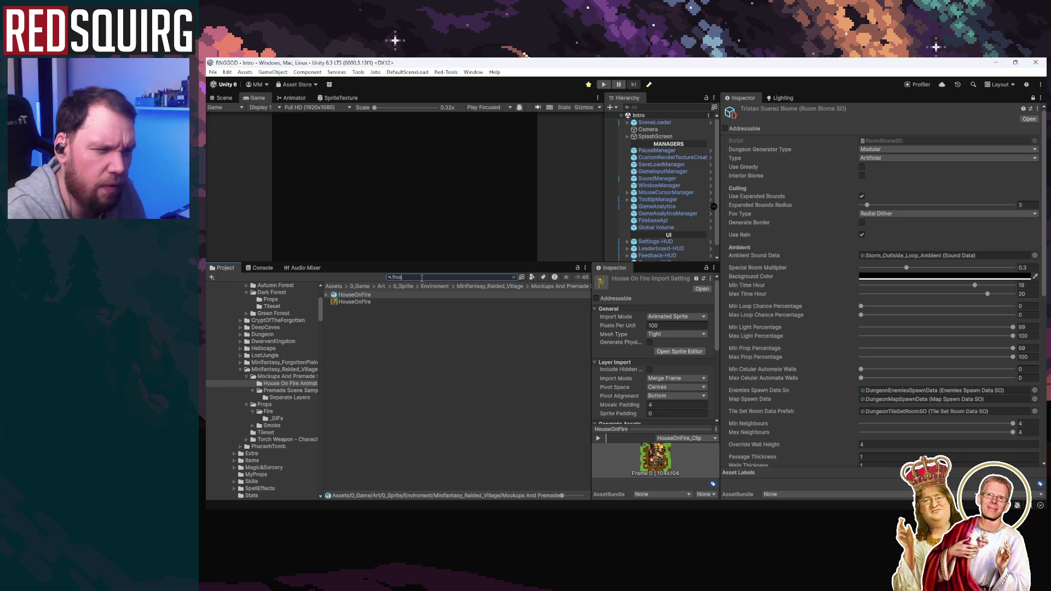
type("tb")
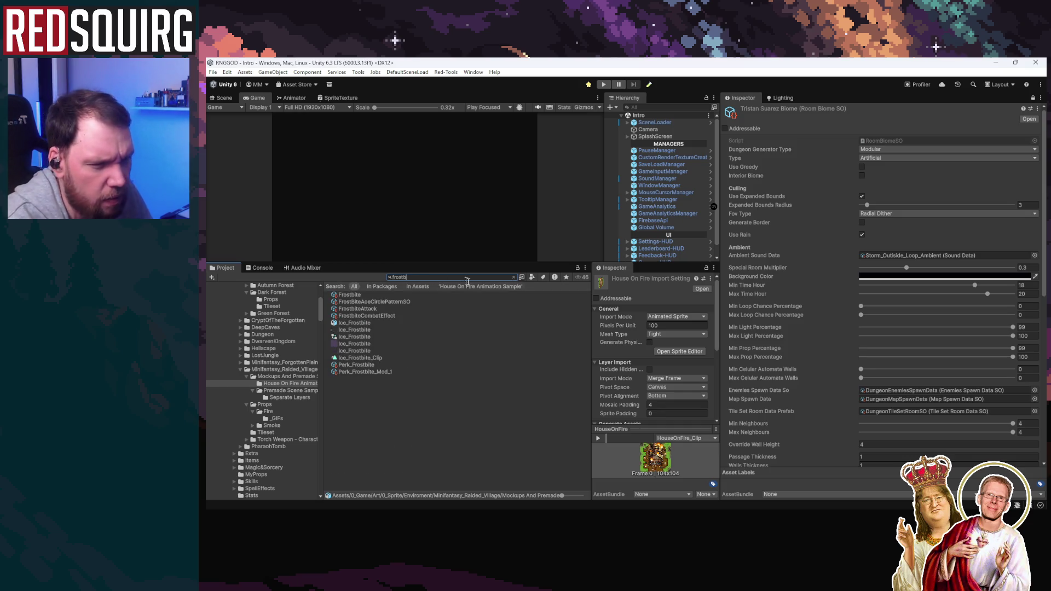
left_click(396, 316)
Inspect the Frostbite pattern, perk and spawn-data assets and the Ice_Explosion sound settings
left_click(368, 300)
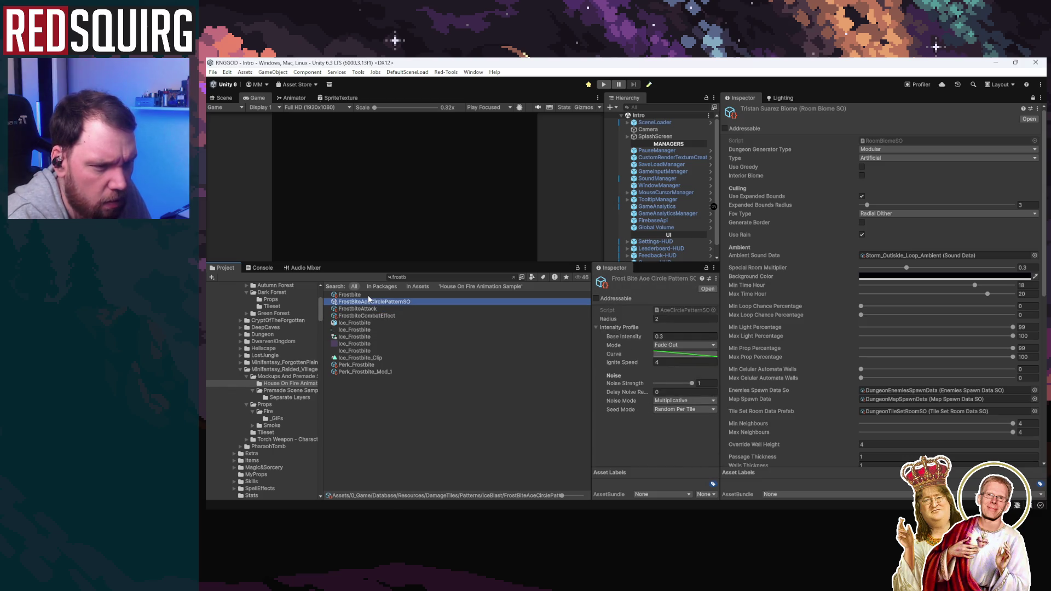
left_click(374, 364)
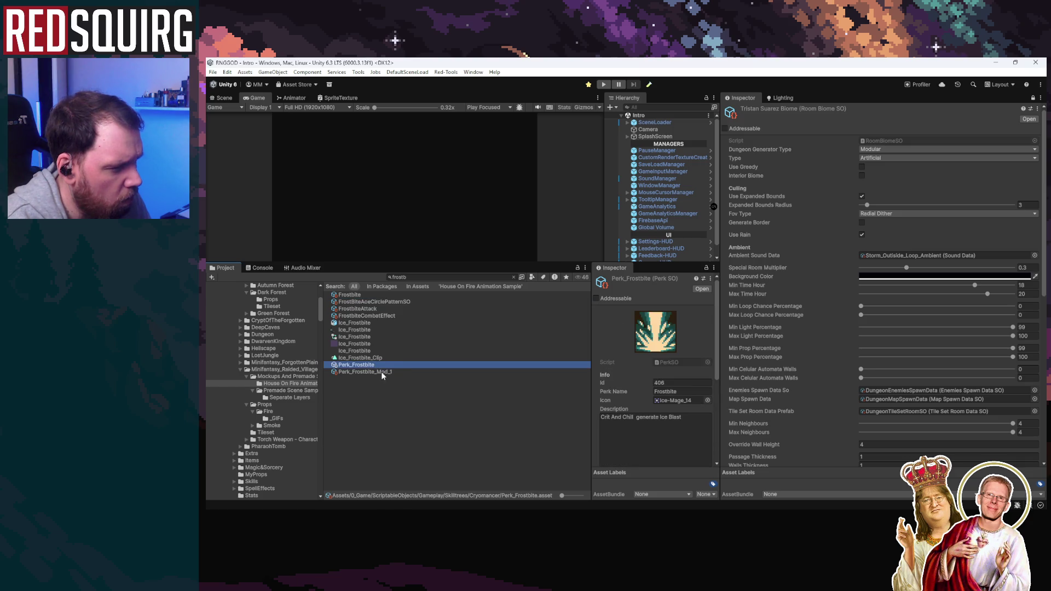
left_click(382, 373)
left_click(355, 296)
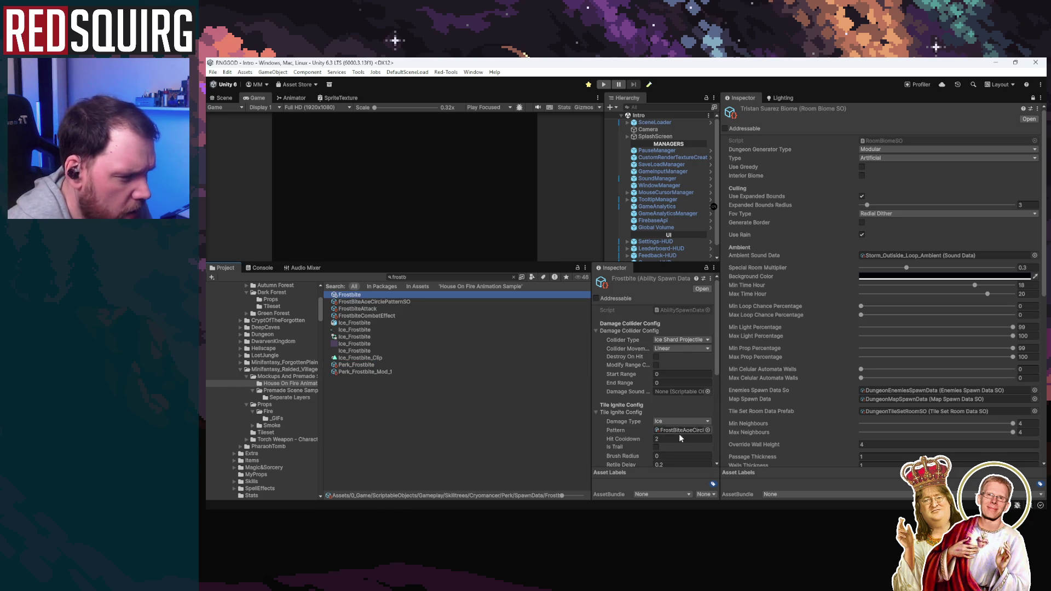
scroll(597, 397, "down", 3)
left_click_drag(589, 390, 481, 388)
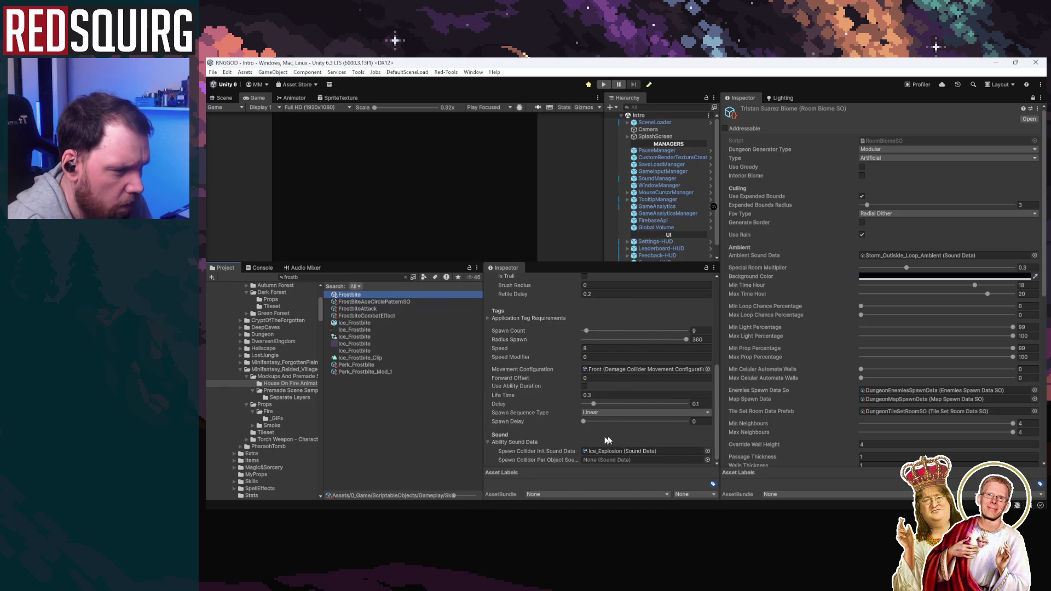
left_click(635, 451)
left_click(372, 301)
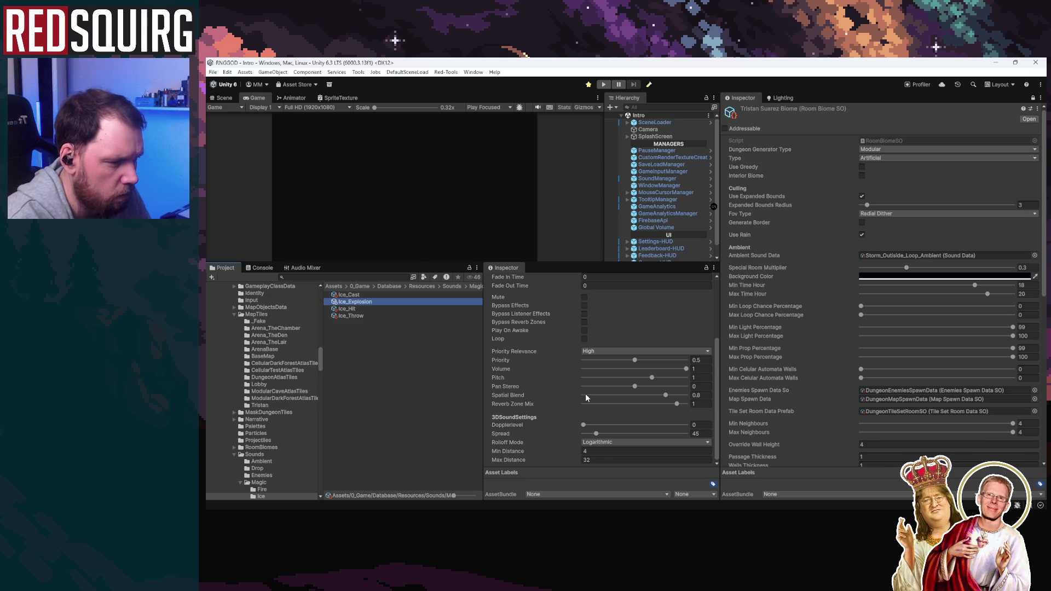
Start a new Project search, then launch a maximized play-test
left_click(357, 276)
type("bv")
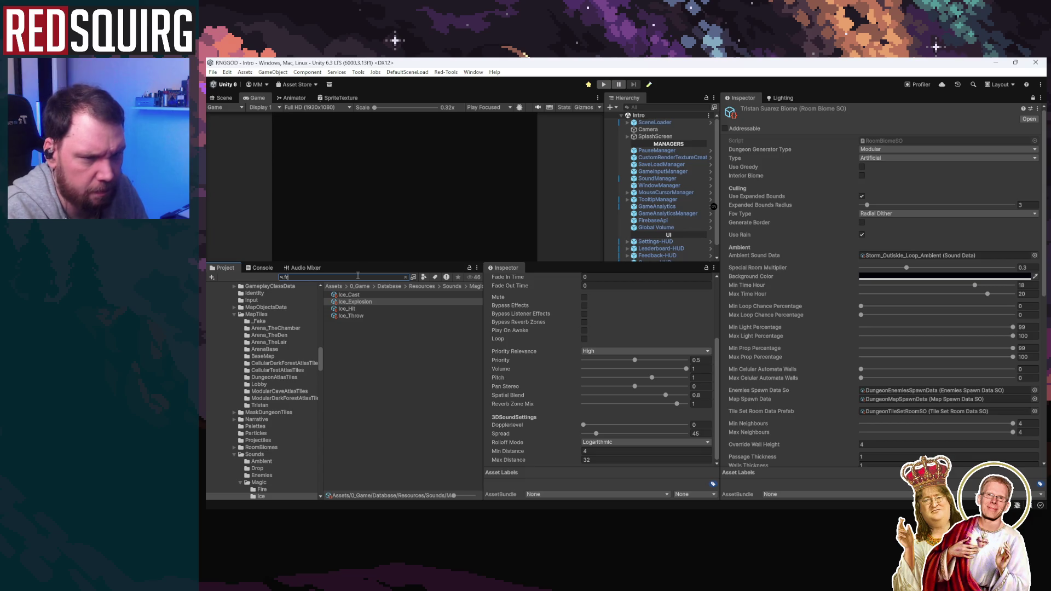
type("ost")
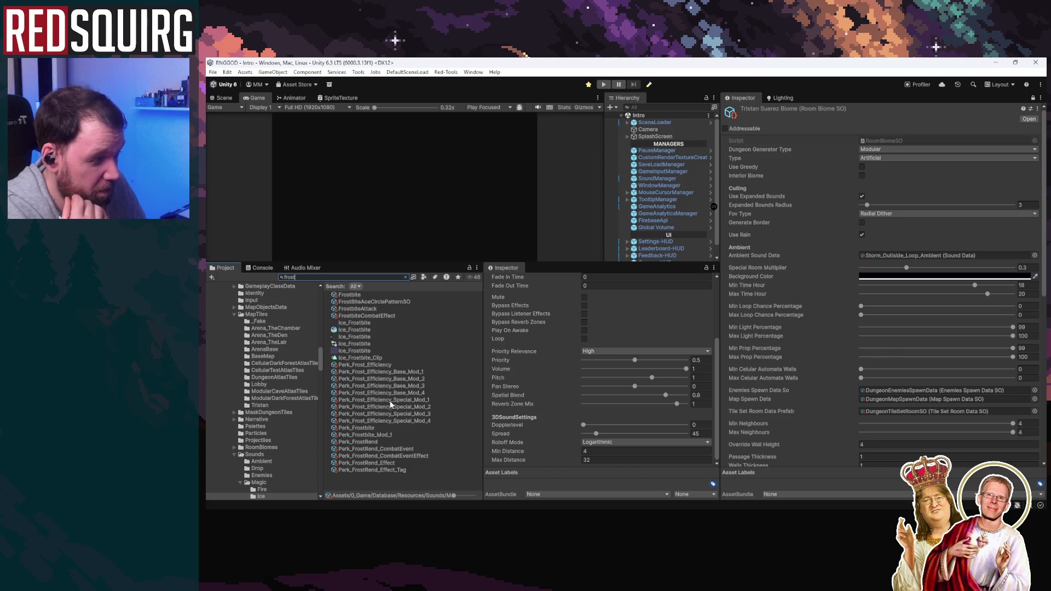
left_click(603, 84)
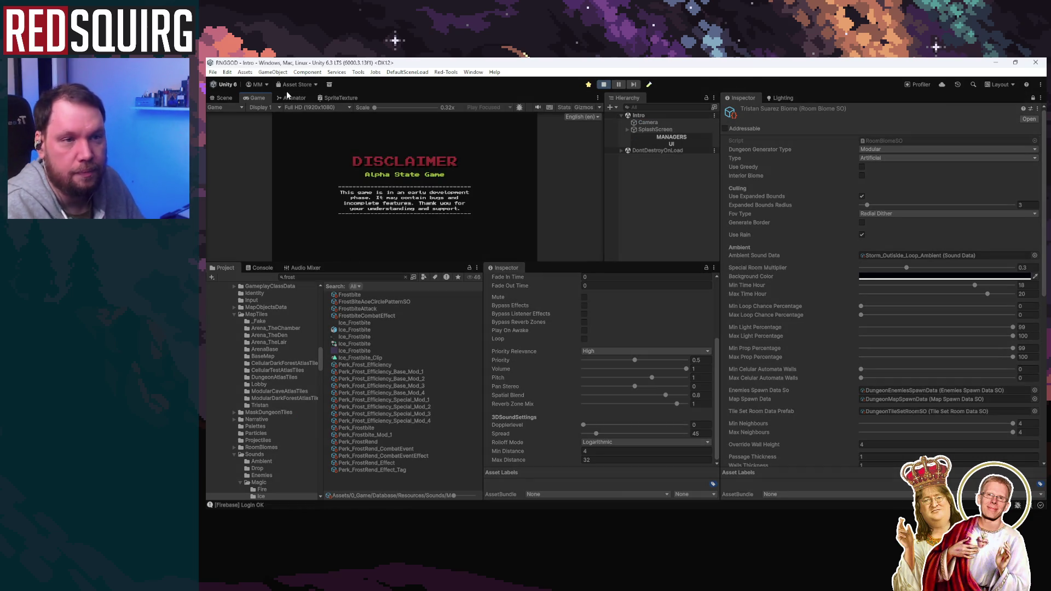
double_click(258, 97)
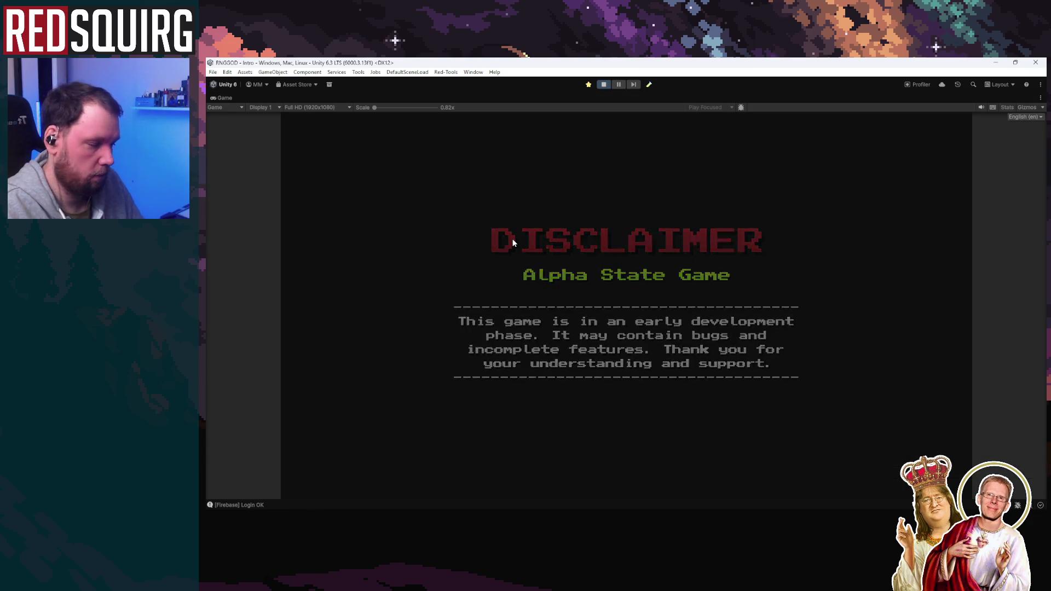
Claim CHON the Cryomancer, view the Icicle Barrage skill, pause, and reselect the Project search
left_click(600, 361)
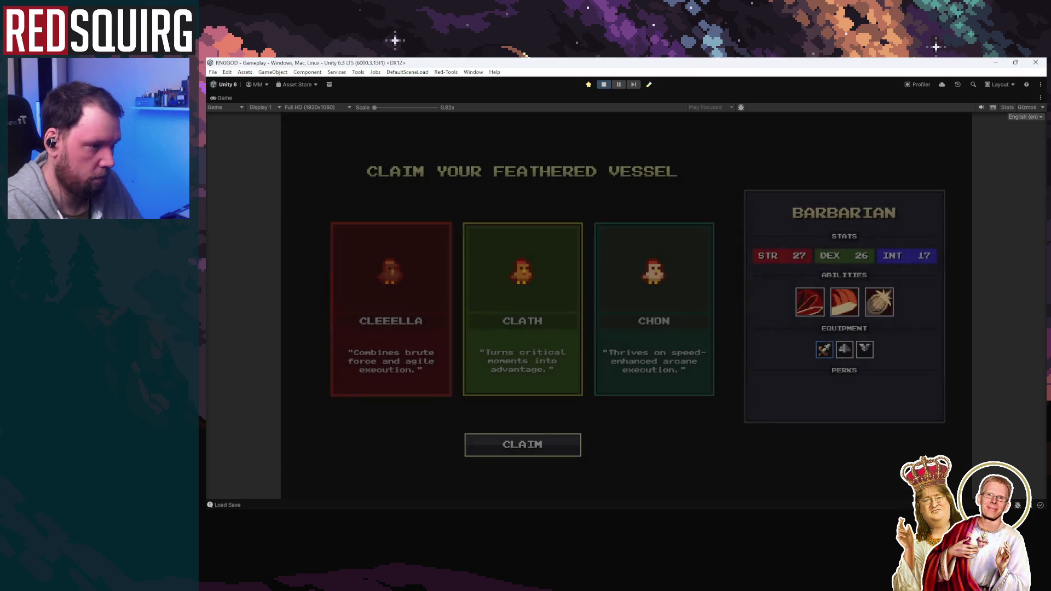
left_click(665, 346)
left_click(569, 446)
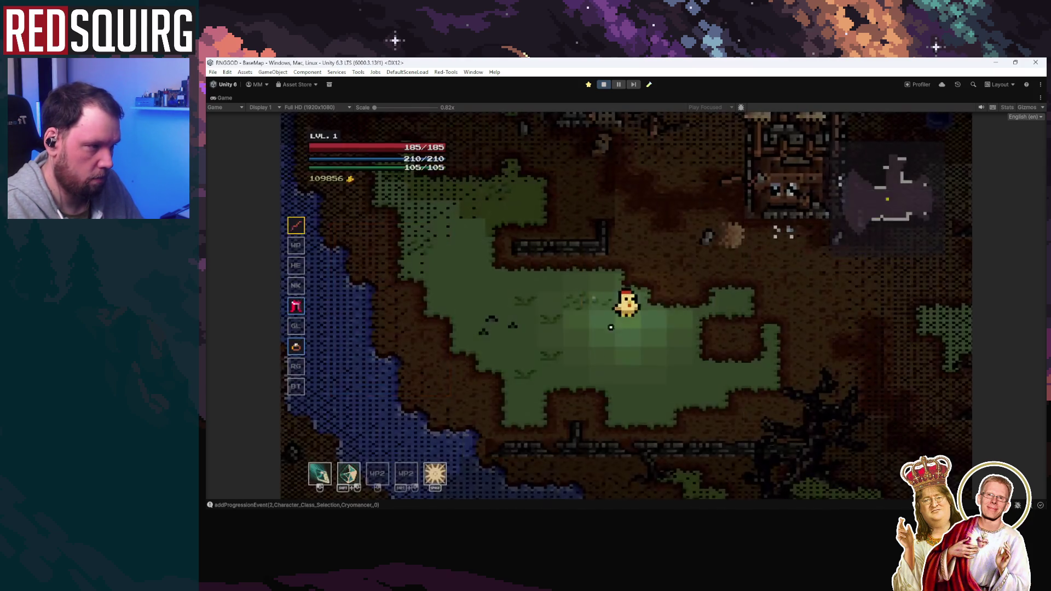
left_click(569, 218)
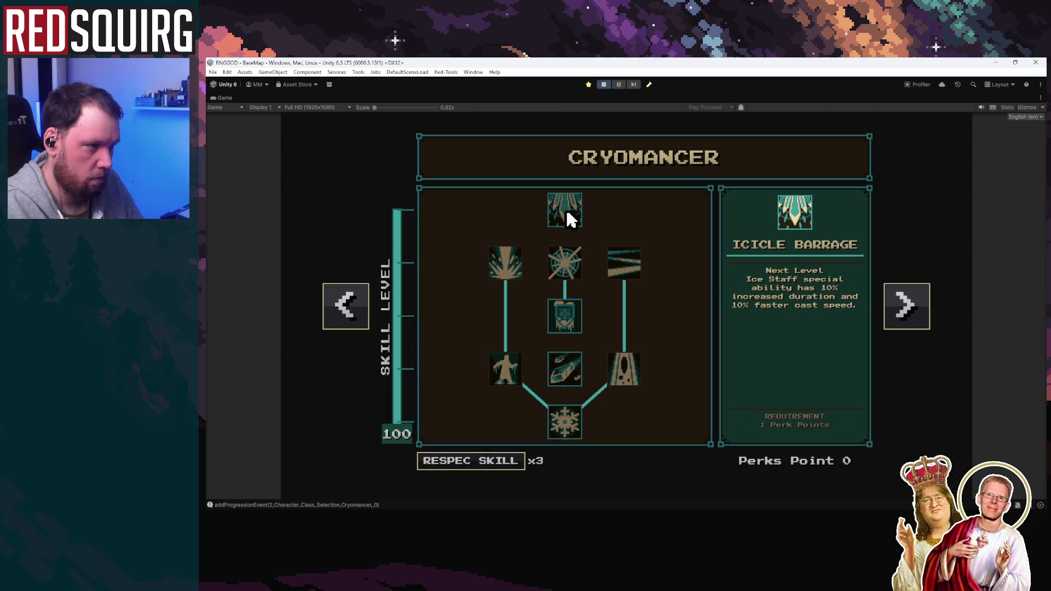
key("Escape")
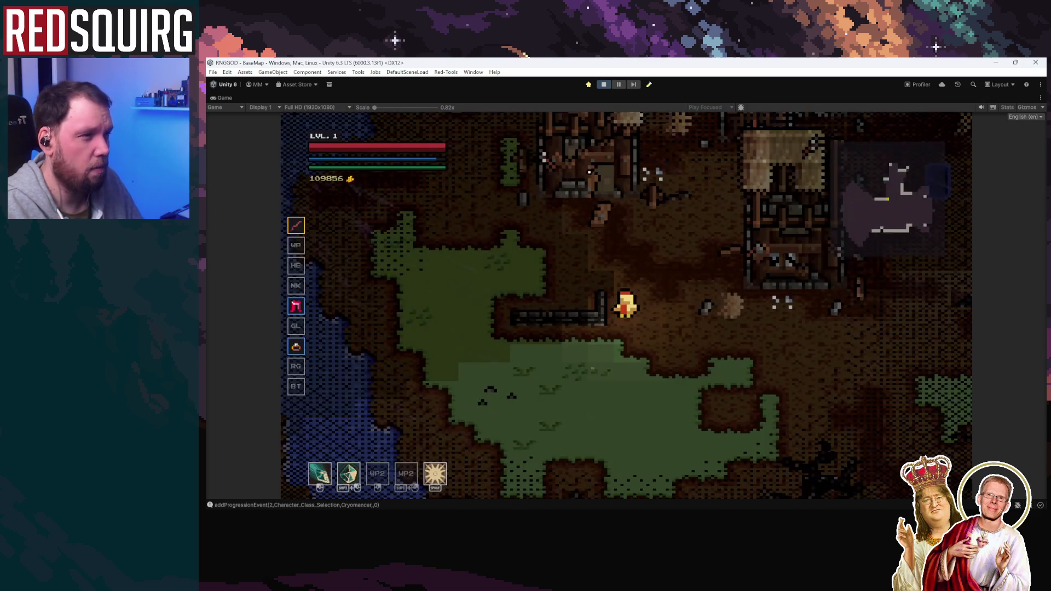
left_click(618, 84)
left_click(352, 276)
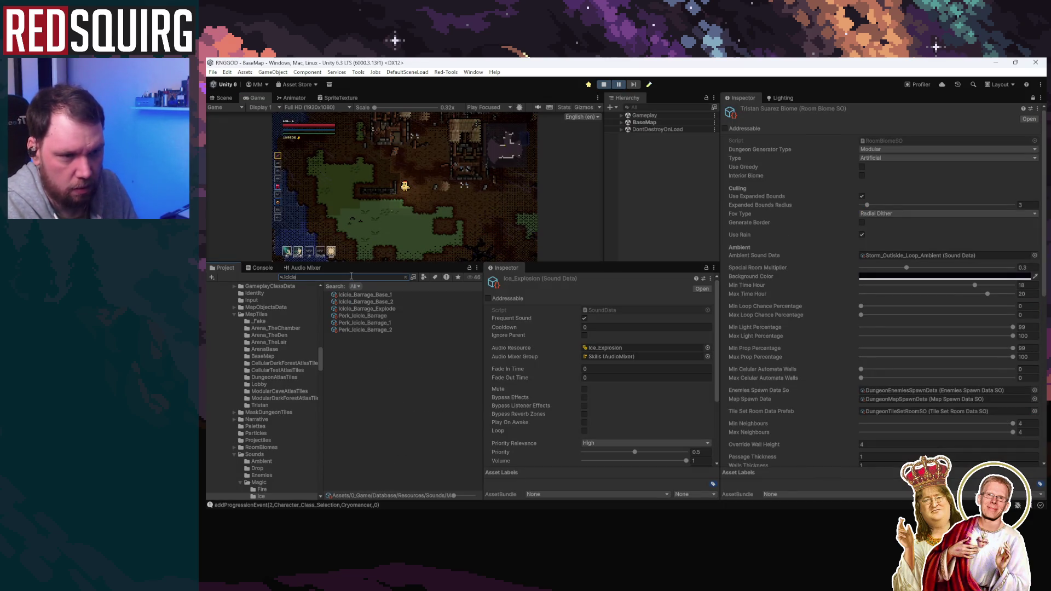
Inspect Icicle_Barrage_Base_2's Application Tag Requirements, then Perk_Icicle_Barrage_2's Chain Ability Spawn Data
left_click(373, 294)
left_click(376, 302)
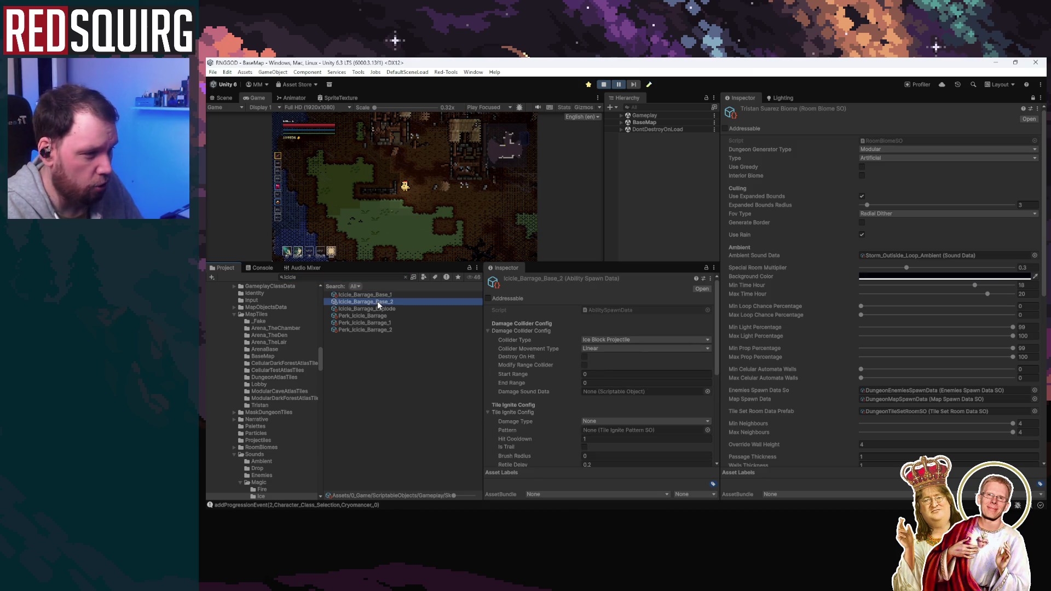
scroll(544, 389, "down", 3)
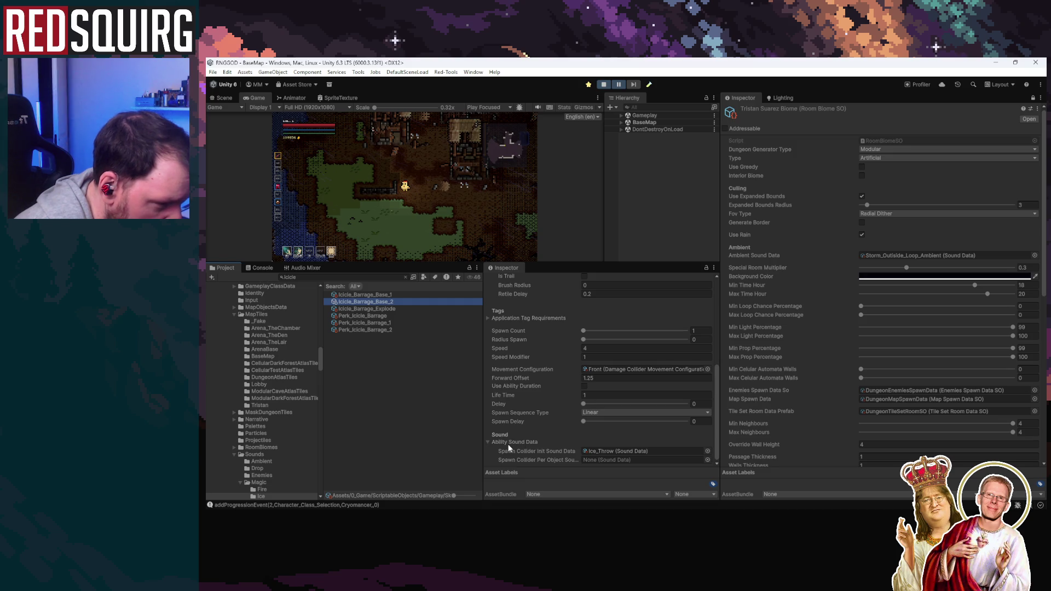
scroll(556, 389, "up", 2)
left_click(509, 365)
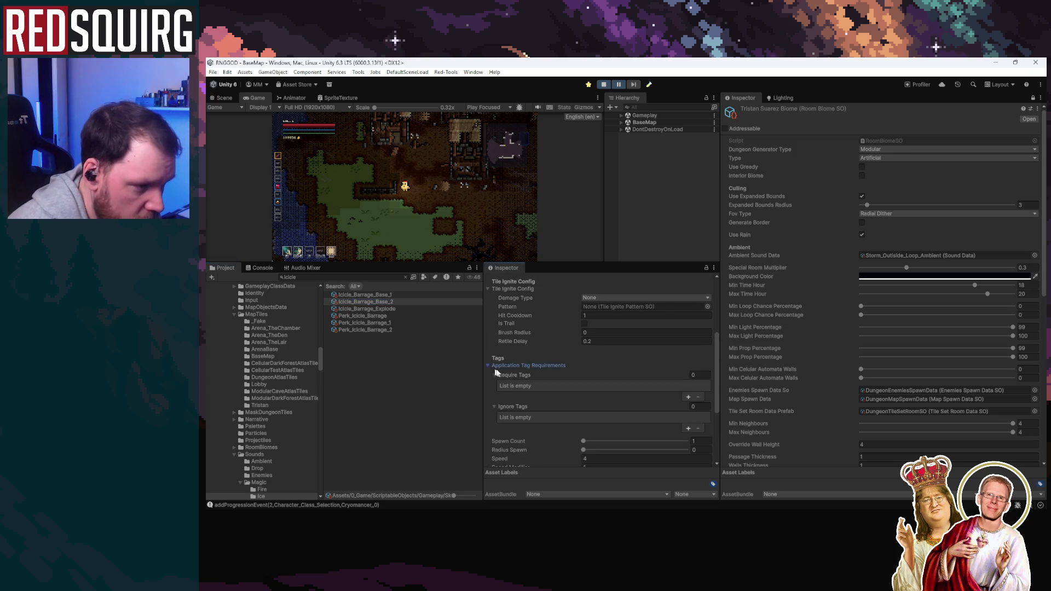
scroll(534, 377, "up", 2)
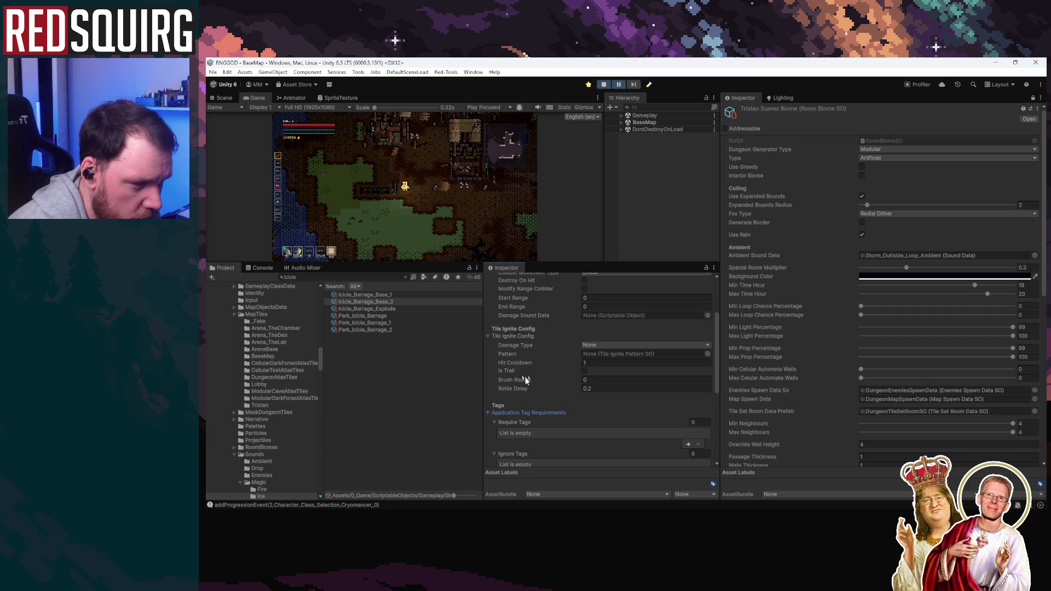
scroll(525, 372, "down", 3)
scroll(553, 399, "down", 4)
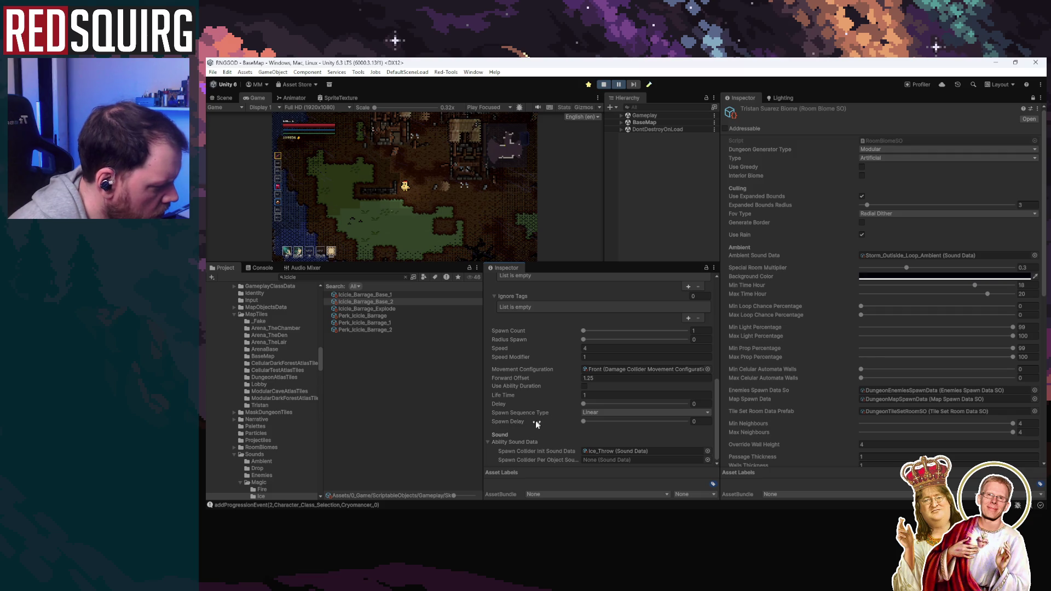
scroll(532, 424, "up", 1)
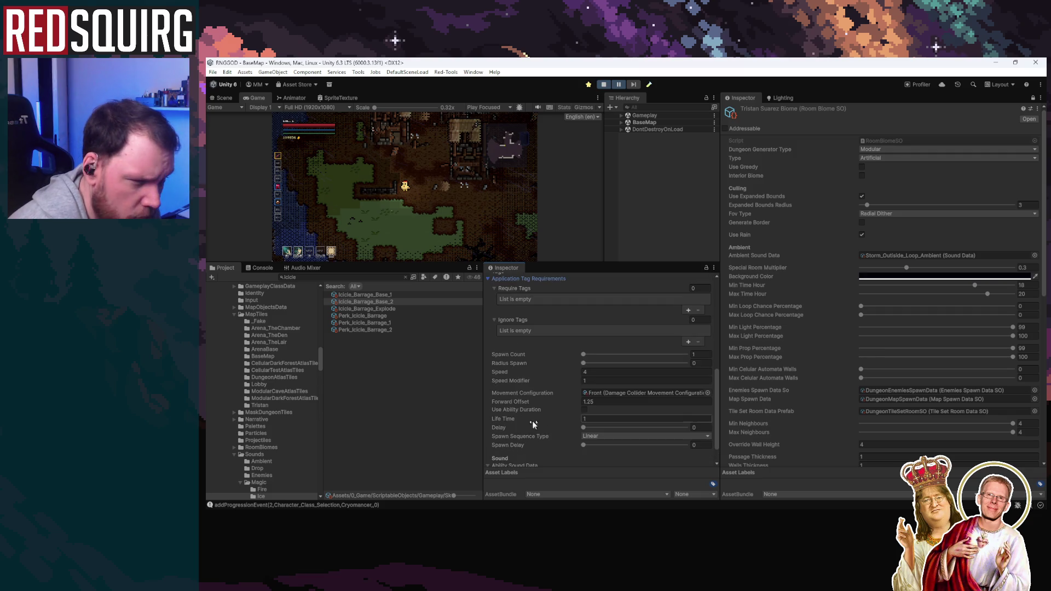
left_click(389, 331)
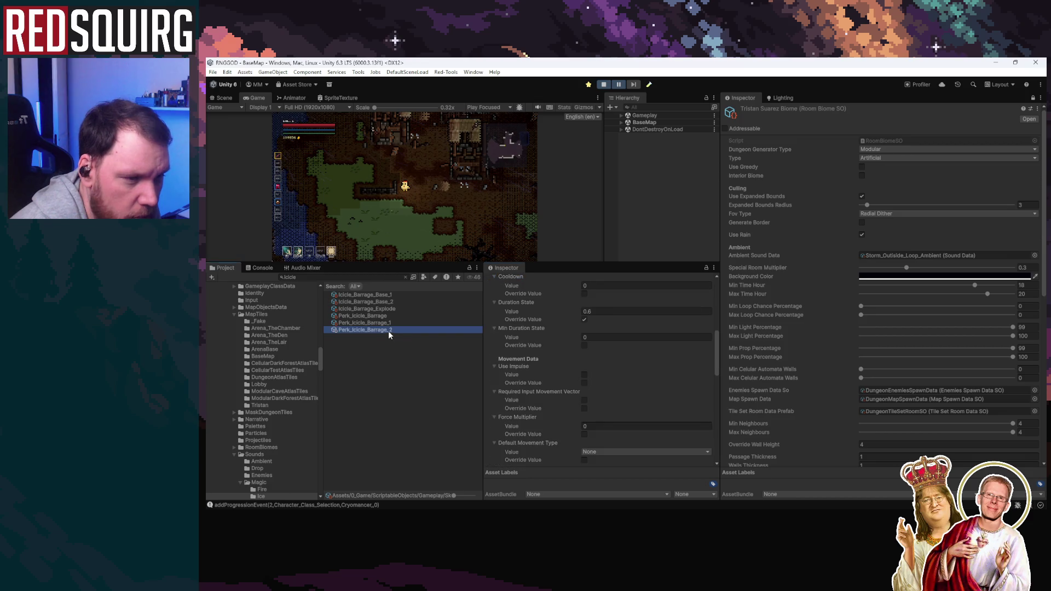
scroll(563, 409, "down", 8)
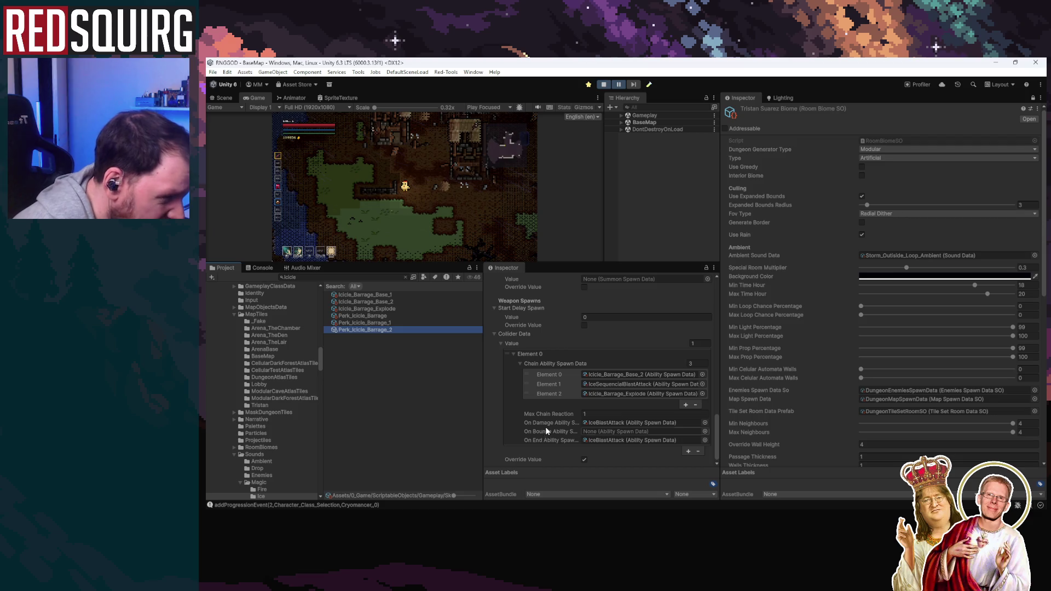
Ping IceBlastAttack from the On Damage reference and run Find References In Project on it
left_click(628, 424)
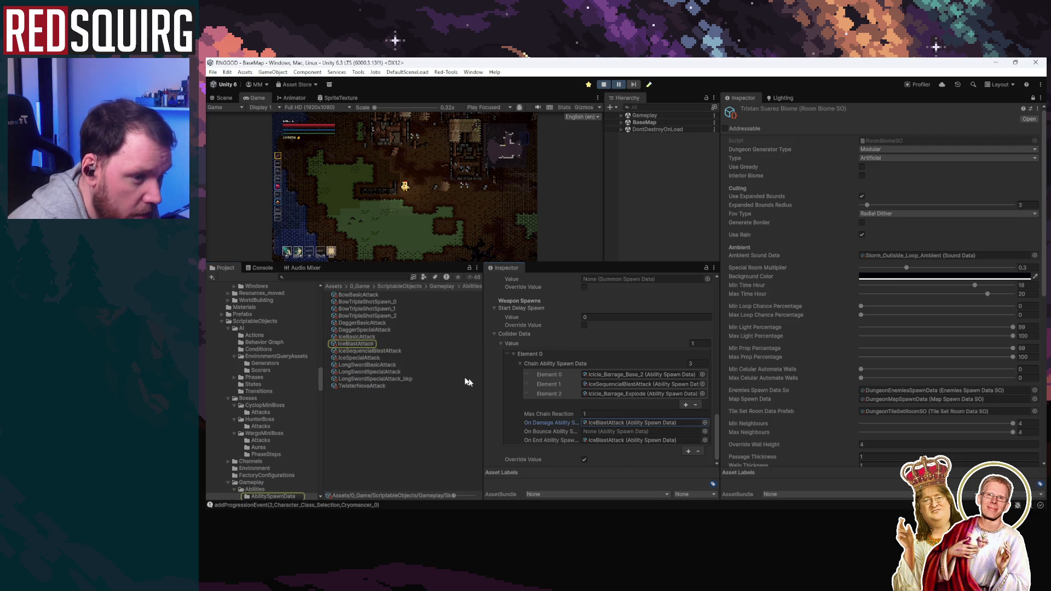
left_click(363, 345)
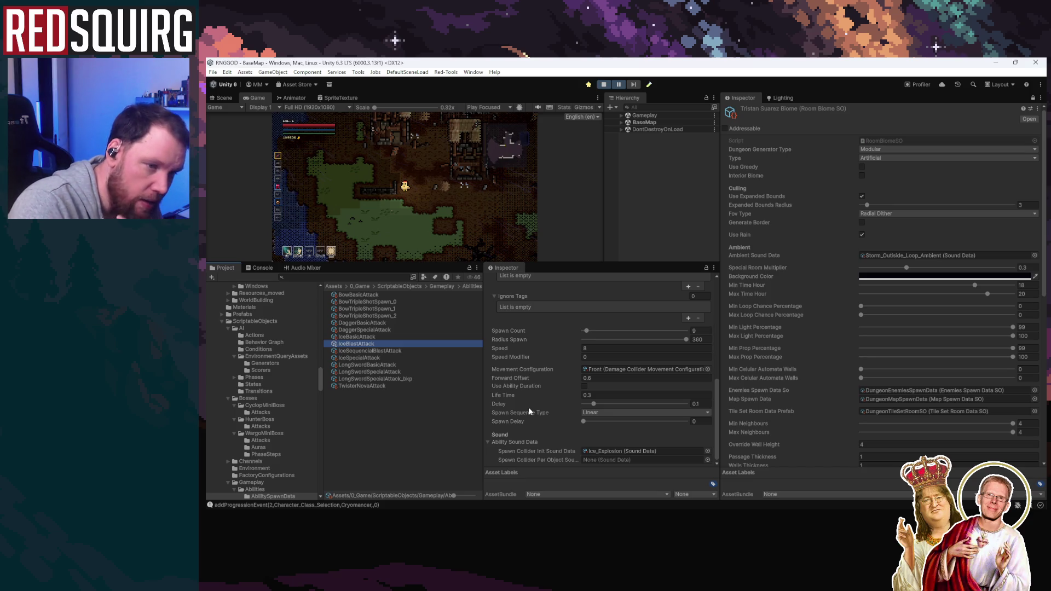
right_click(368, 345)
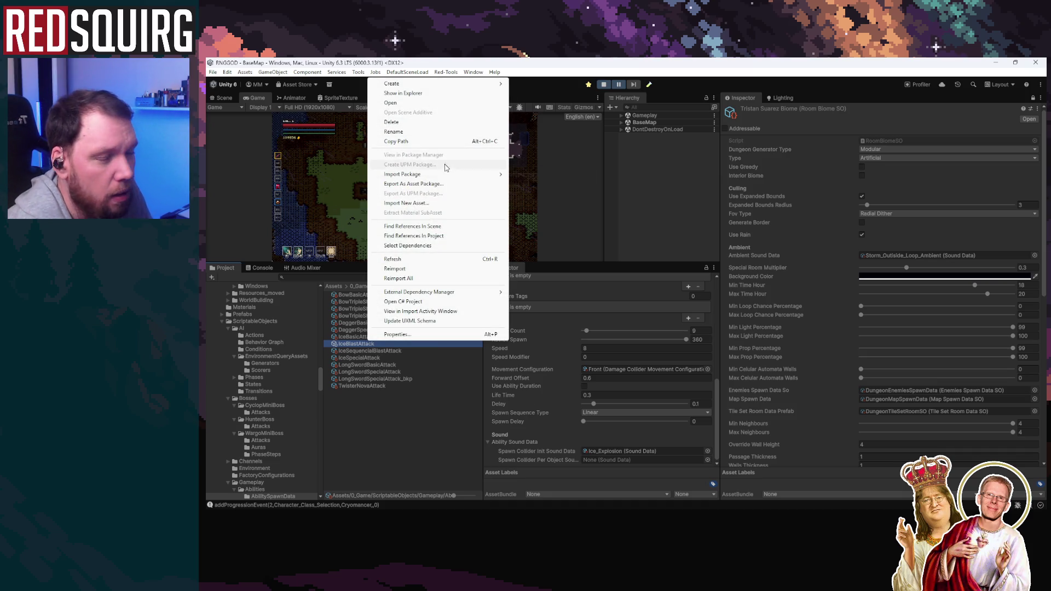
left_click(449, 236)
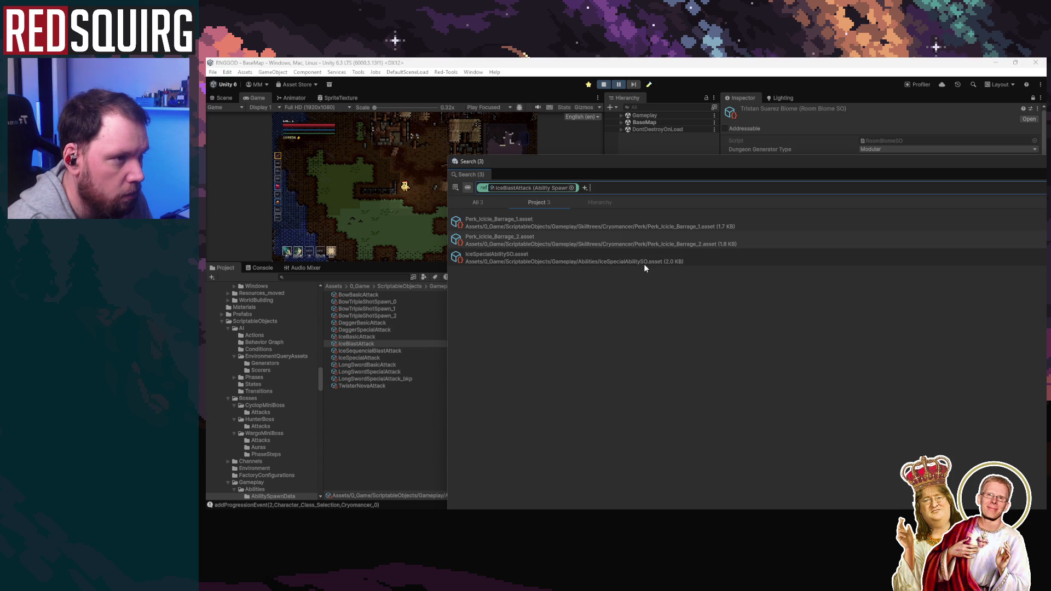
key("Escape")
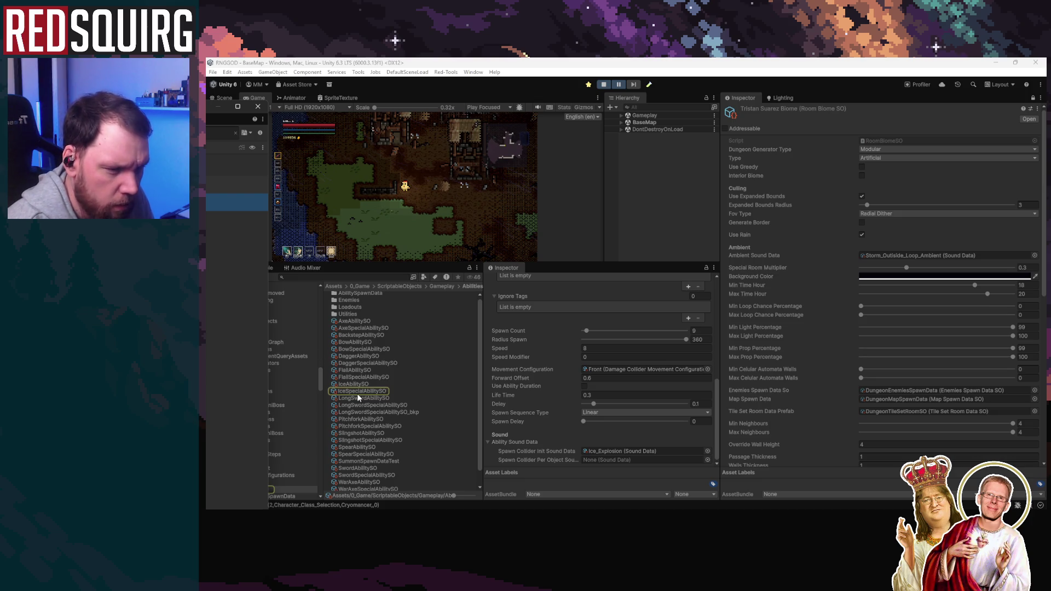
Select IceSpecialAbilitySO and scroll its Inspector to the Chain Ability Spawn Data triggering IceBlastAttack
left_click(361, 391)
scroll(566, 403, "down", 10)
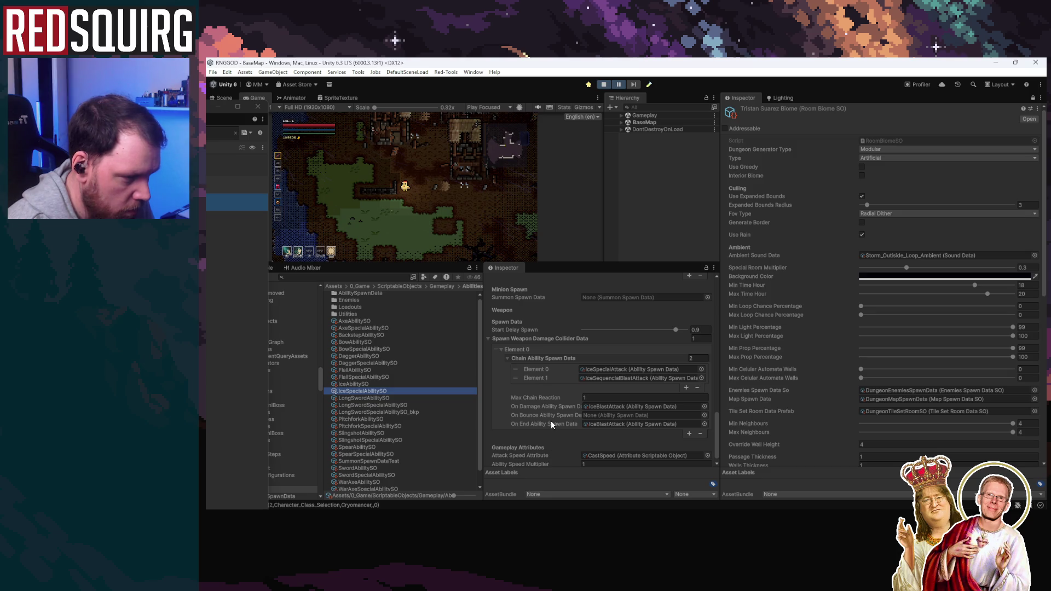
scroll(550, 420, "up", 10)
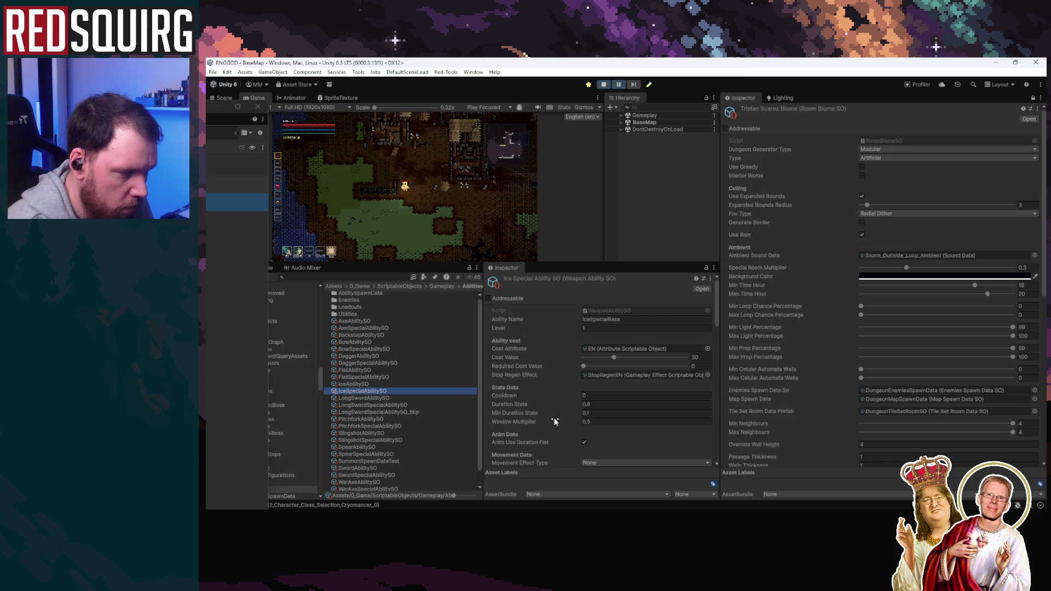
scroll(554, 418, "down", 10)
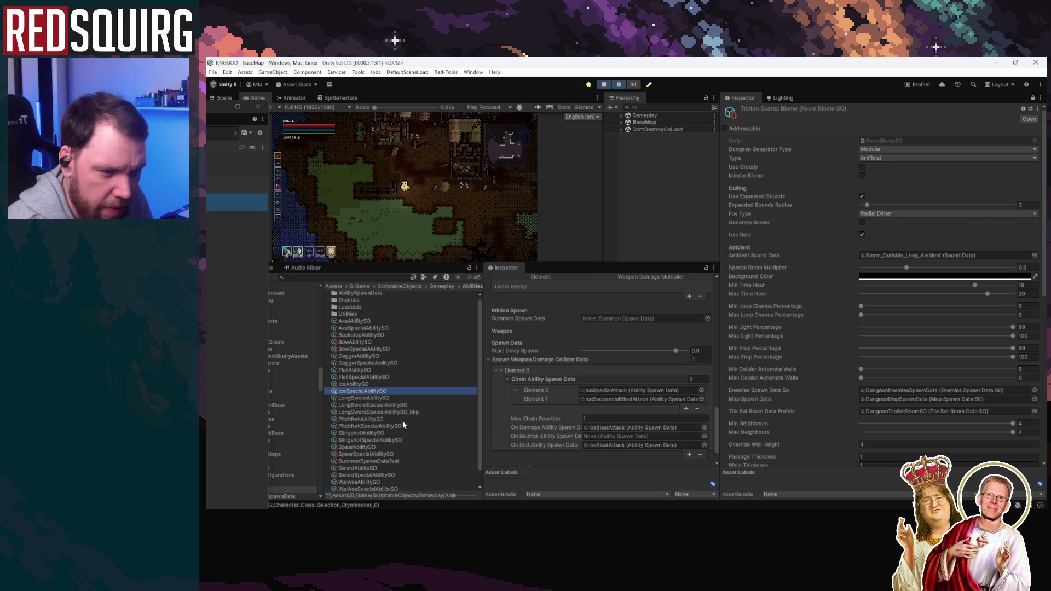
Drop IceBlastAttack's Spawn Count to 3, then stop and restart Play mode
left_click(602, 428)
left_click(356, 344)
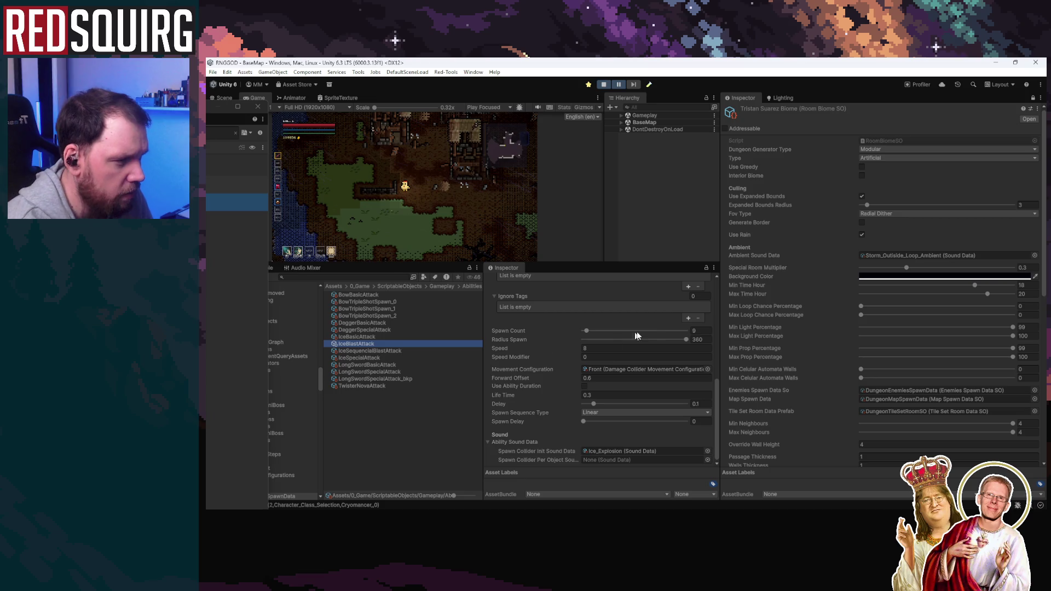
left_click_drag(586, 332, 584, 331)
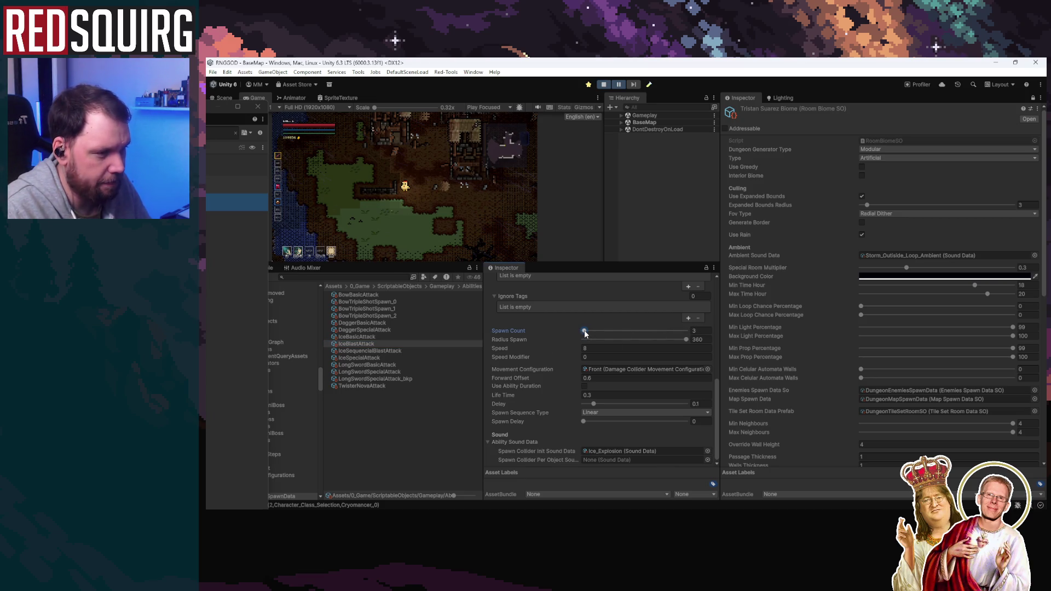
left_click(605, 84)
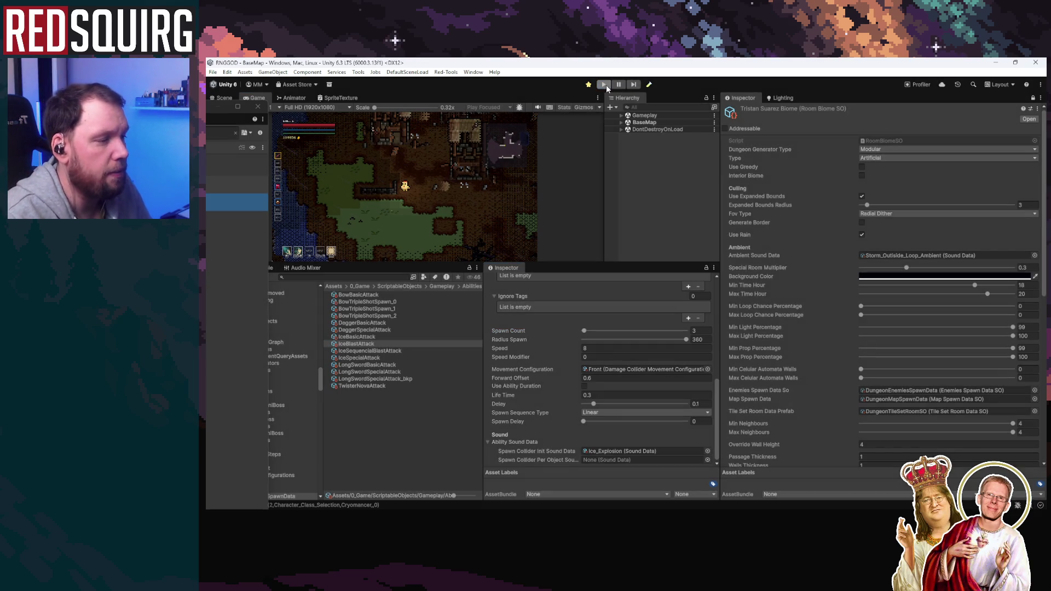
left_click(605, 84)
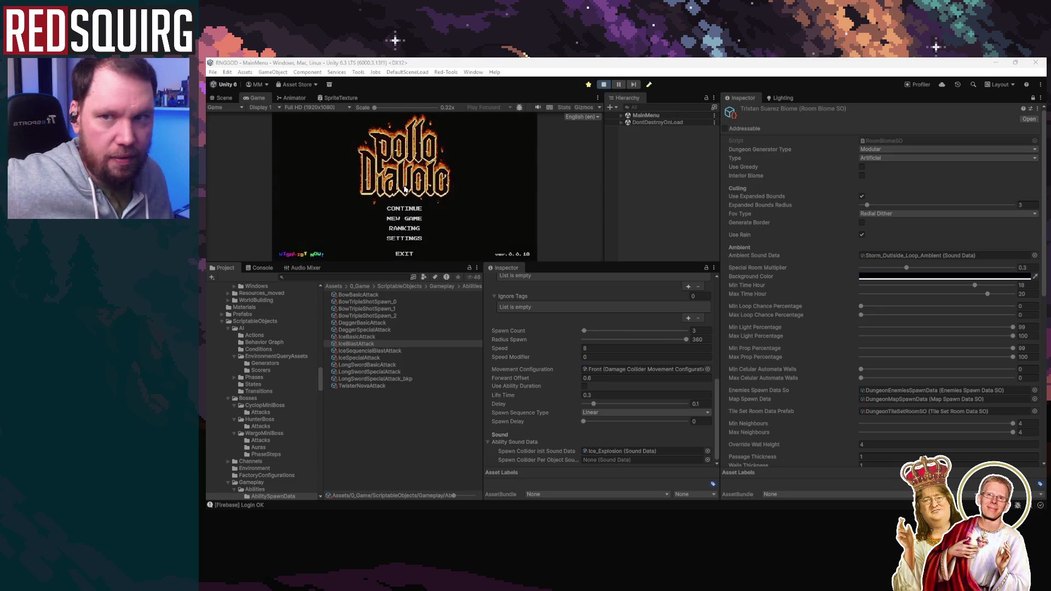
Continue from the saved game and maximize the Game view
left_click(374, 206)
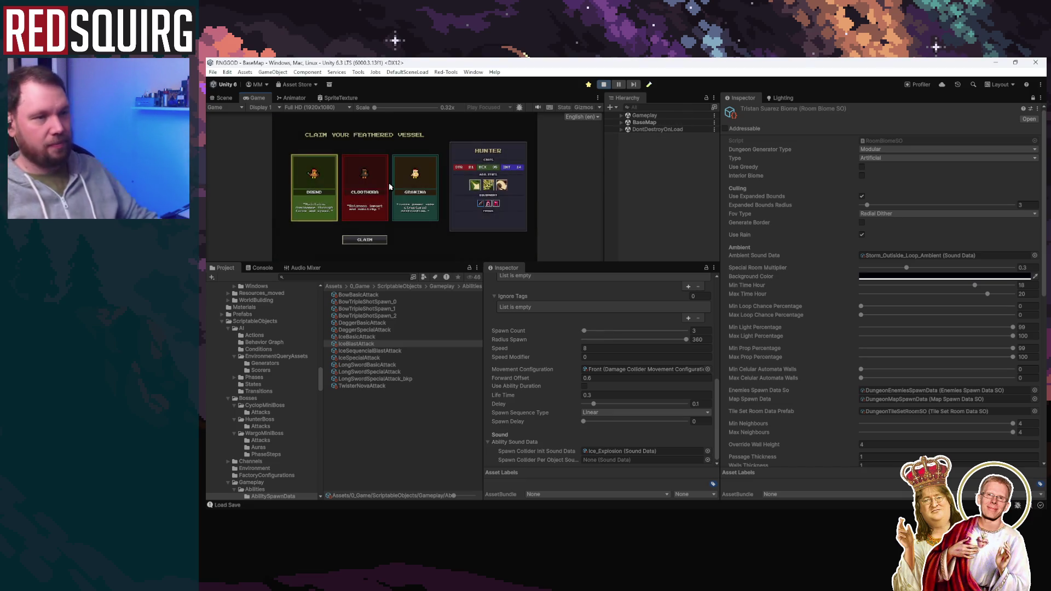
key("shift+space")
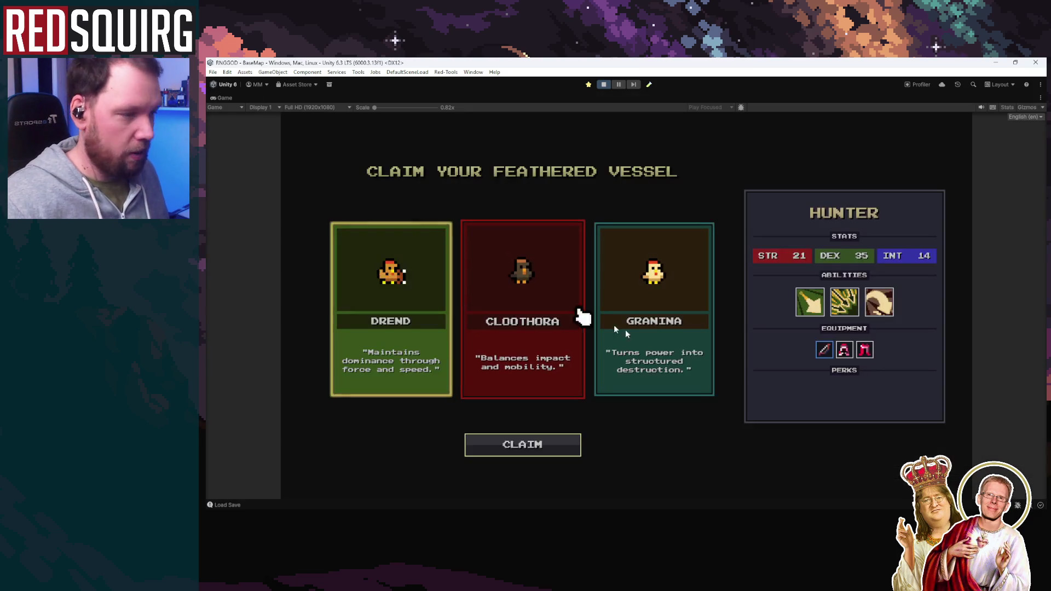
Enter the Lower Crypt through the village portal and cast ice shards at the first zombie
key("w")
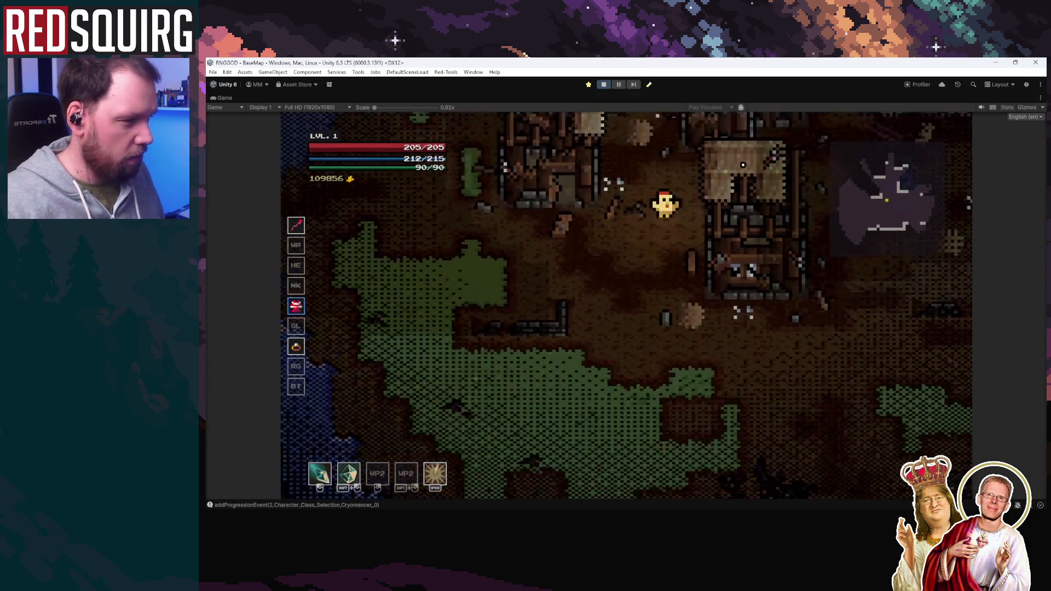
key("d")
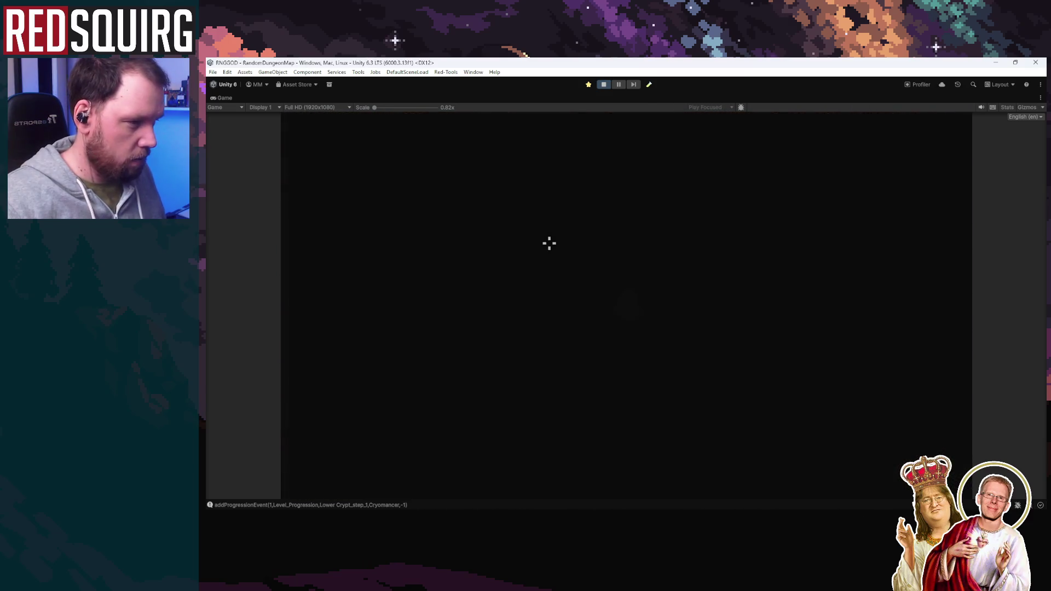
left_click(664, 389)
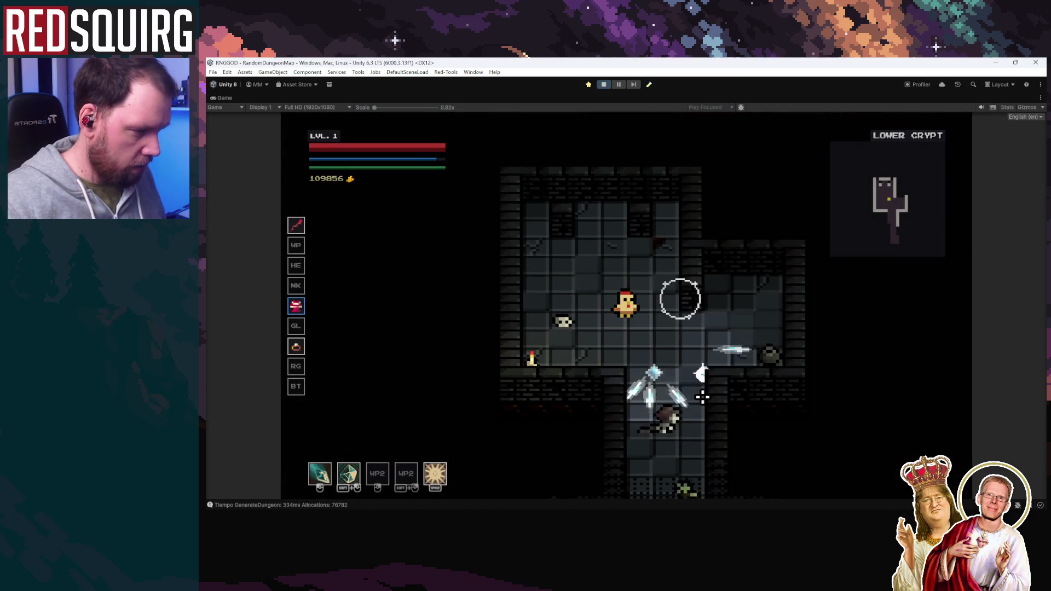
left_click(646, 409)
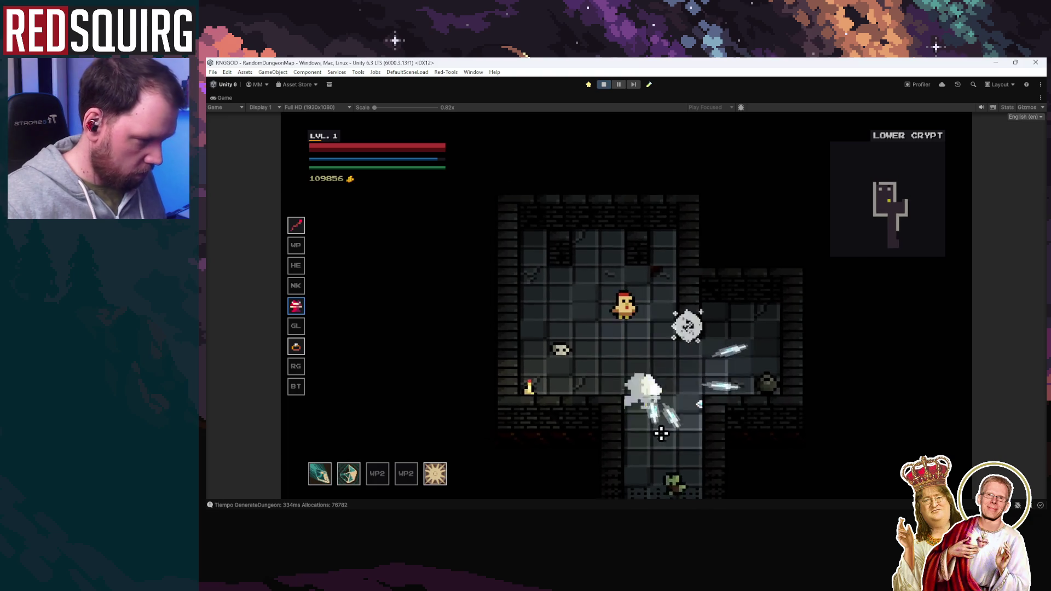
left_click(655, 423)
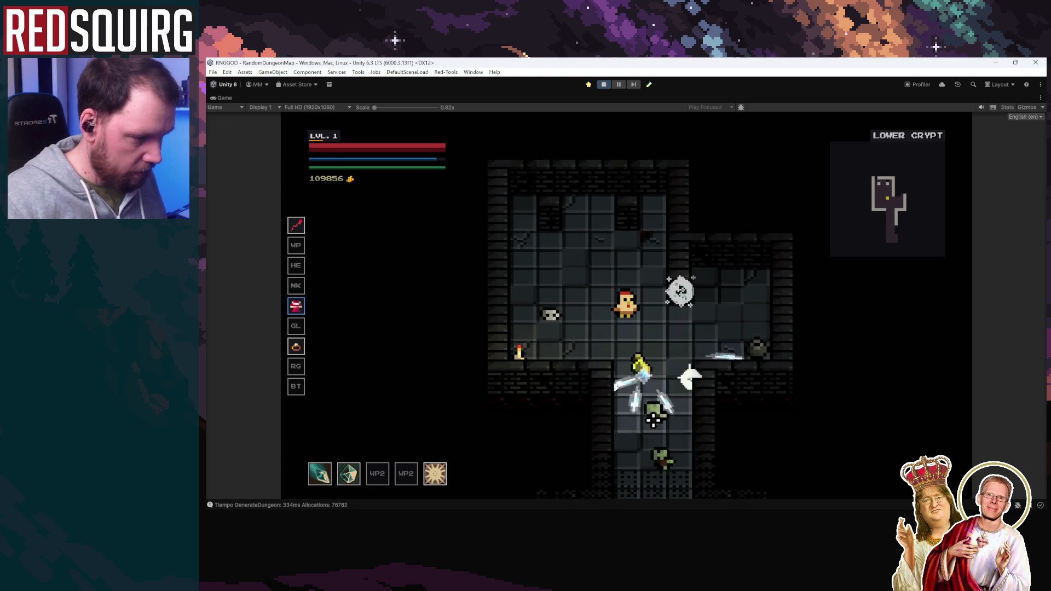
left_click(645, 411)
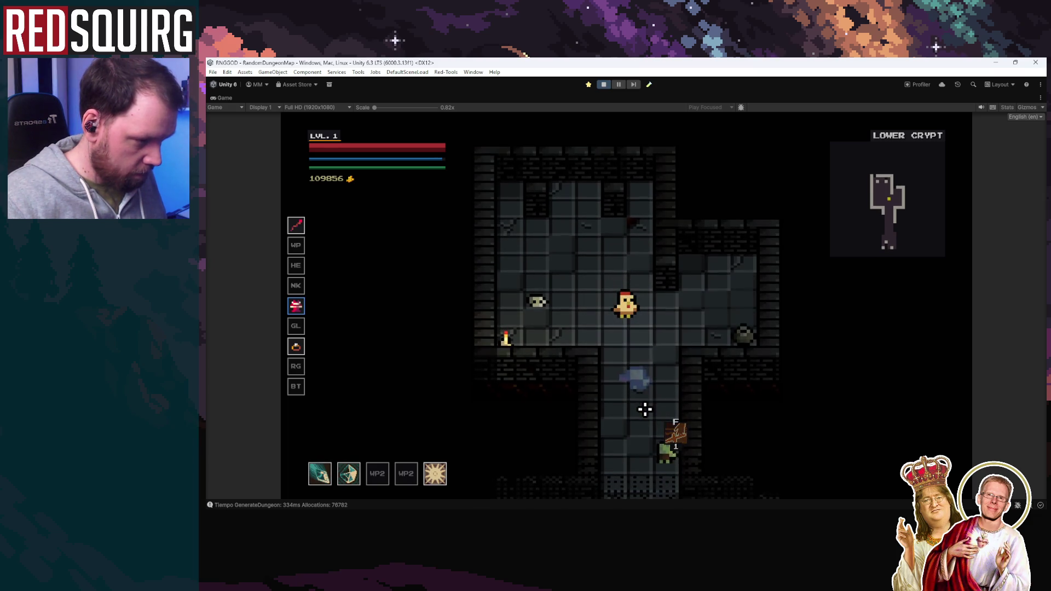
left_click(645, 409)
left_click(644, 408)
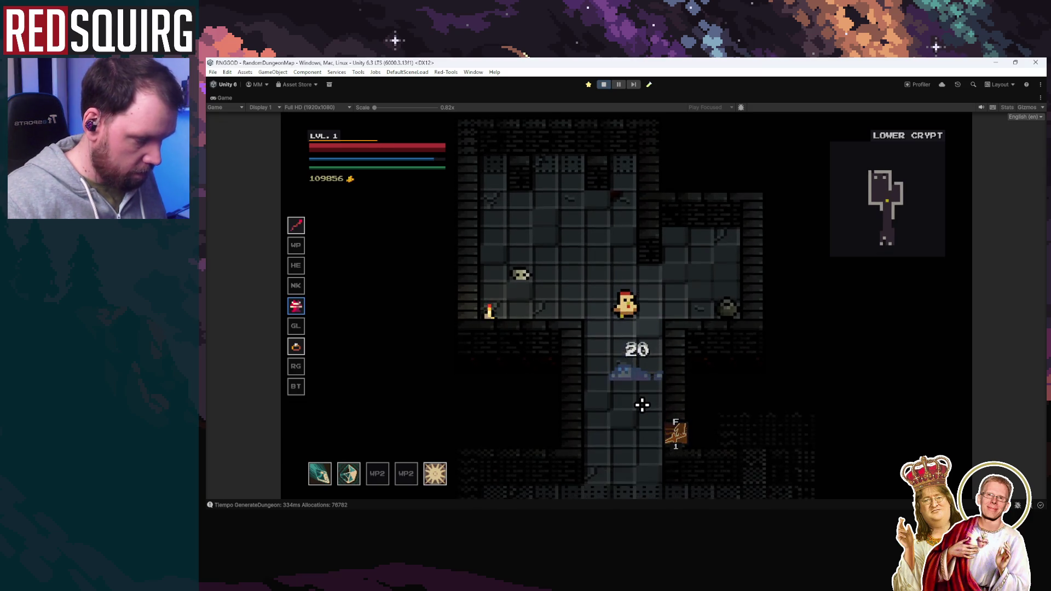
Push down the corridor, kill the lower-room zombies to level up, and choose Intellect
key("s")
left_click(641, 416)
left_click(629, 400)
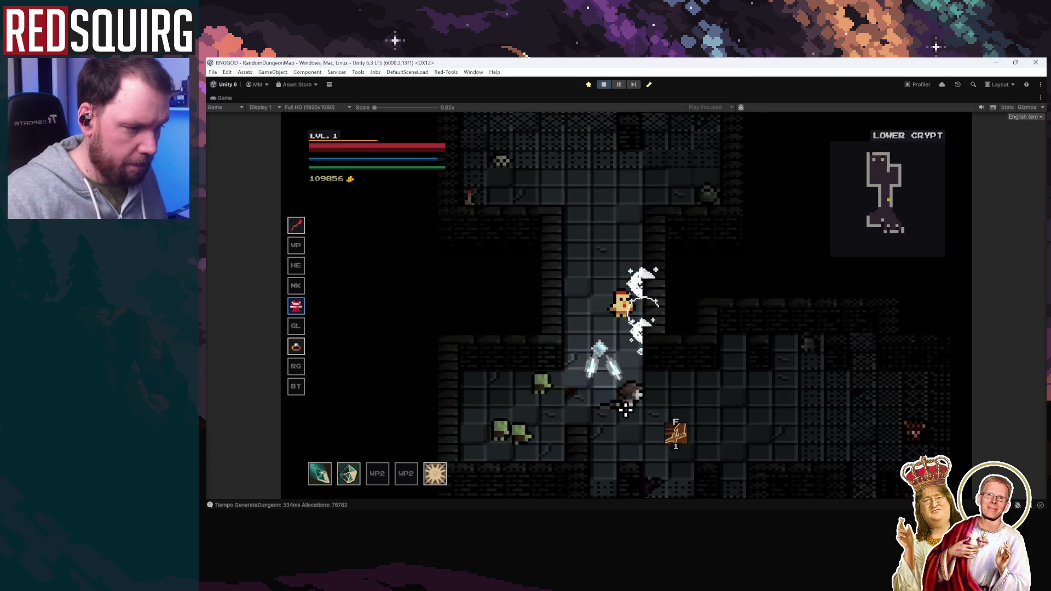
left_click(576, 393)
left_click(577, 392)
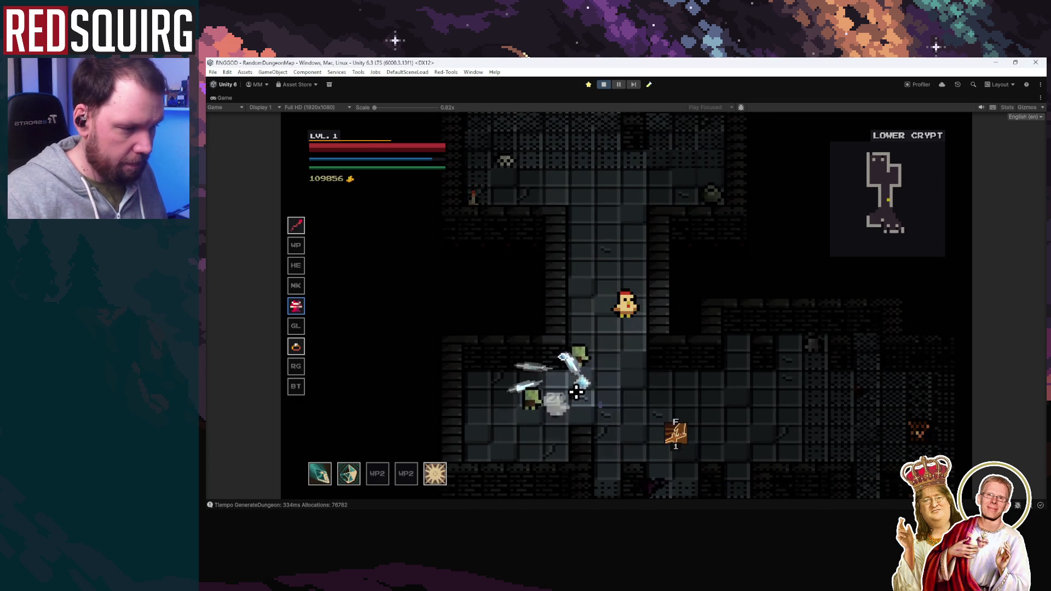
left_click(576, 392)
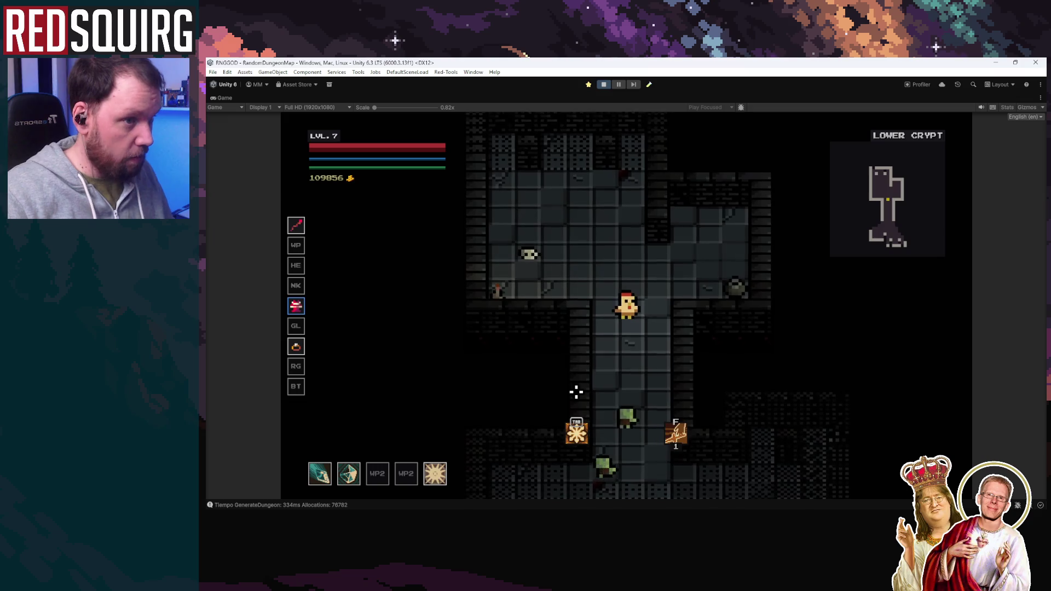
left_click(769, 306)
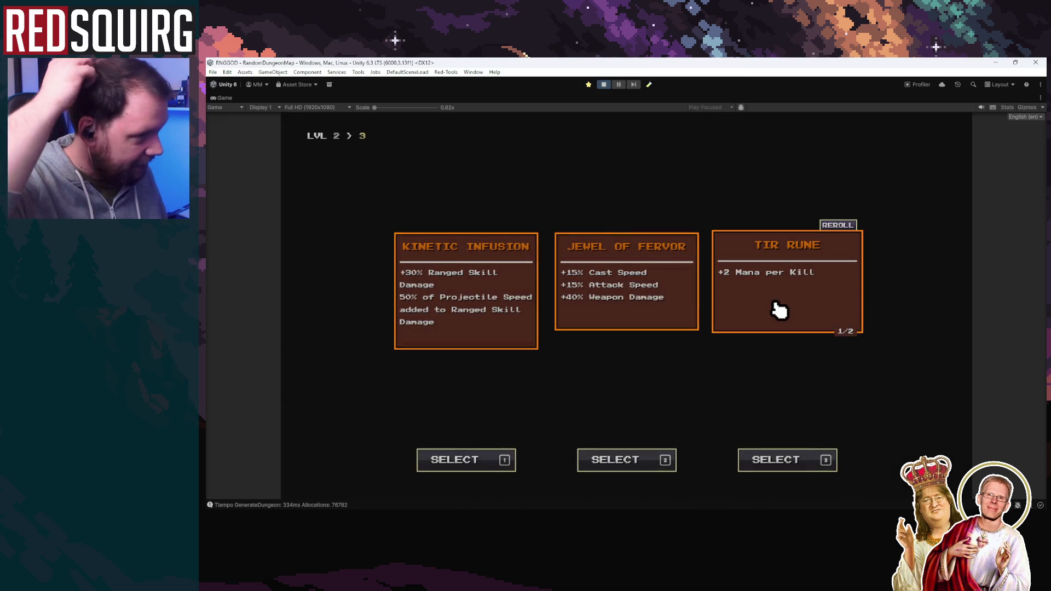
Take Jewel of Fervor, Tempest Reprisal and three Intellect points, then upgrade Icicle Barrage
left_click(627, 323)
left_click(807, 300)
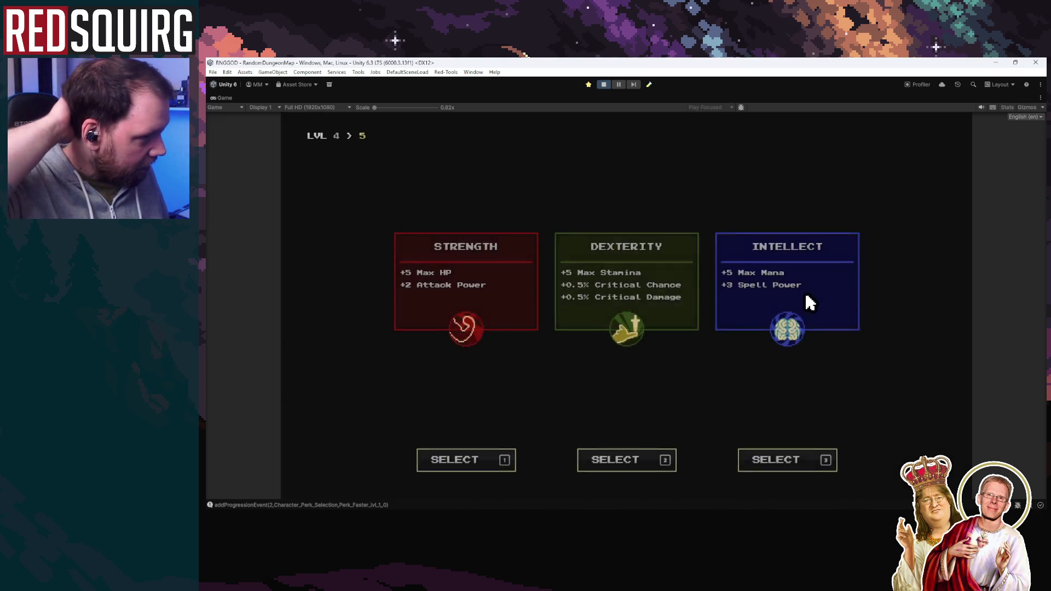
left_click(799, 307)
left_click(799, 308)
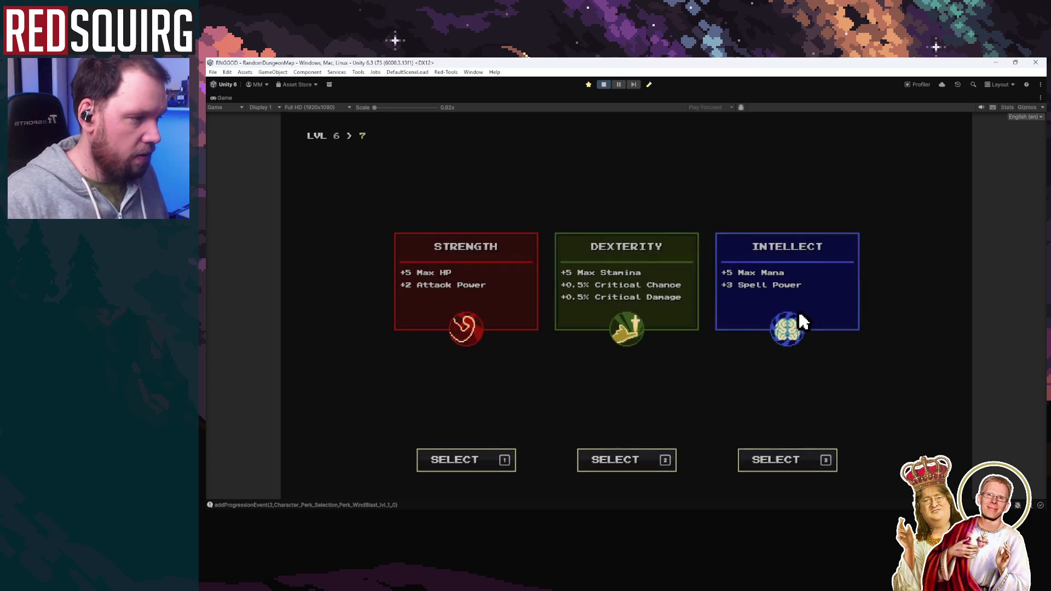
left_click(798, 310)
left_click(547, 215)
left_click(547, 215)
key("Escape")
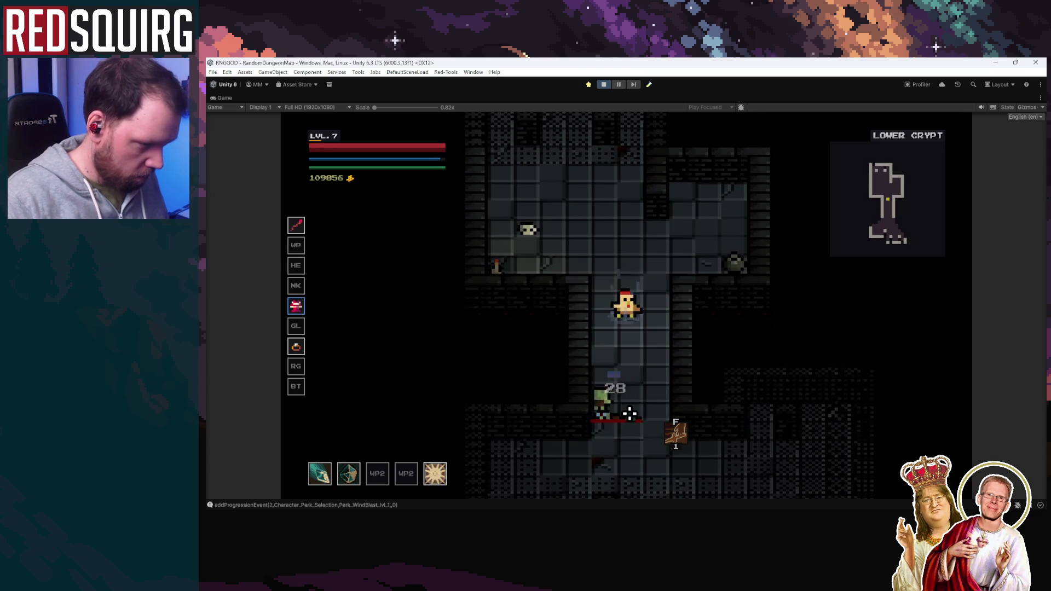
Roam the Lower Crypt rooms with spells firing, grabbing a coin and heading for the chest
key("s")
key("s")
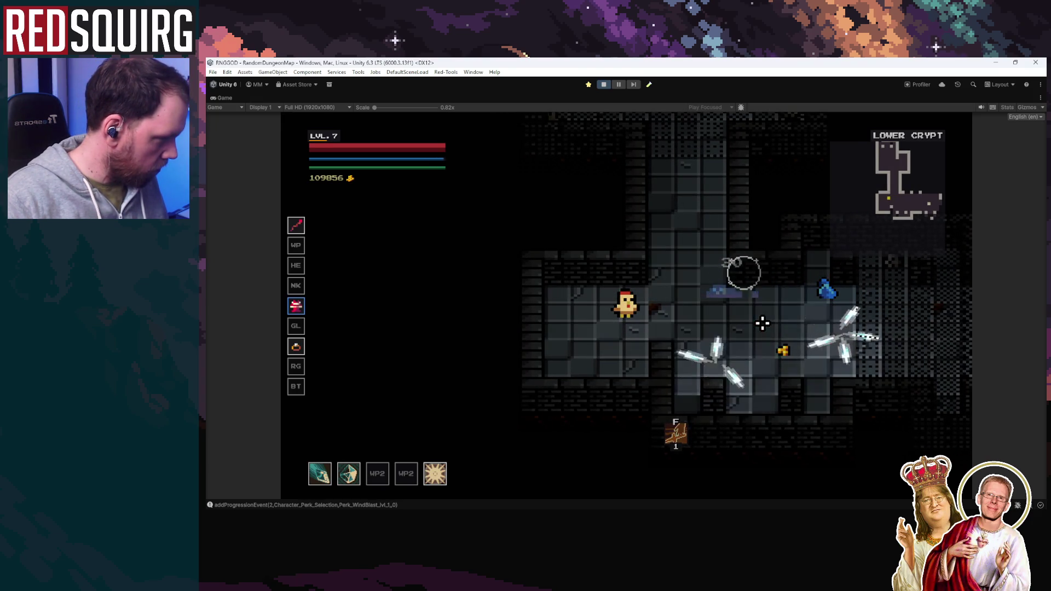
key("d")
key("d")
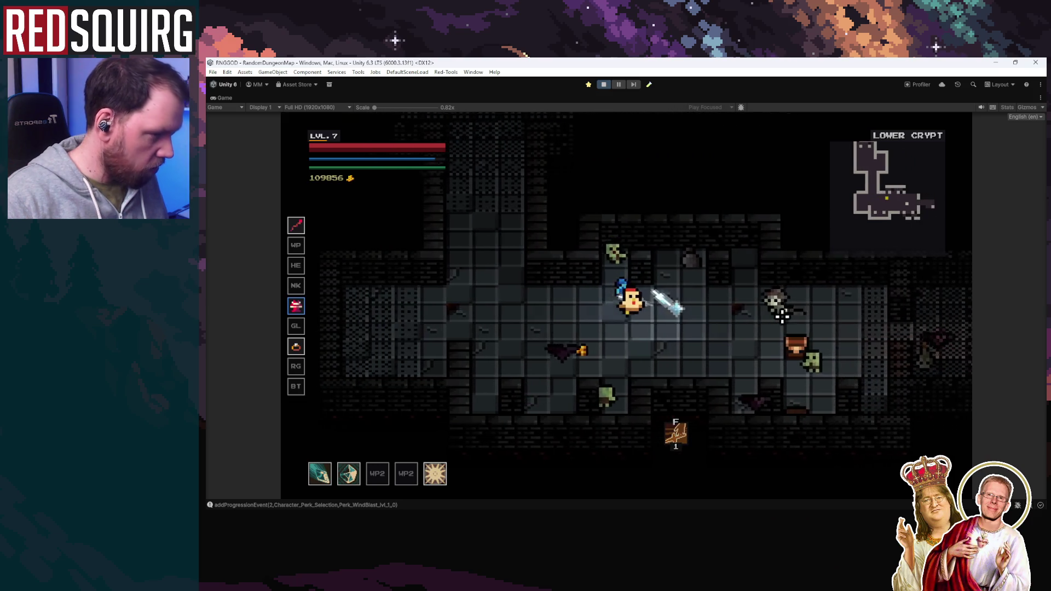
key("d")
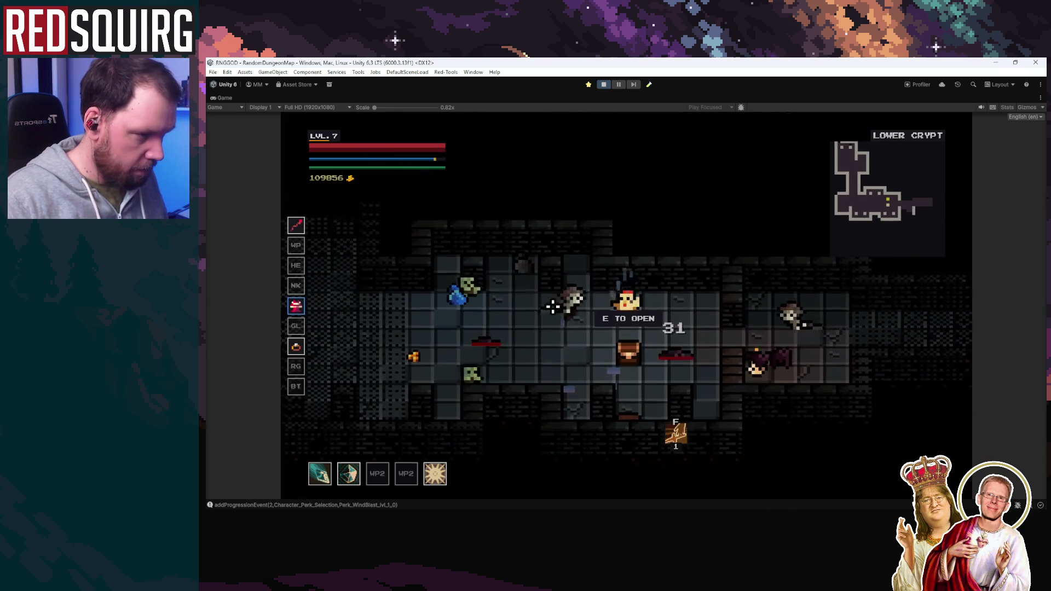
key("a")
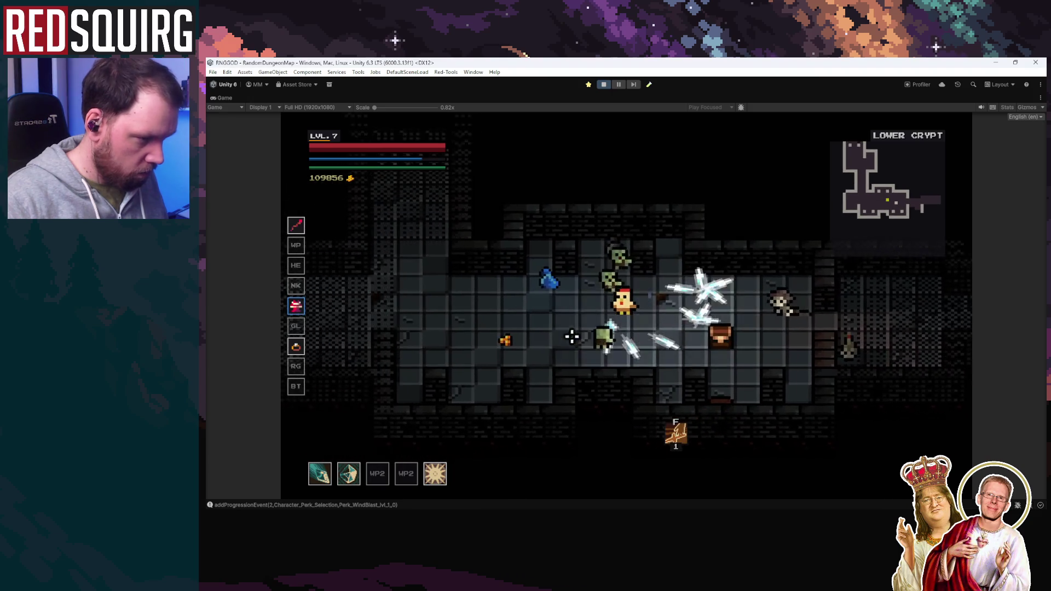
key("d")
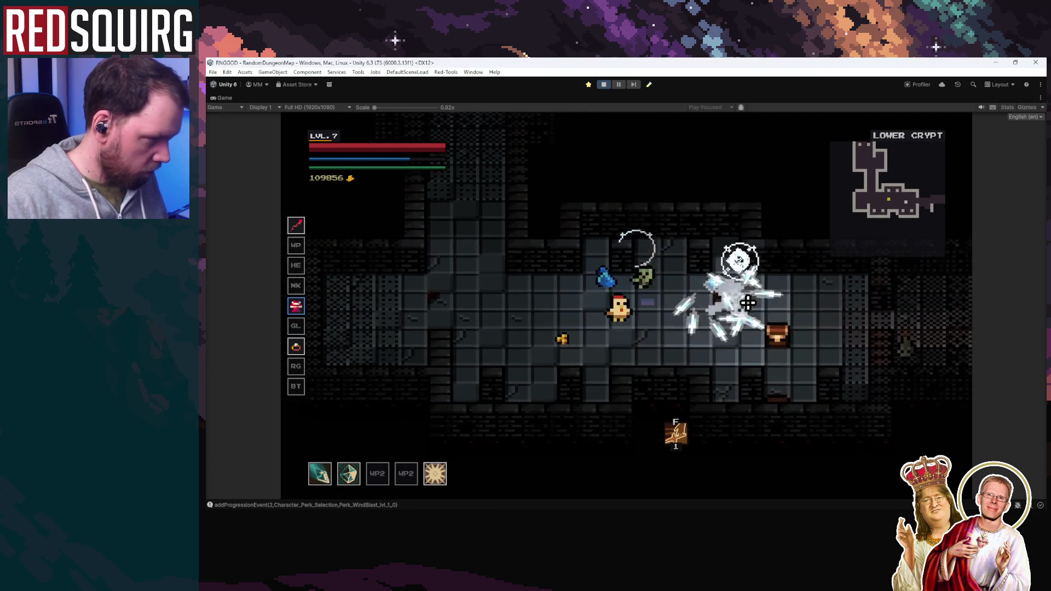
key("s")
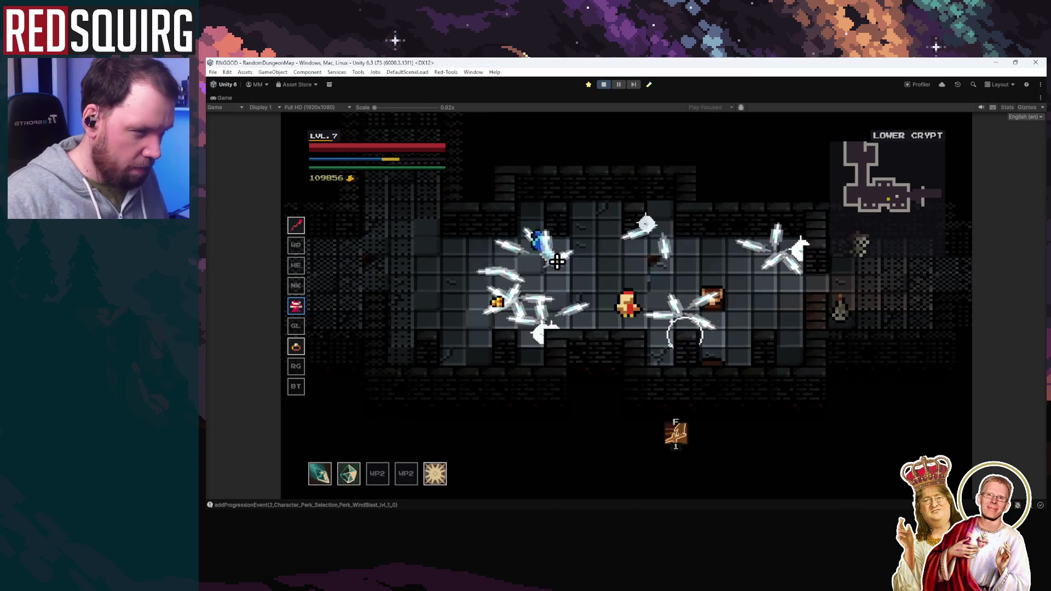
key("a")
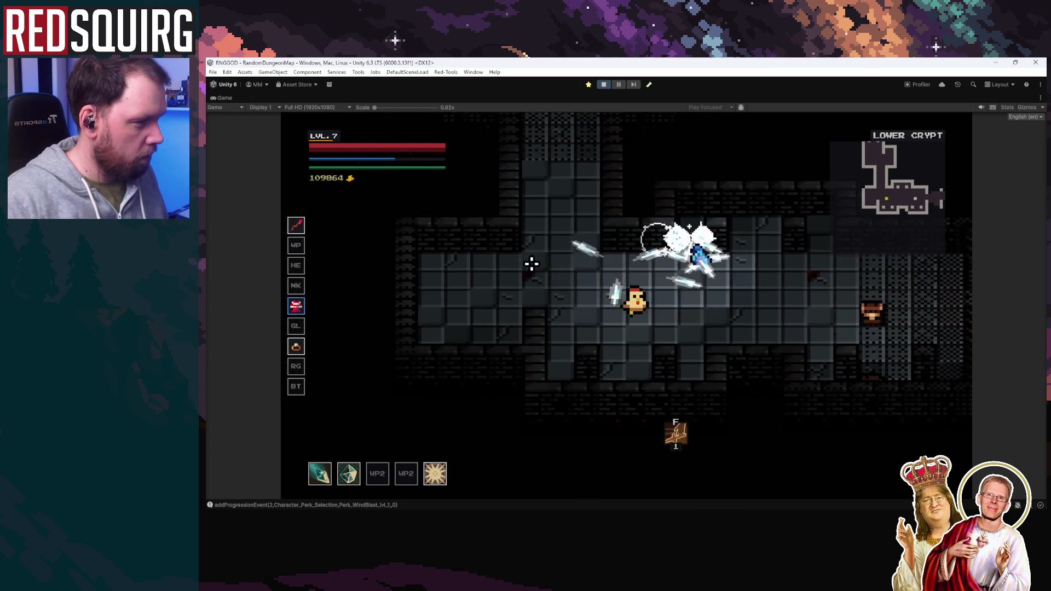
key("d")
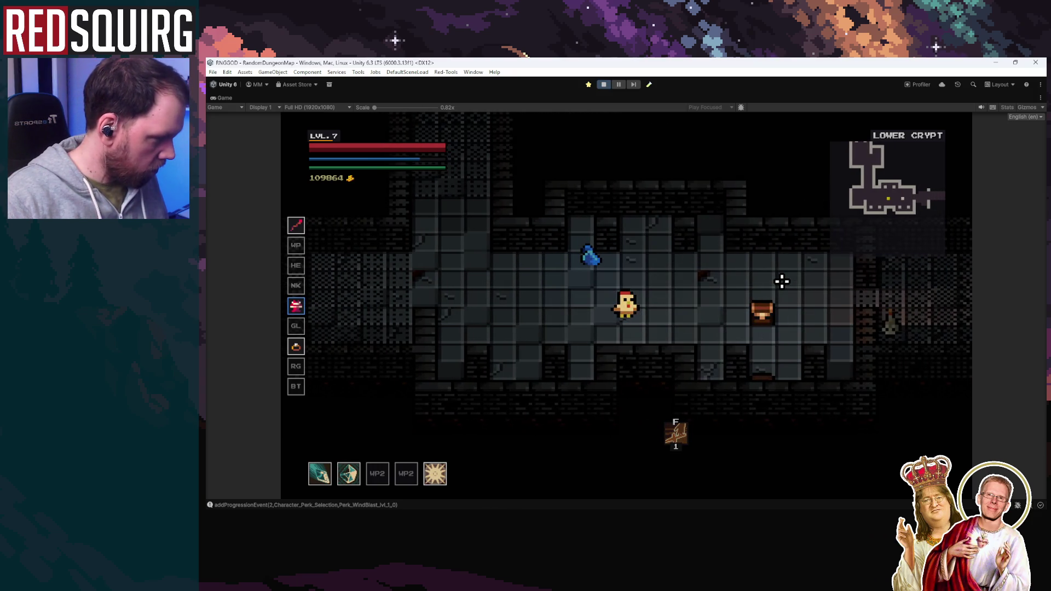
Continue through the skeleton room into Storm Woods, then pause and restore the editor layout
key("d")
key("w")
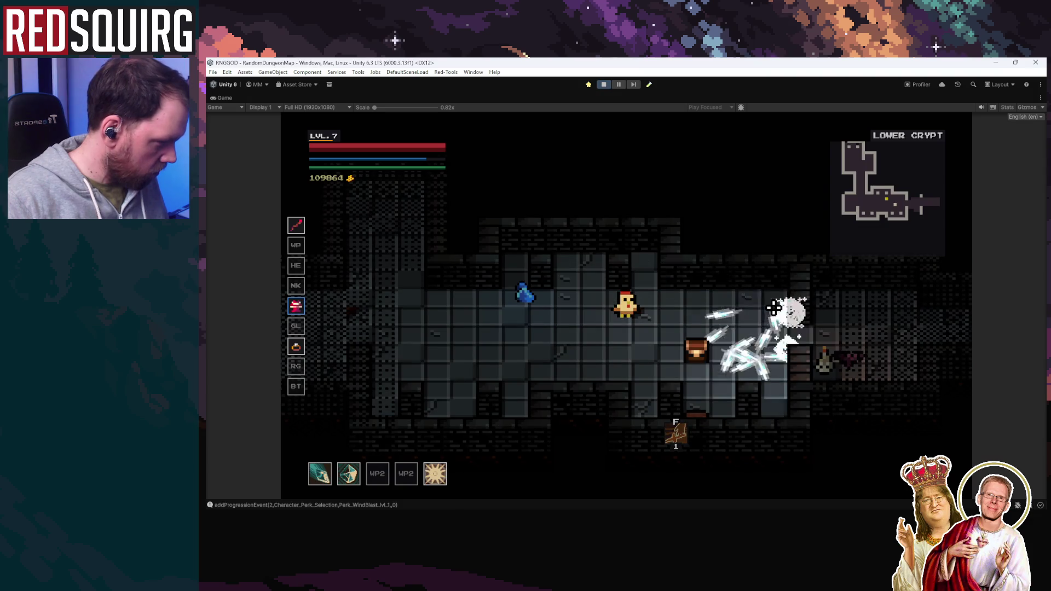
key("a")
key("s")
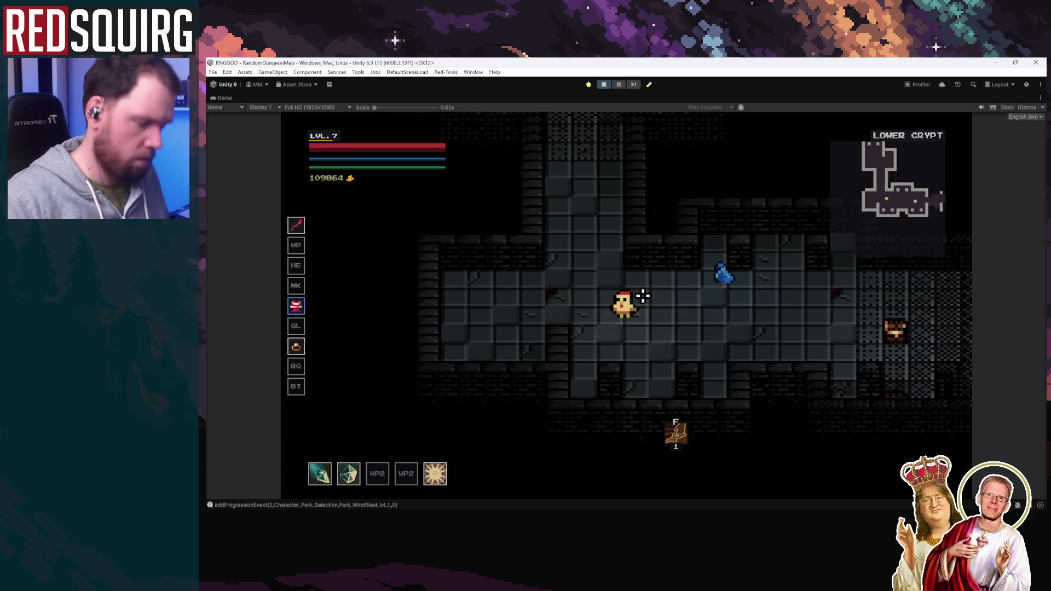
key("d")
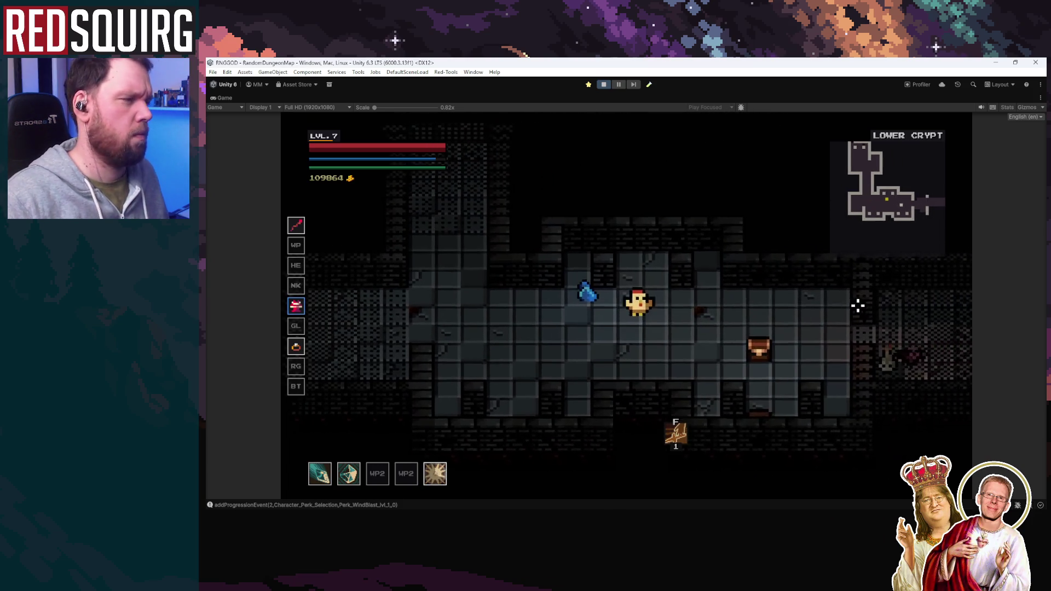
key("d")
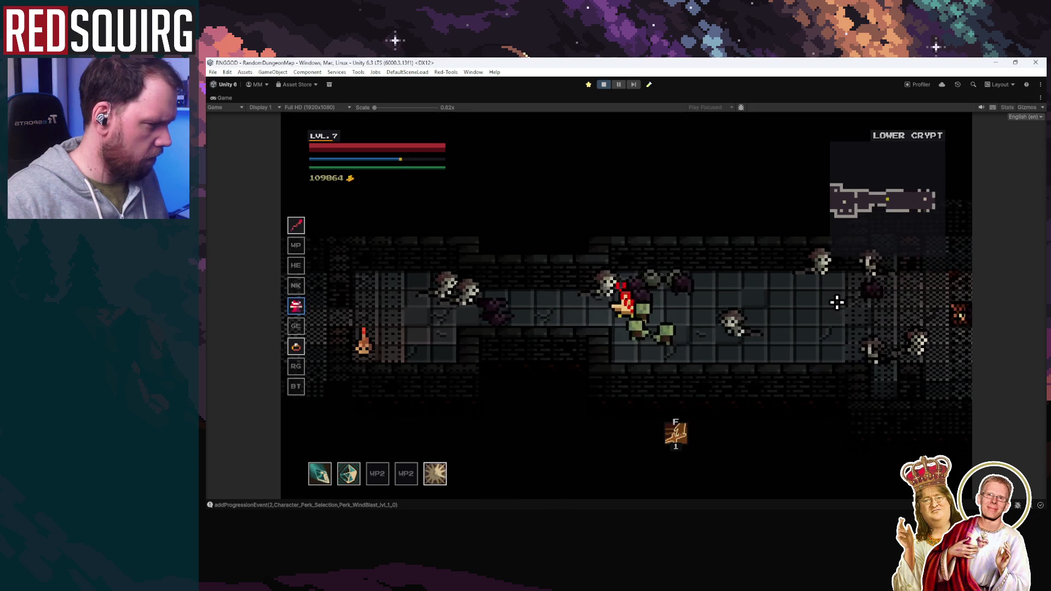
key("d")
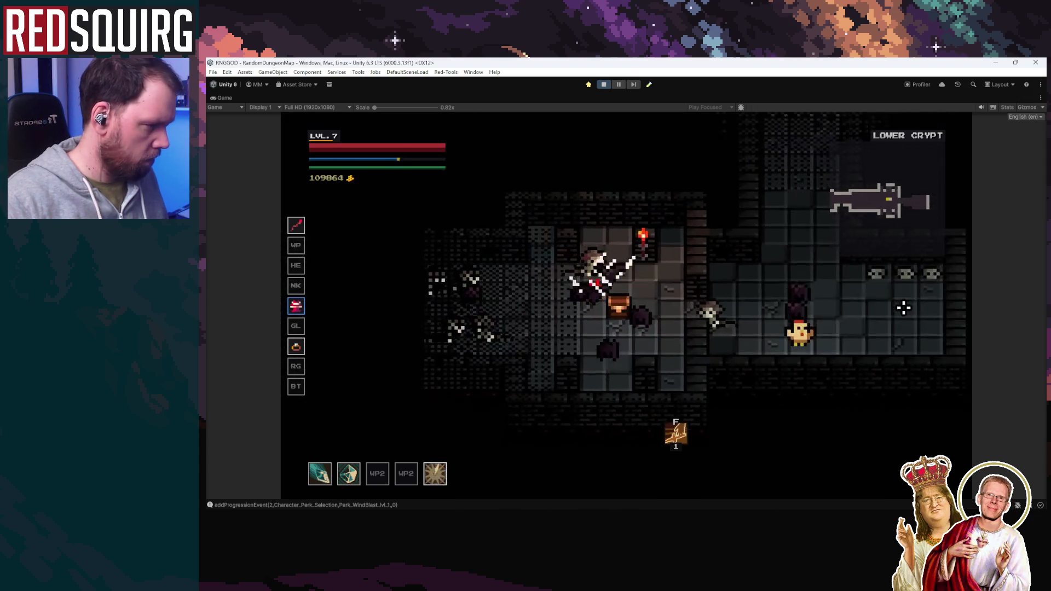
key("w")
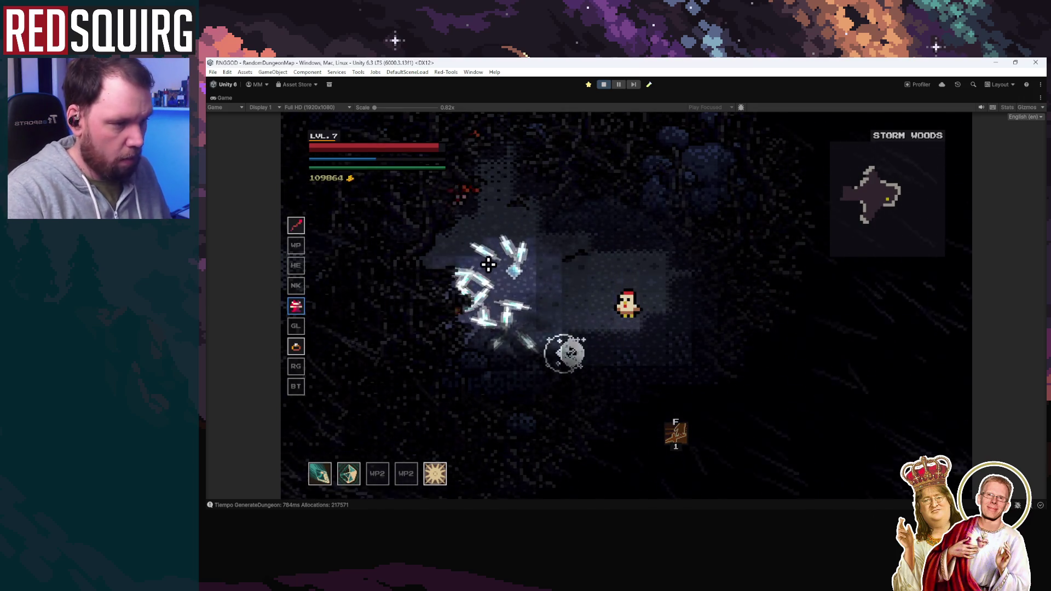
key("w")
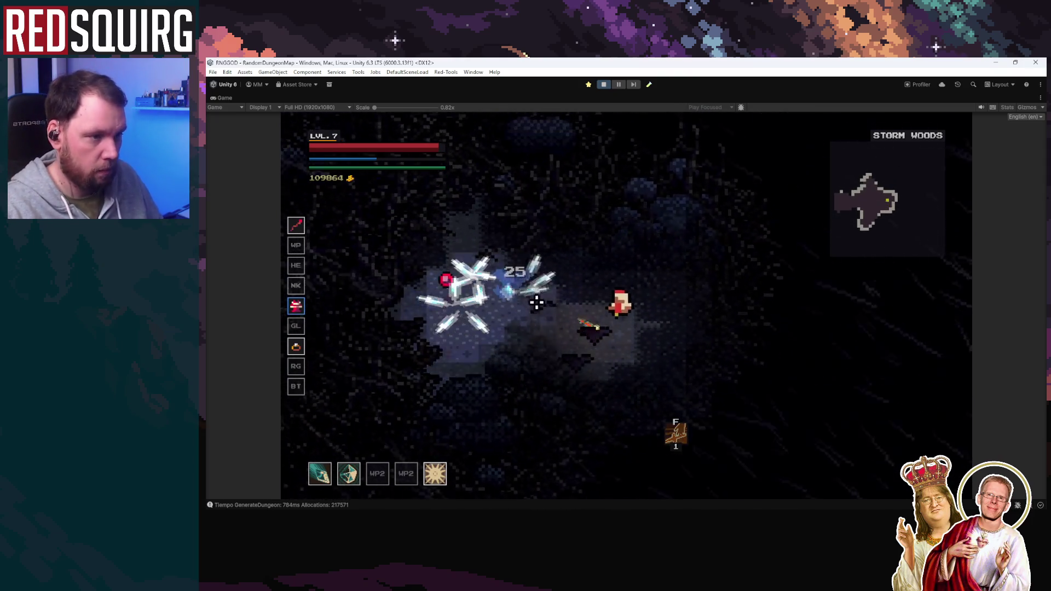
key("Escape")
key("Escape")
key("ctrl+shift+p")
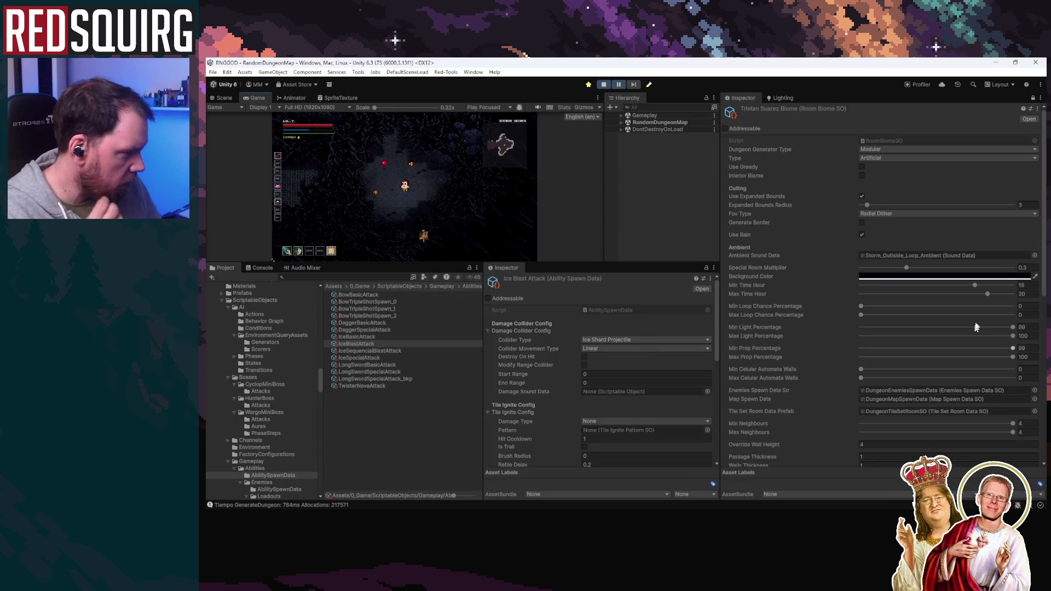
Set Ice Blast Attack's Spawn Count to 5 in the Inspector
left_click(373, 336)
left_click(370, 345)
scroll(629, 393, "down", 10)
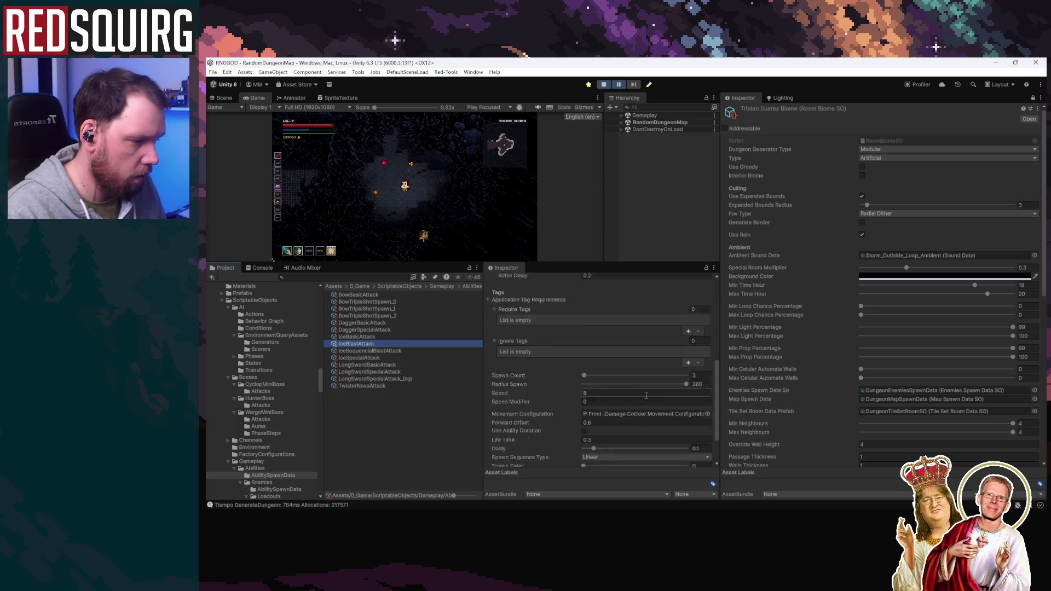
left_click(704, 330)
type("5")
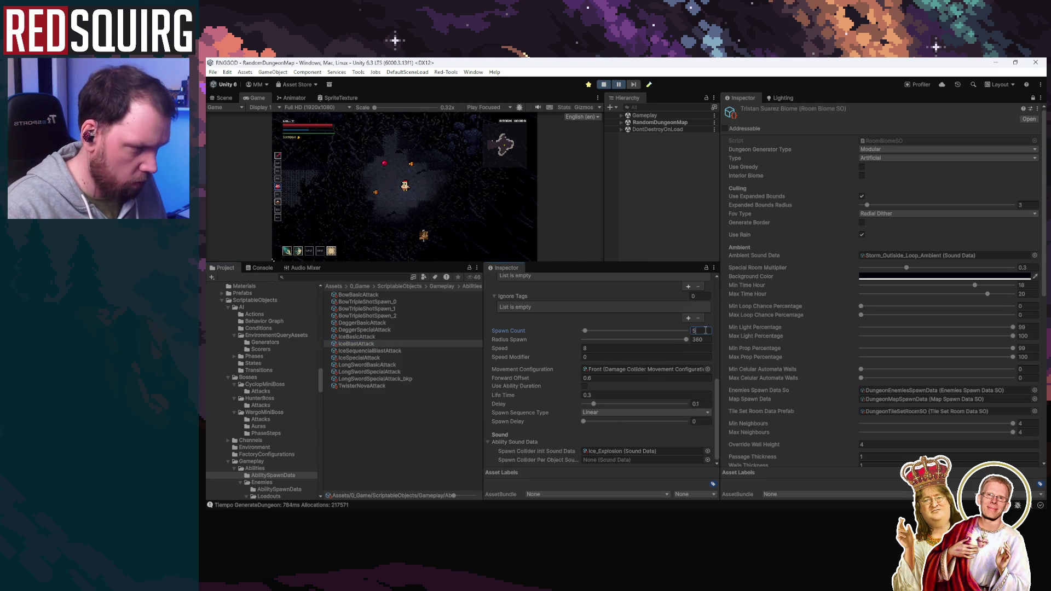
scroll(871, 363, "down", 7)
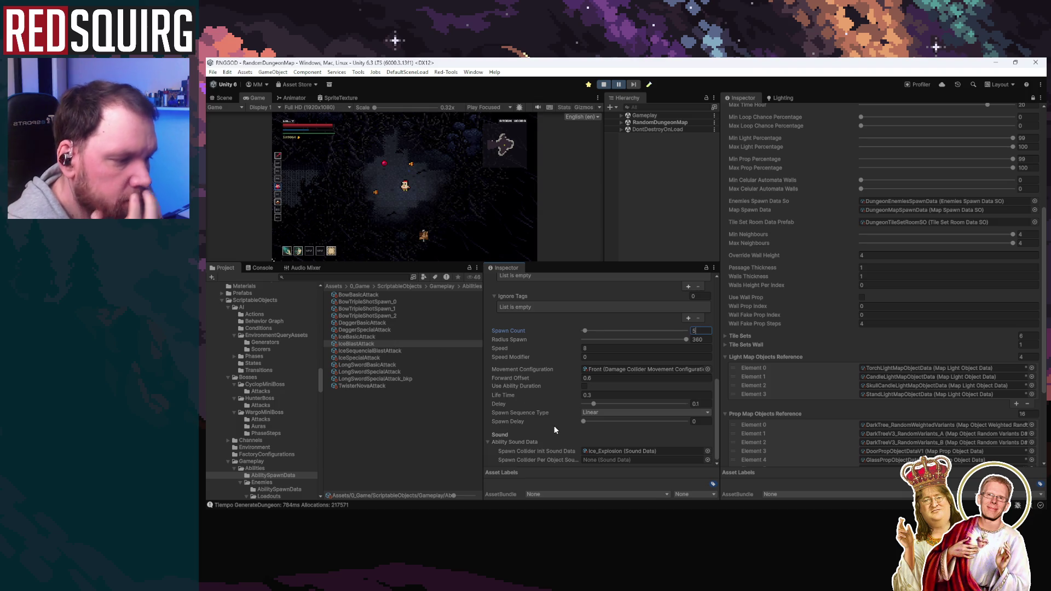
left_click(370, 343)
Review IceSpecialAttack and IceSequencialBlastAttack spawn data, then maximize the Game view
scroll(587, 409, "up", 3)
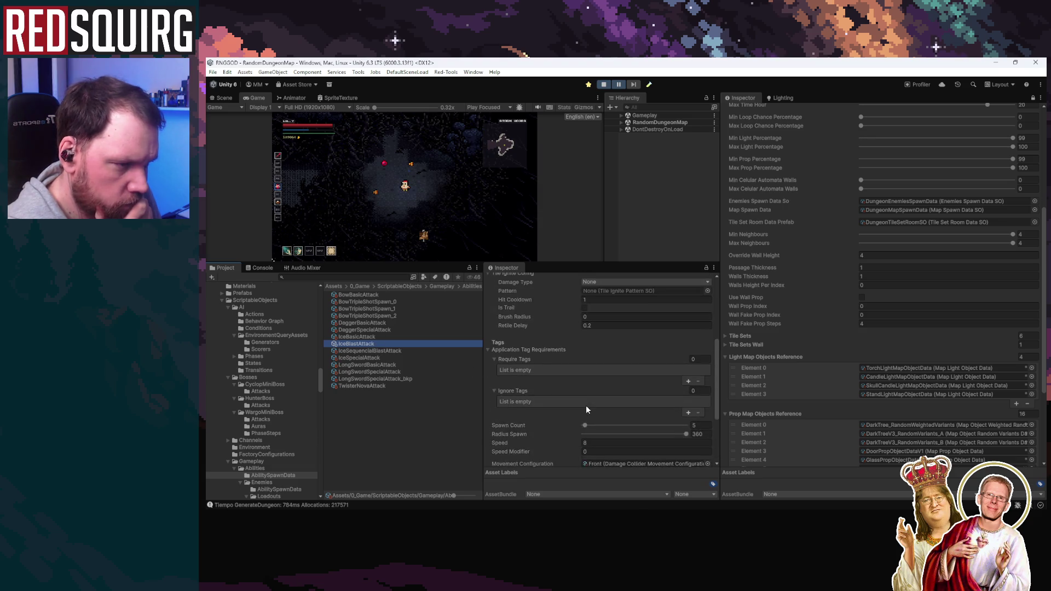
scroll(587, 409, "up", 4)
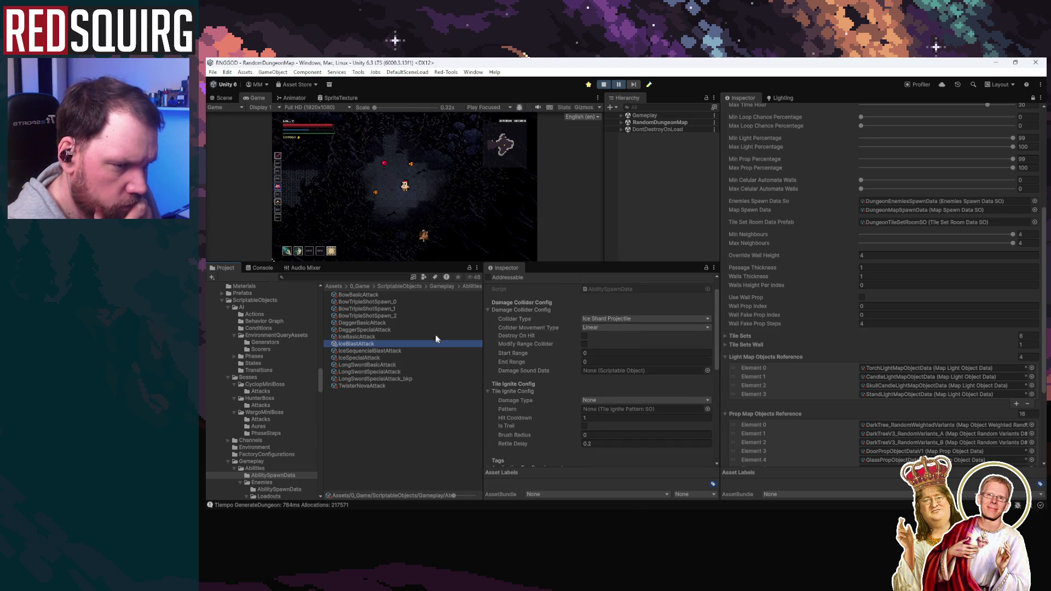
left_click(378, 359)
scroll(604, 413, "down", 5)
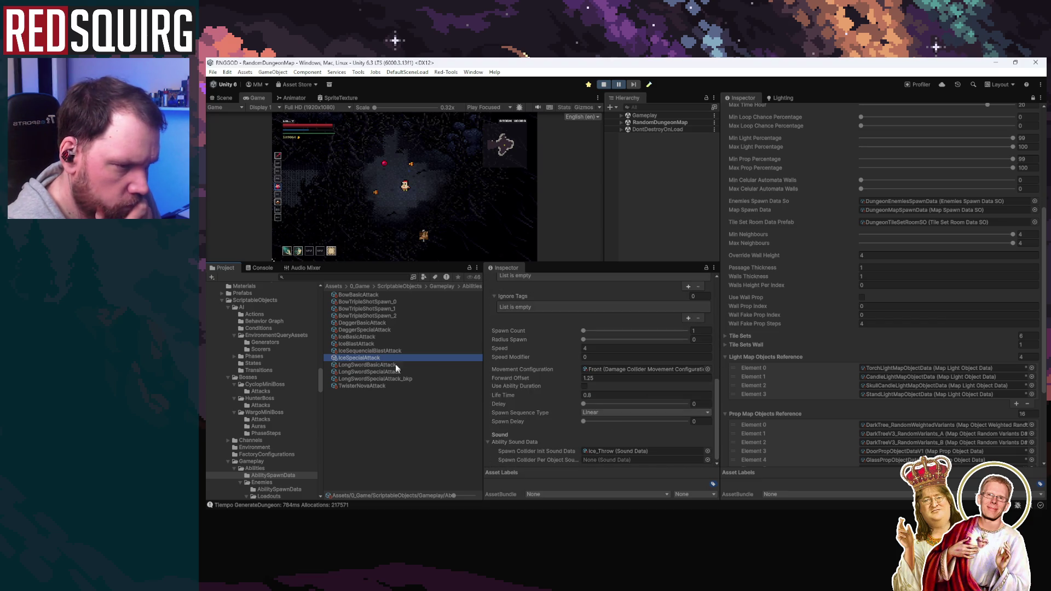
left_click(391, 351)
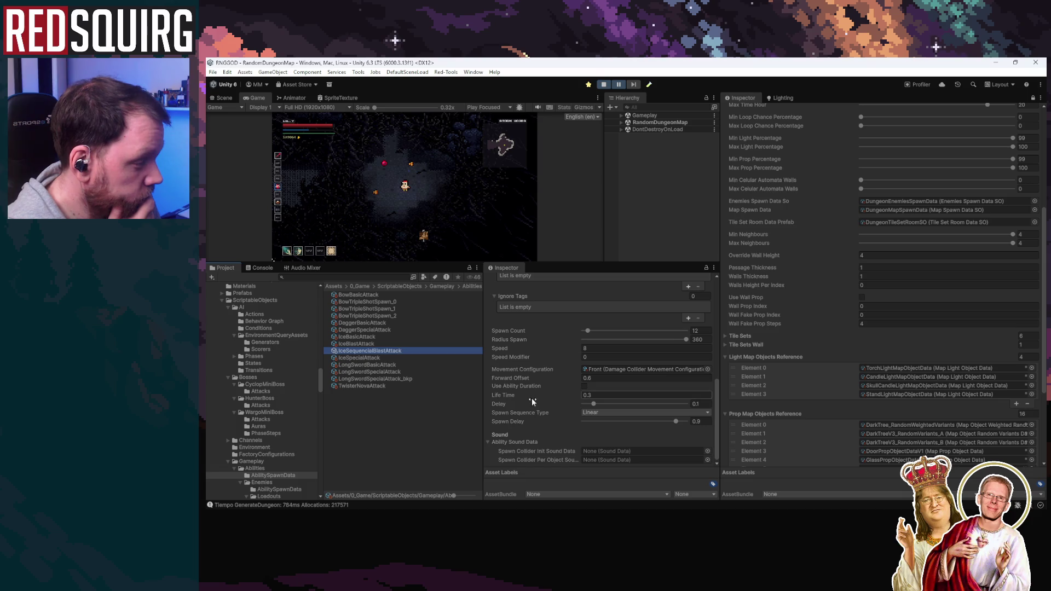
left_click(253, 100)
double_click(253, 100)
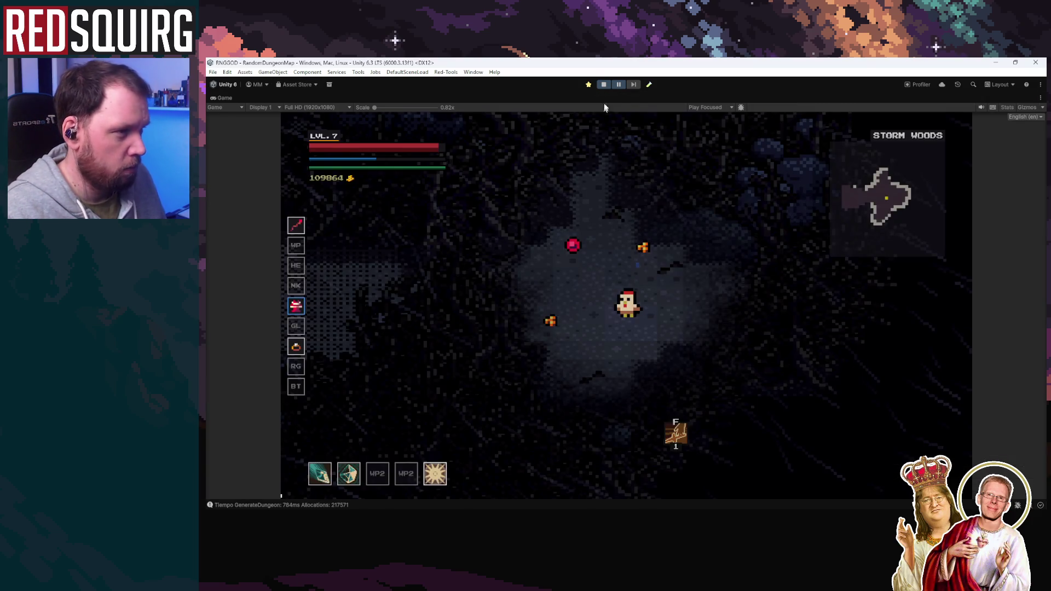
Test the ice blast and shard volleys on Storm Woods enemies while strafing
left_click(500, 265)
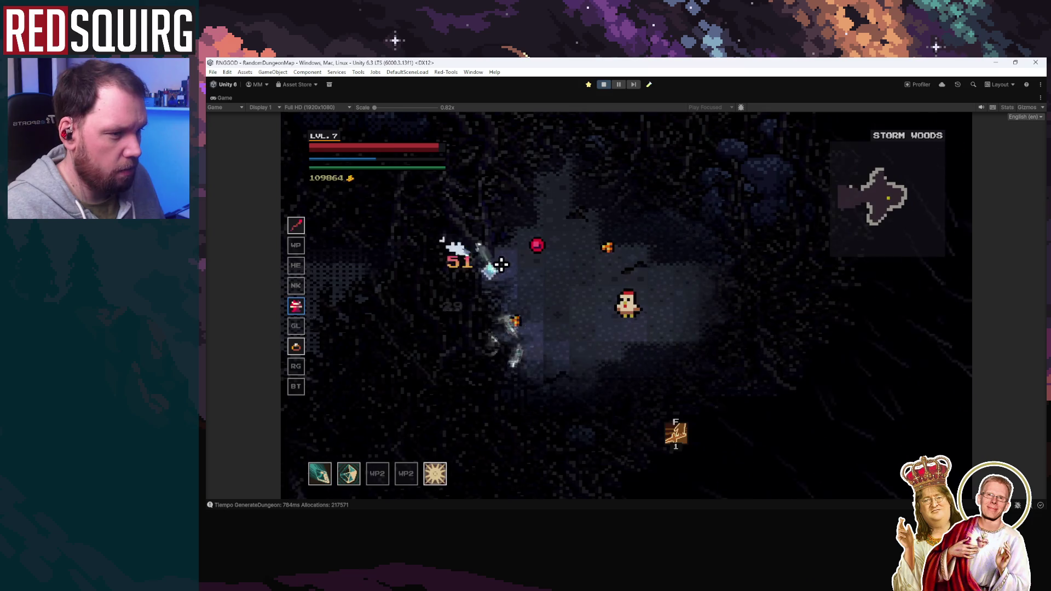
key("d")
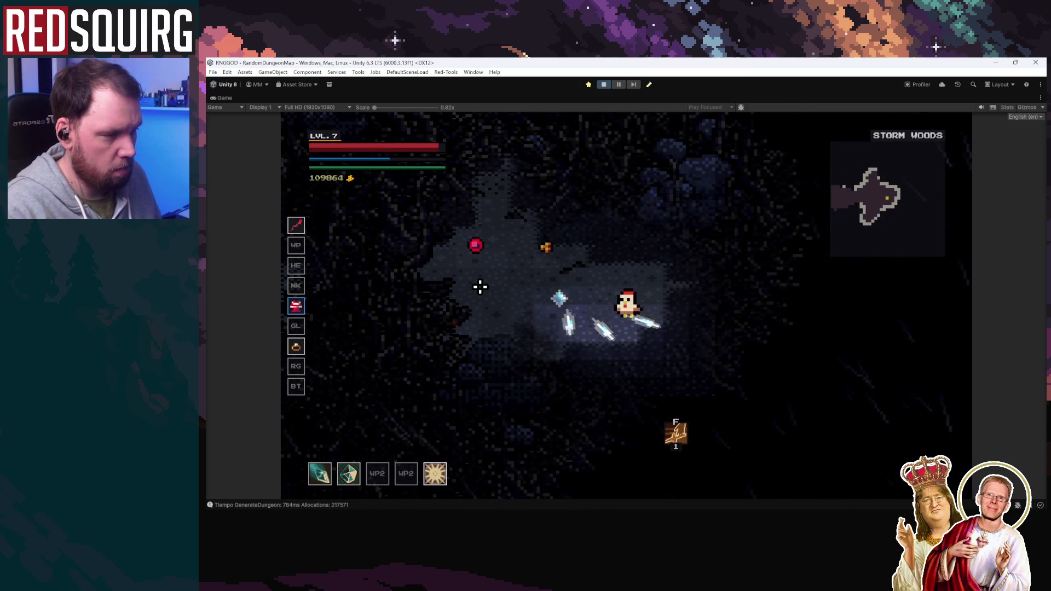
key("a")
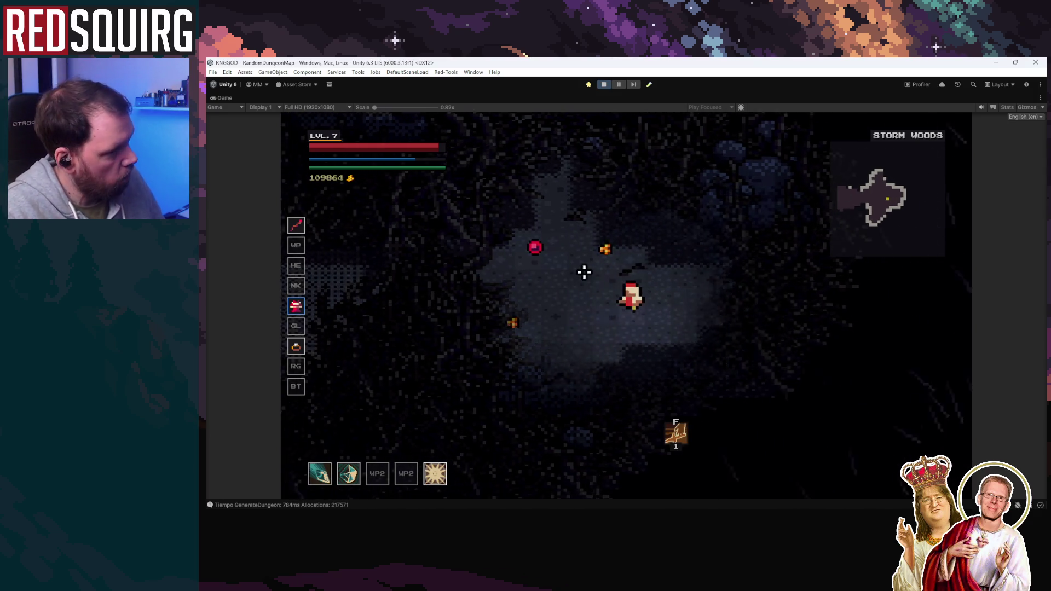
key("Escape")
key("Escape")
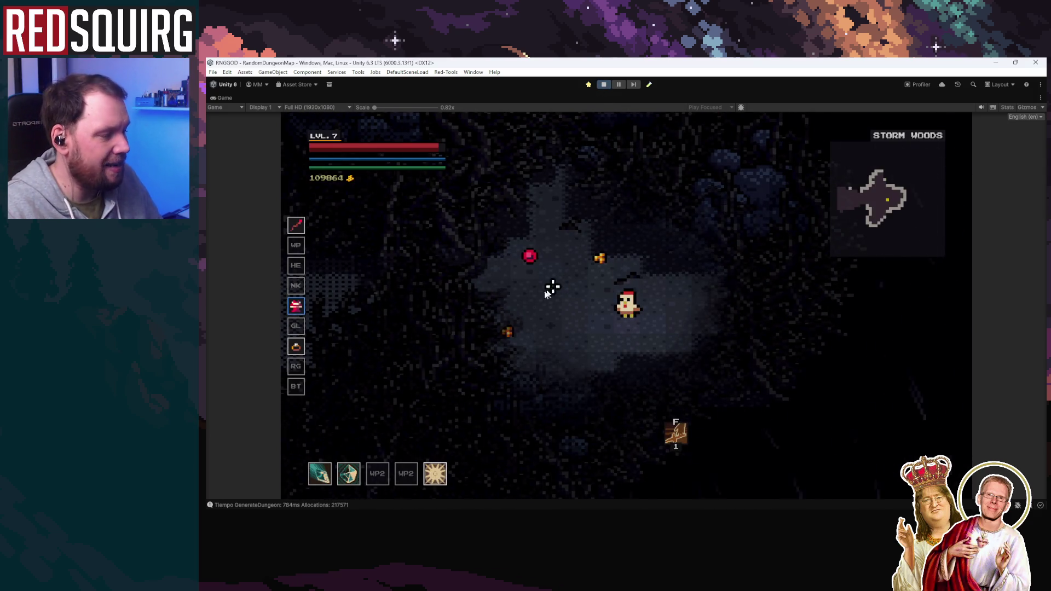
left_click(508, 304)
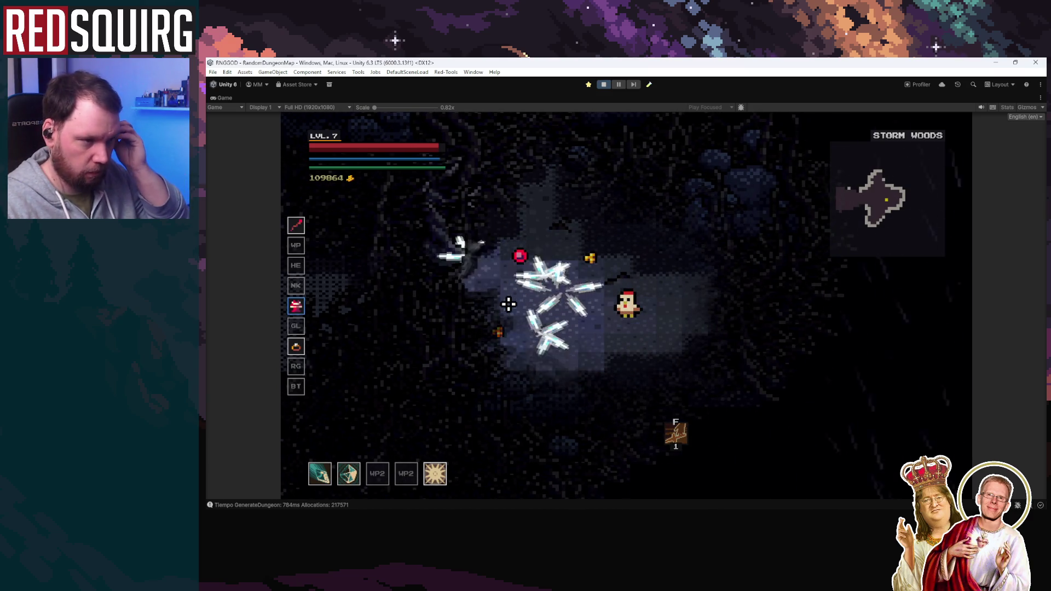
key("d")
left_click(508, 304)
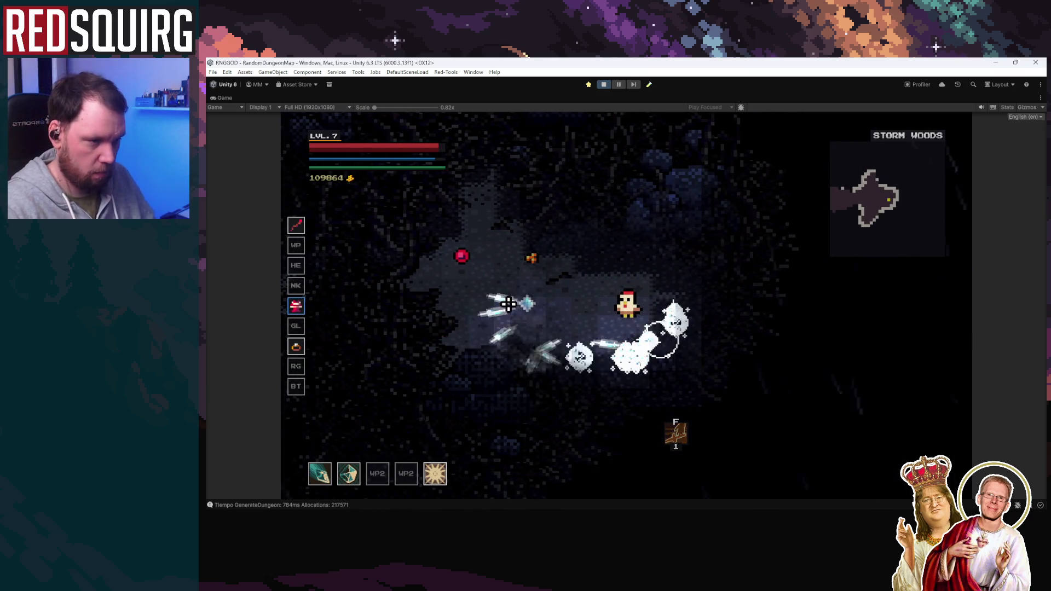
left_click(508, 303)
Fire a few more shard volleys while moving, then pause and stop the play test
key("w")
left_click(578, 209)
key("s")
left_click(504, 296)
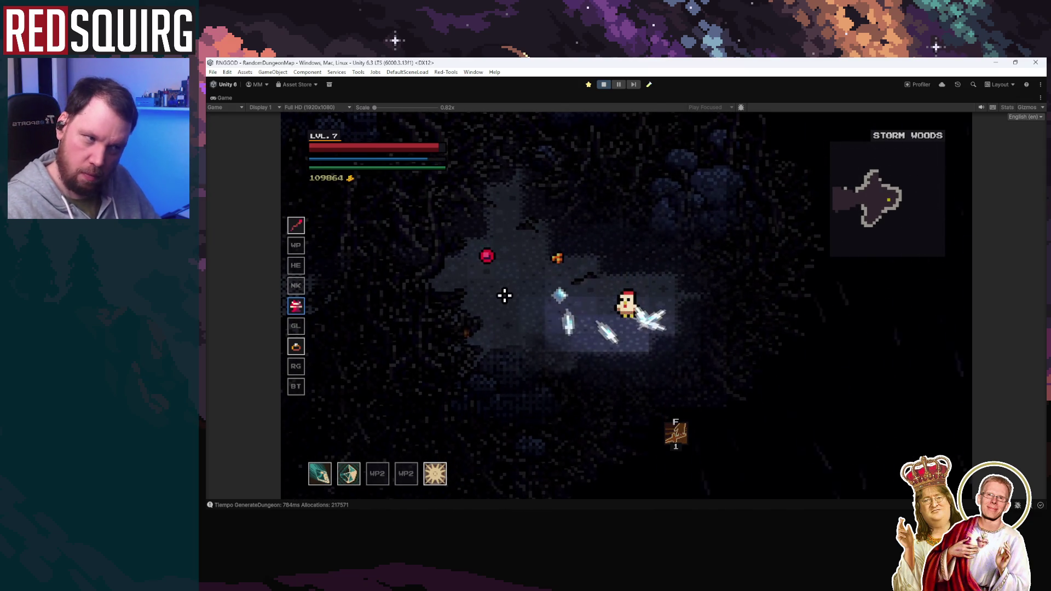
left_click(505, 295)
key("Escape")
left_click(607, 84)
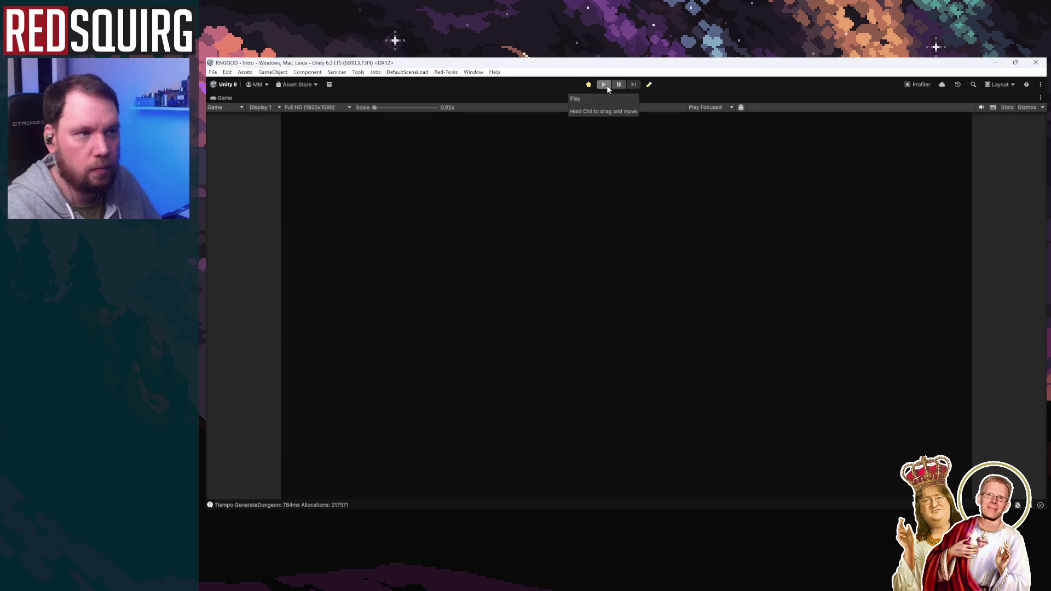
Restart Play mode, continue the saved game, and claim Carora as the Cryomancer
left_click(606, 87)
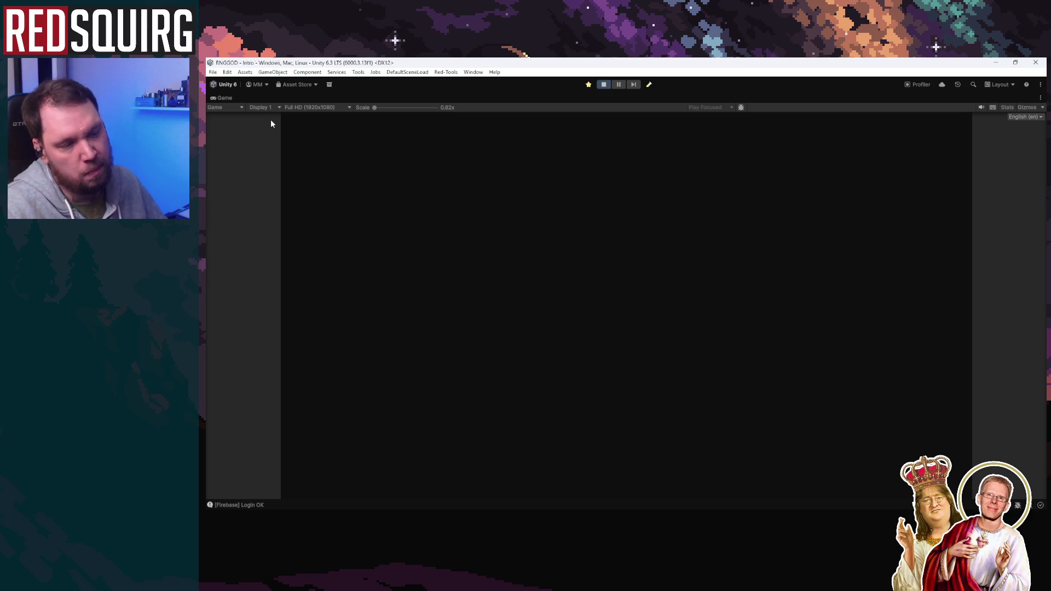
left_click(595, 367)
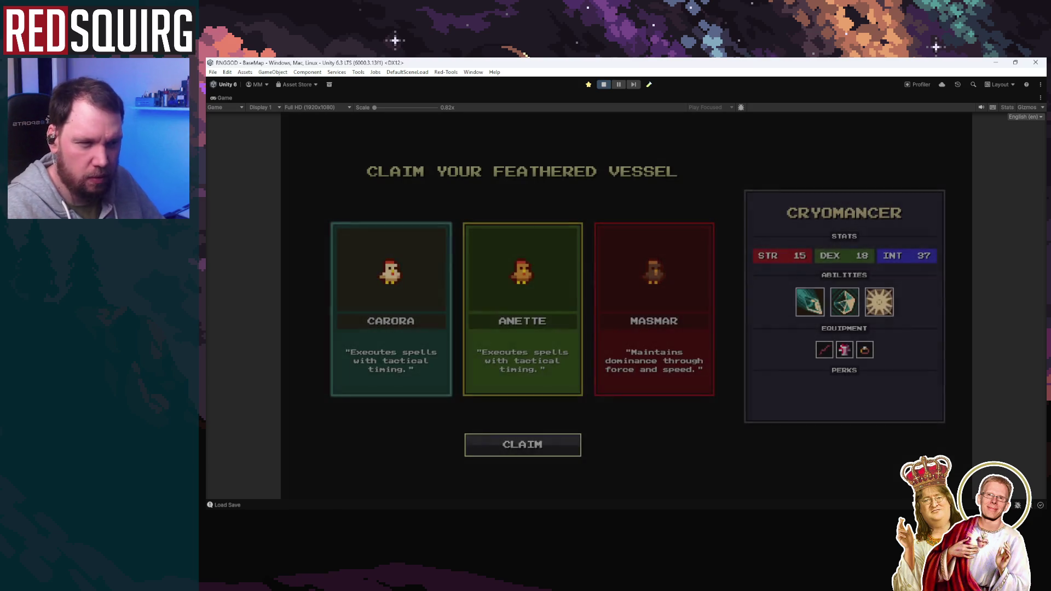
left_click(410, 320)
left_click(553, 454)
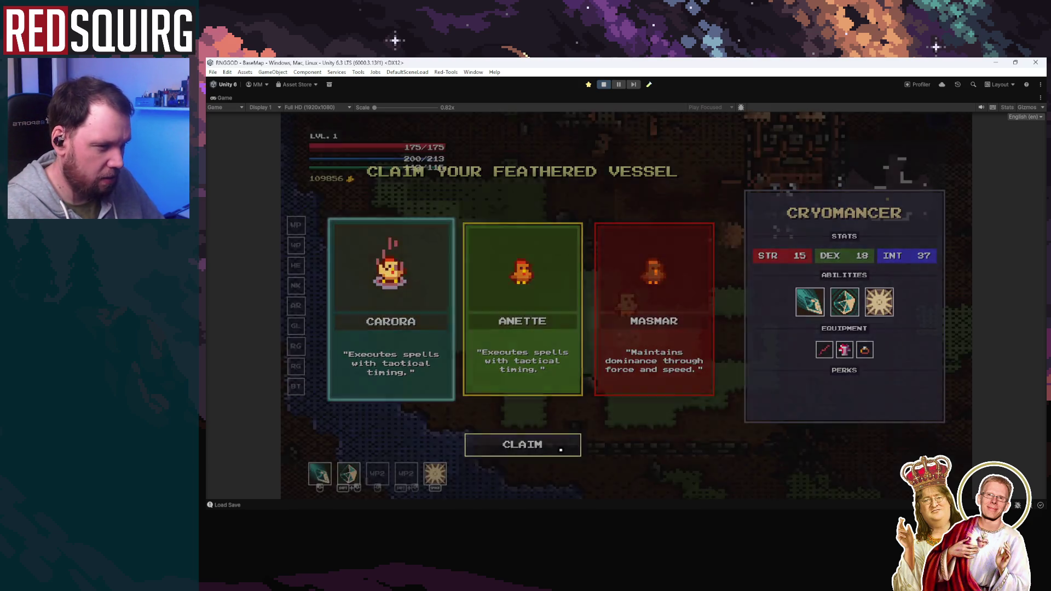
Walk through the portal into the Lower Crypt and fire at enemies up the corridor
key("w")
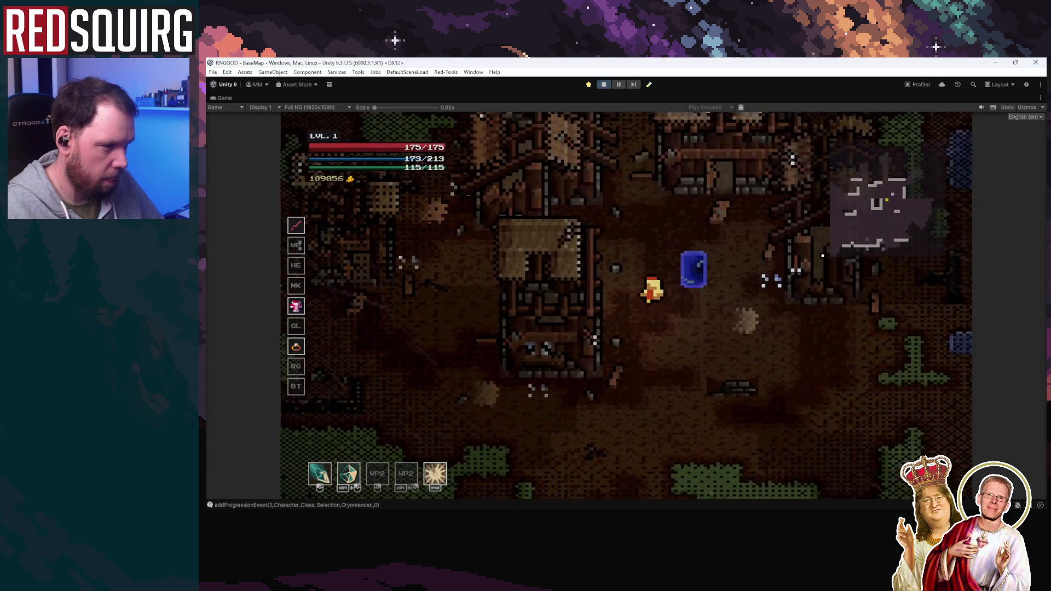
key("d")
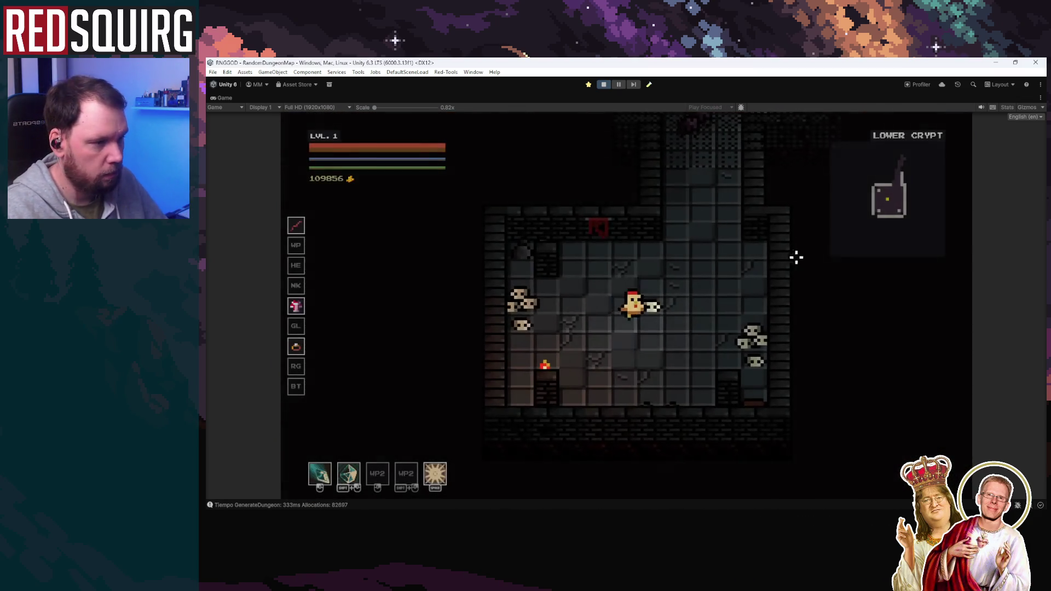
key("d")
left_click(630, 176)
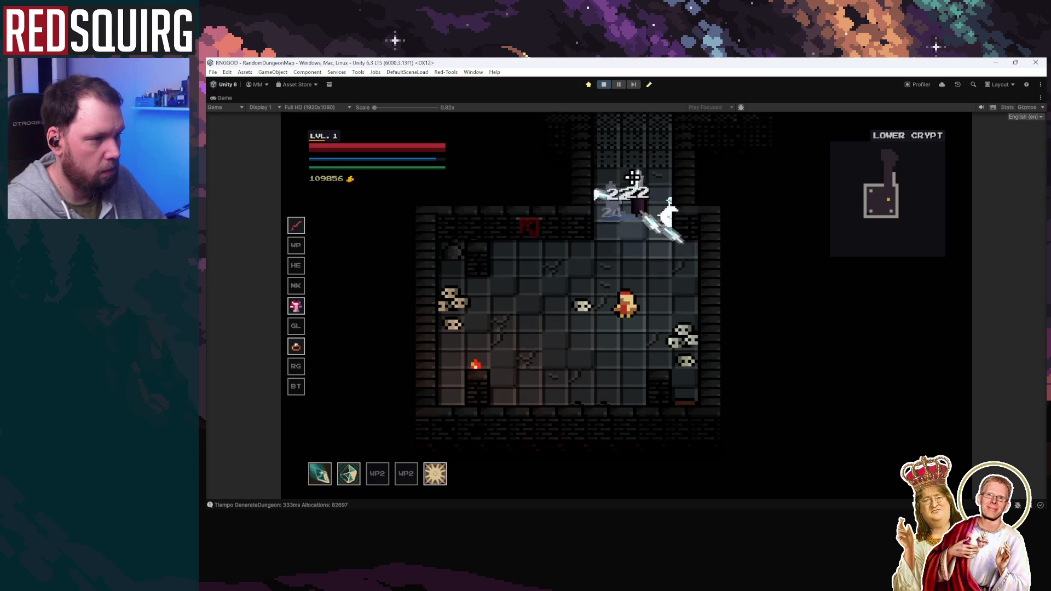
left_click(632, 177)
key("s")
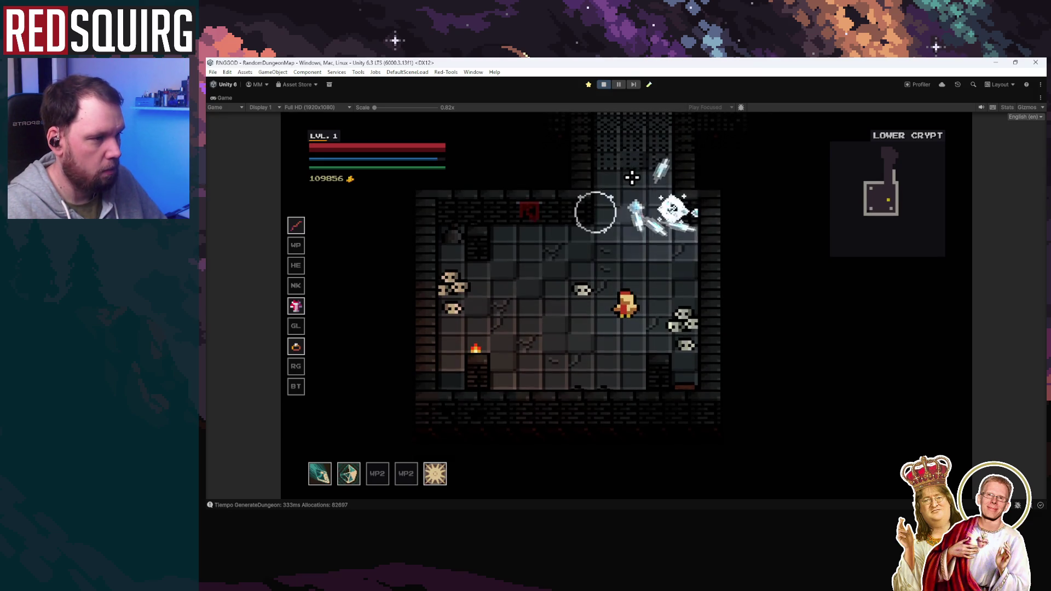
key("w")
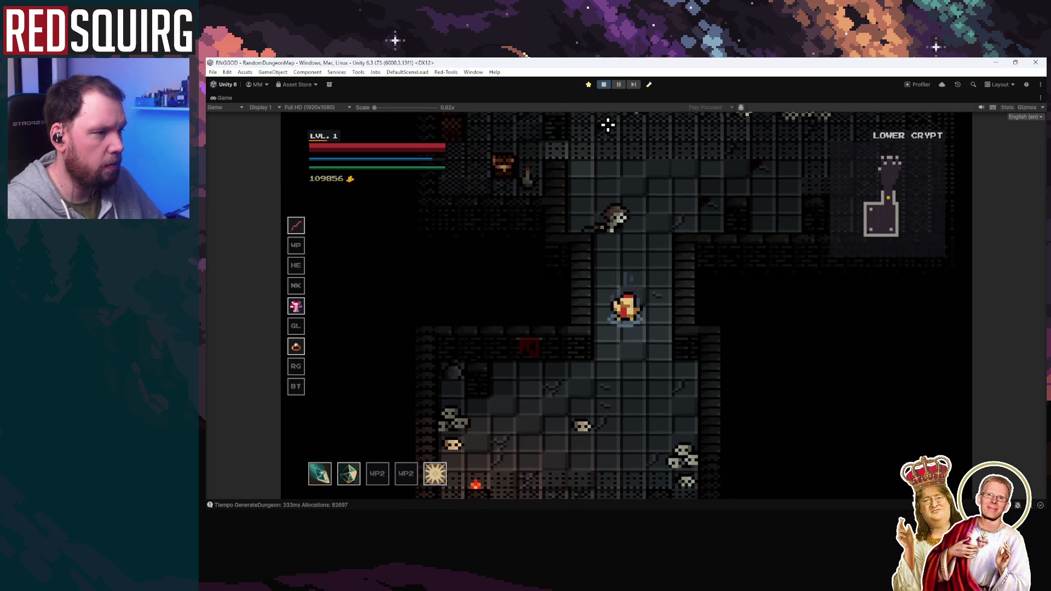
left_click(607, 125)
key("w")
left_click(640, 171)
Keep attacking the crypt enemy until Carora reaches level 2
key("s")
left_click(636, 170)
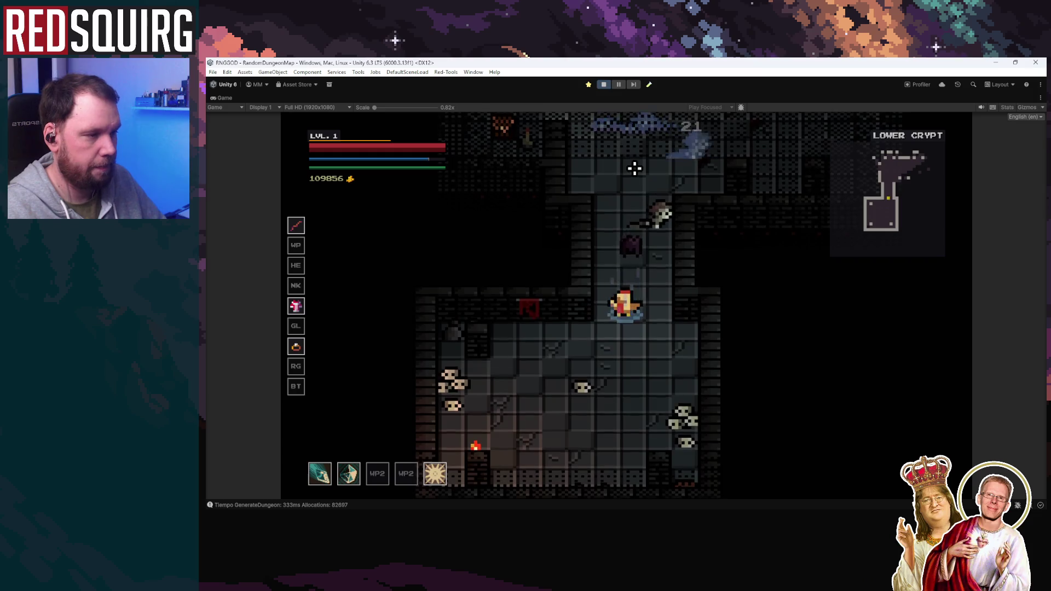
left_click(641, 189)
key("w")
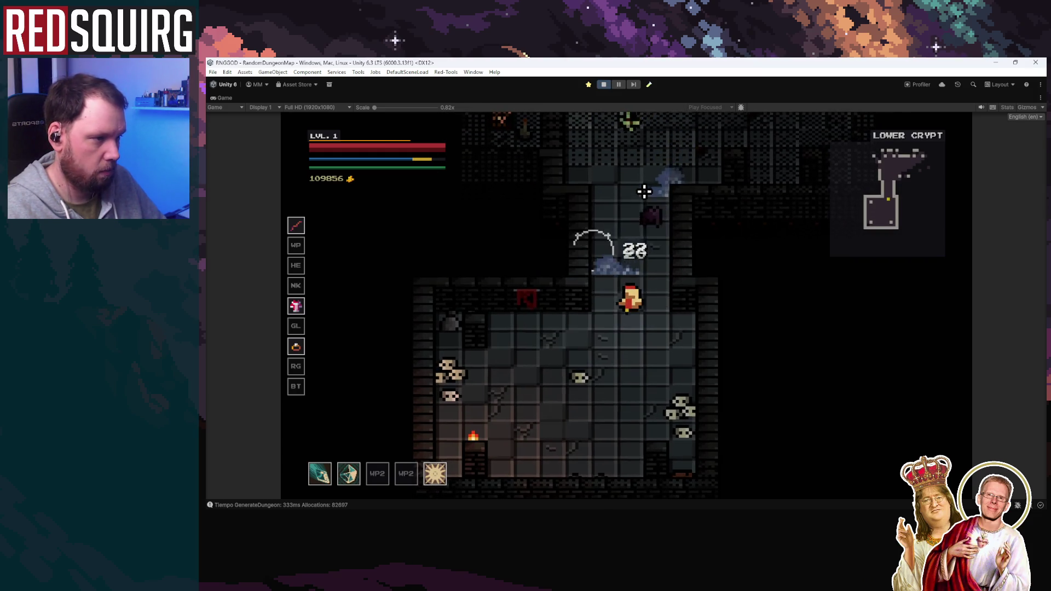
left_click(638, 190)
left_click(645, 195)
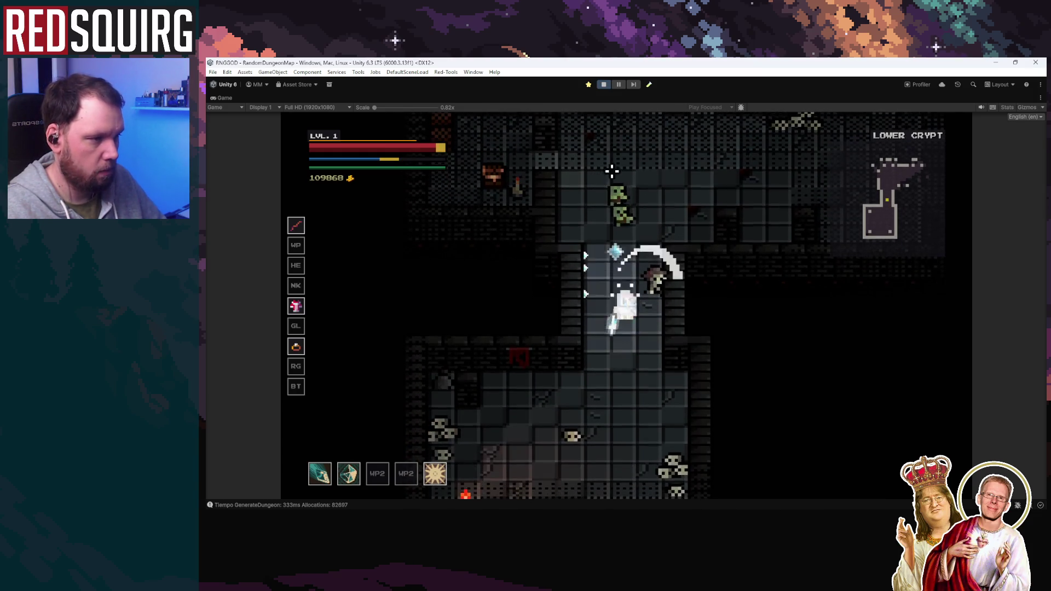
left_click(609, 183)
Pause and resume the play session, then restore the full editor layout
key("w")
key("Escape")
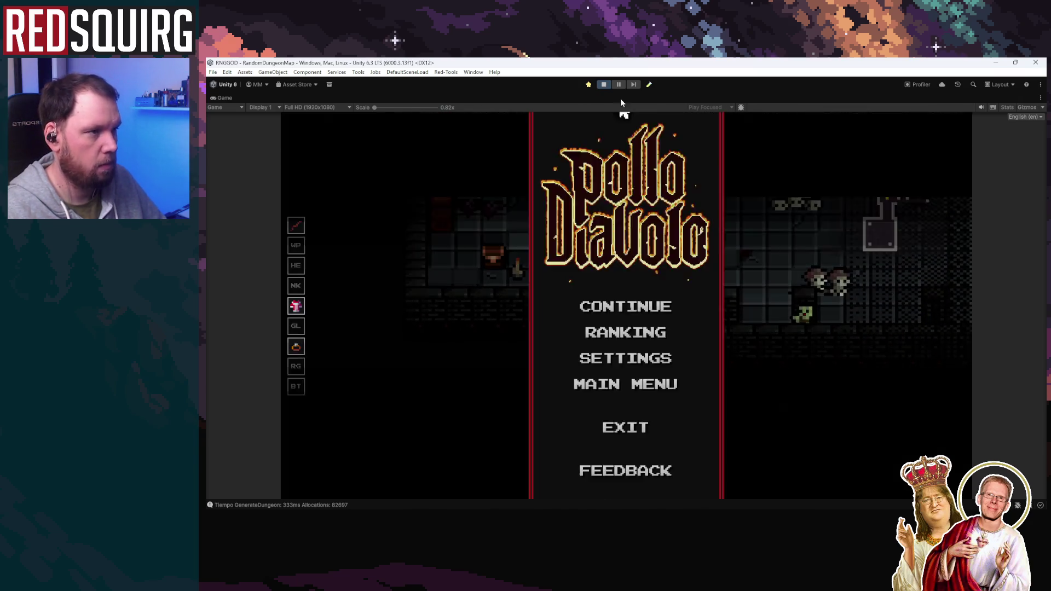
left_click(619, 84)
left_click(619, 85)
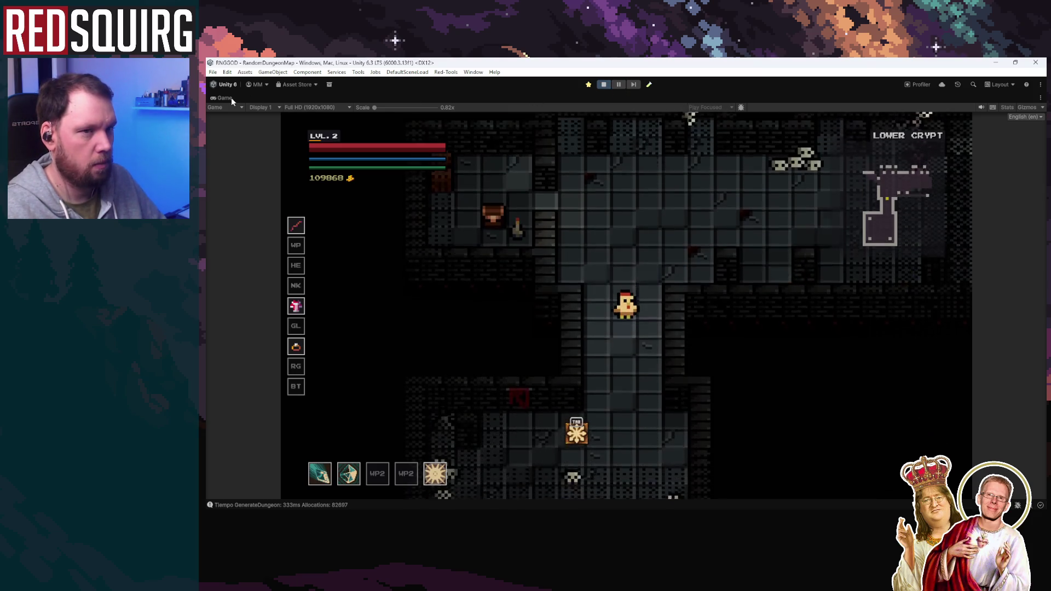
double_click(228, 97)
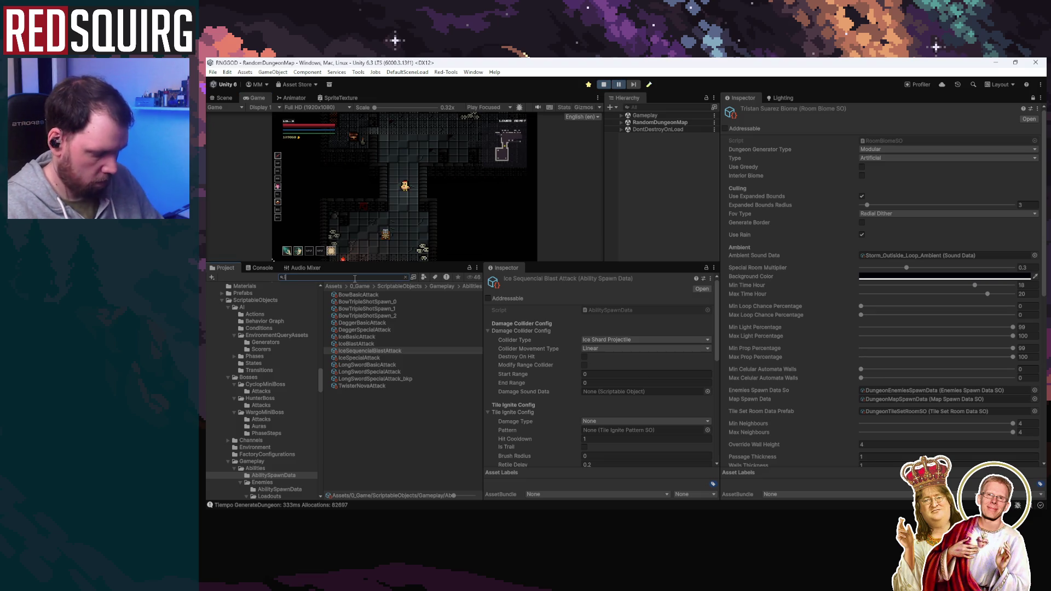
Start a Project search with 'iceba', then clear the search field
type("iceba")
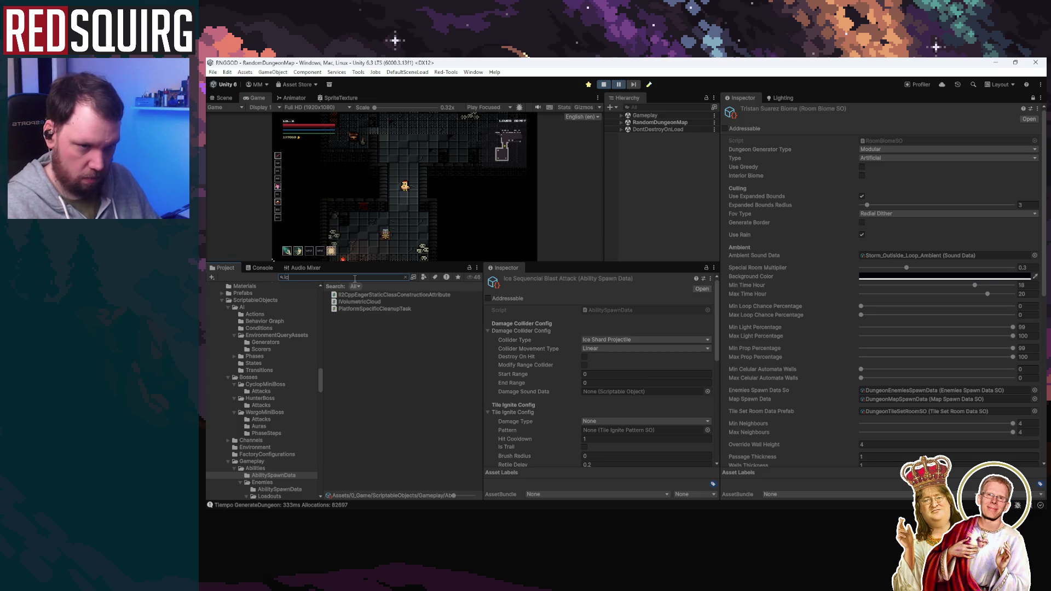
key("BackSpace")
key("BackSpace")
key("BackSpace")
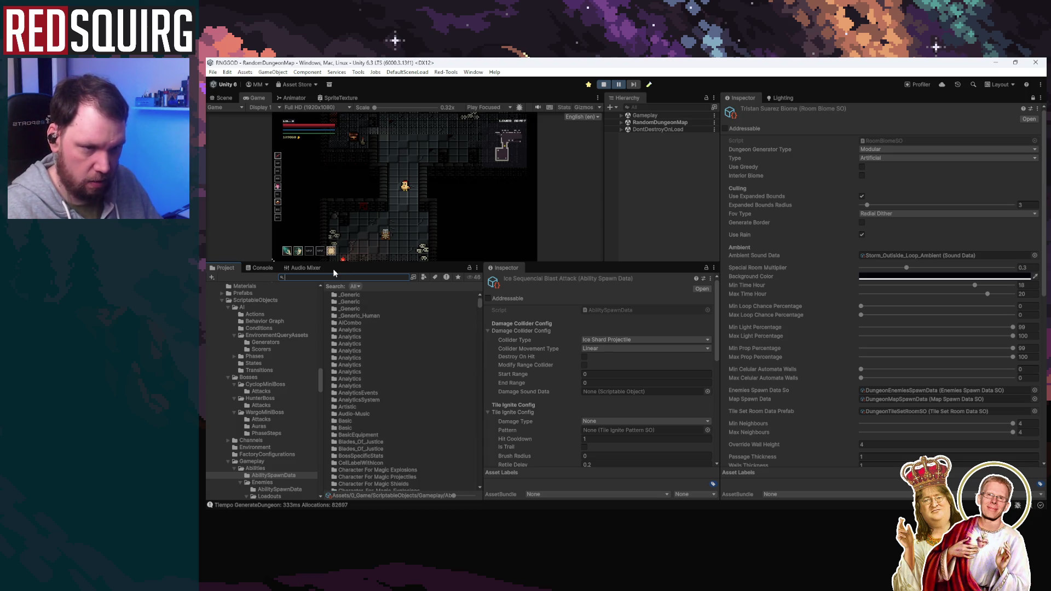
Search the Project for 'barrage' and inspect Icicle_Barrage_Base_1's settings
type("barrage")
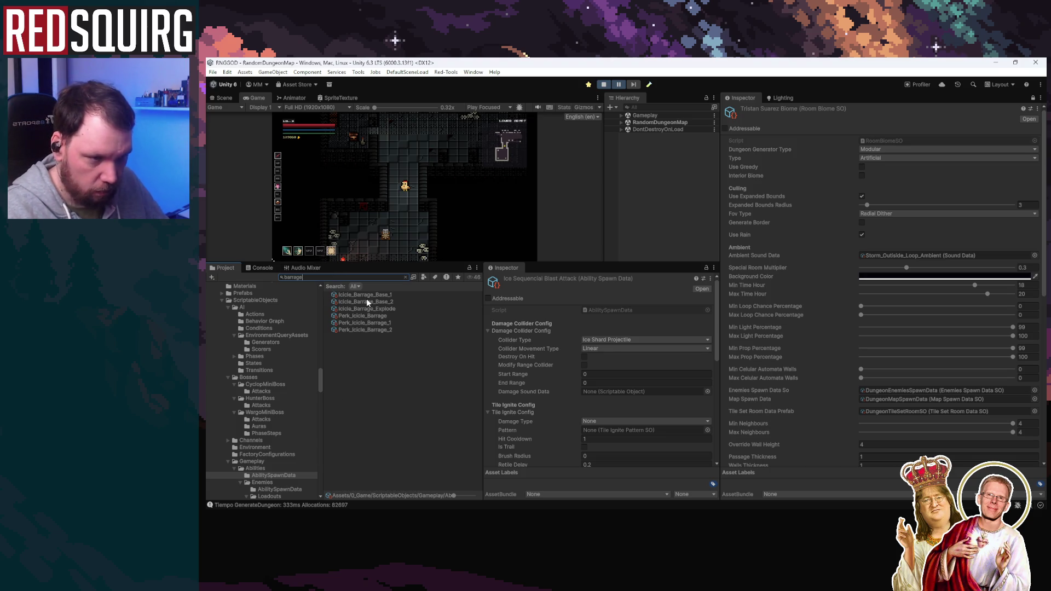
key("Down")
scroll(593, 345, "down", 4)
scroll(593, 345, "up", 3)
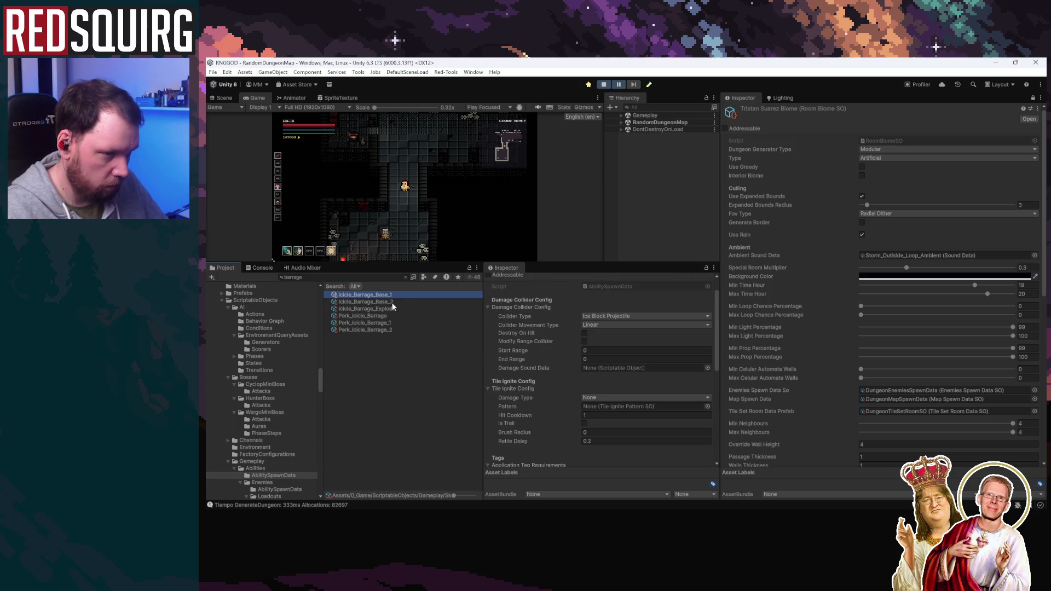
key("F2")
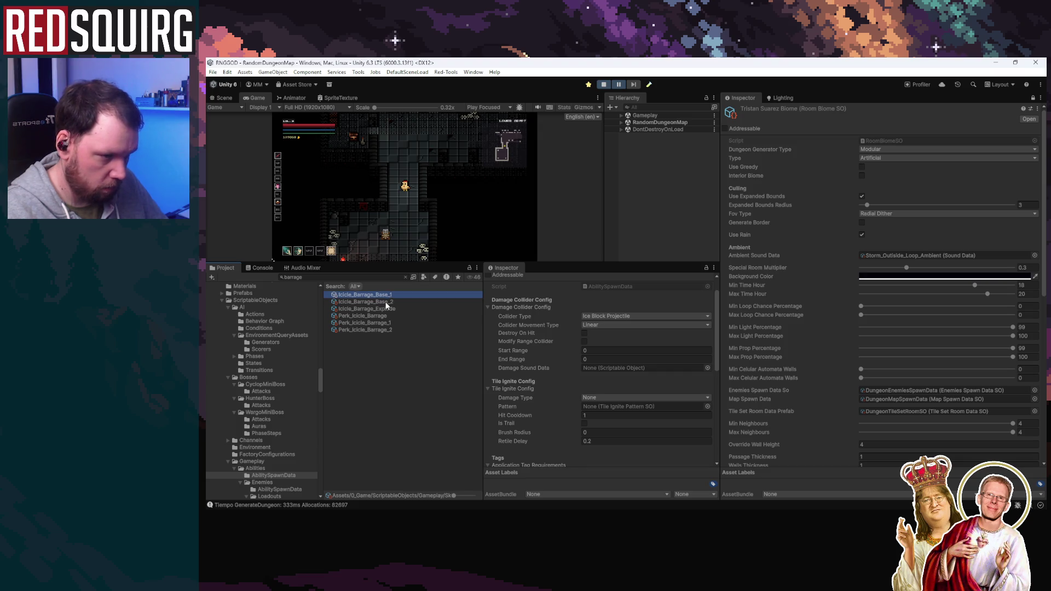
Compare Icicle_Barrage_Base_2 with Base_1, collapsing the Damage Collider and Tile Ignite Config sections
left_click(386, 301)
scroll(568, 389, "down", 7)
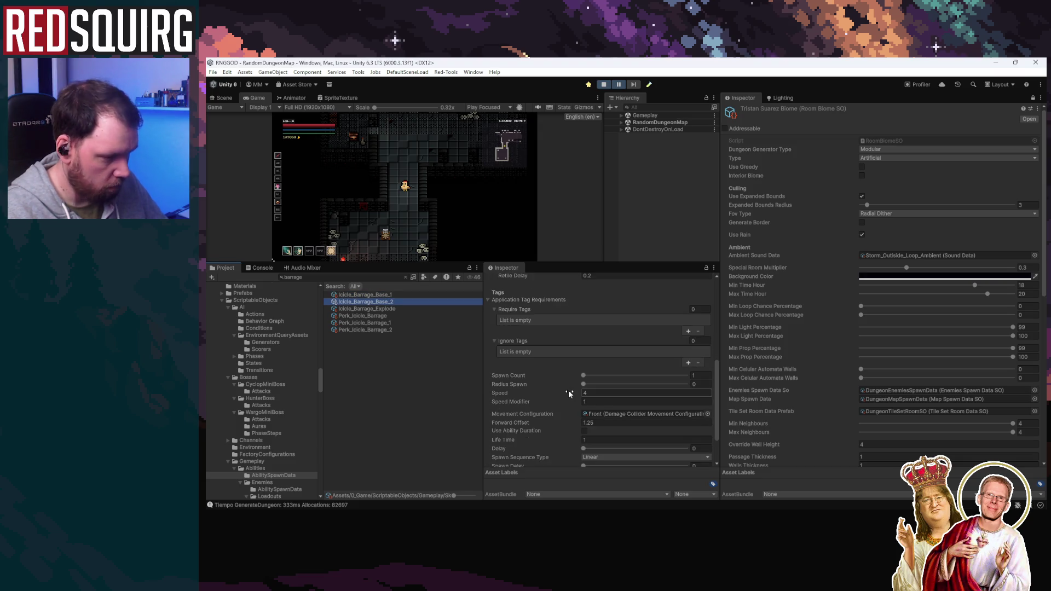
scroll(569, 393, "down", 2)
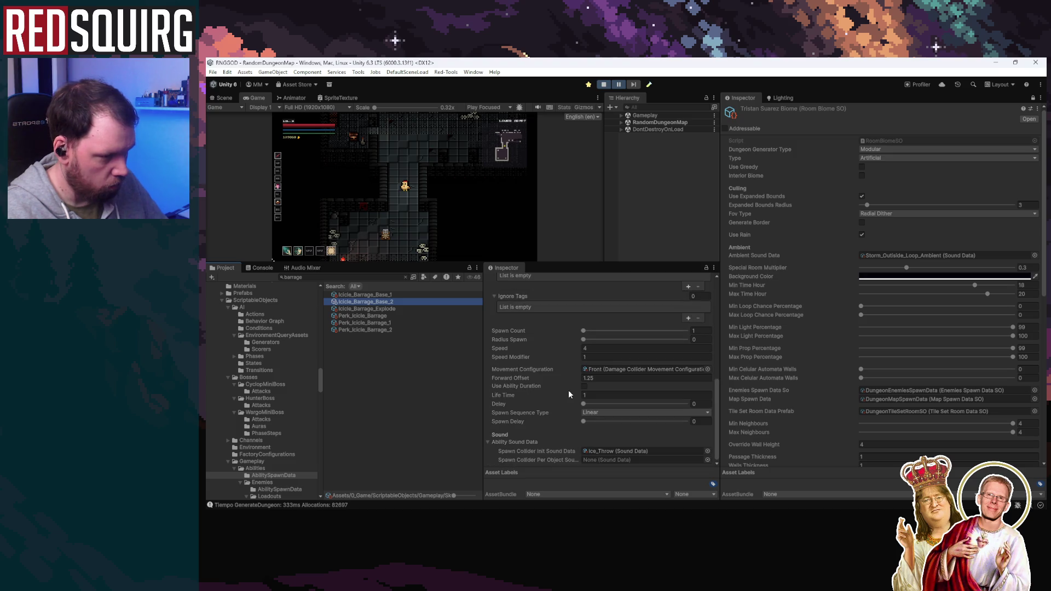
scroll(568, 393, "up", 7)
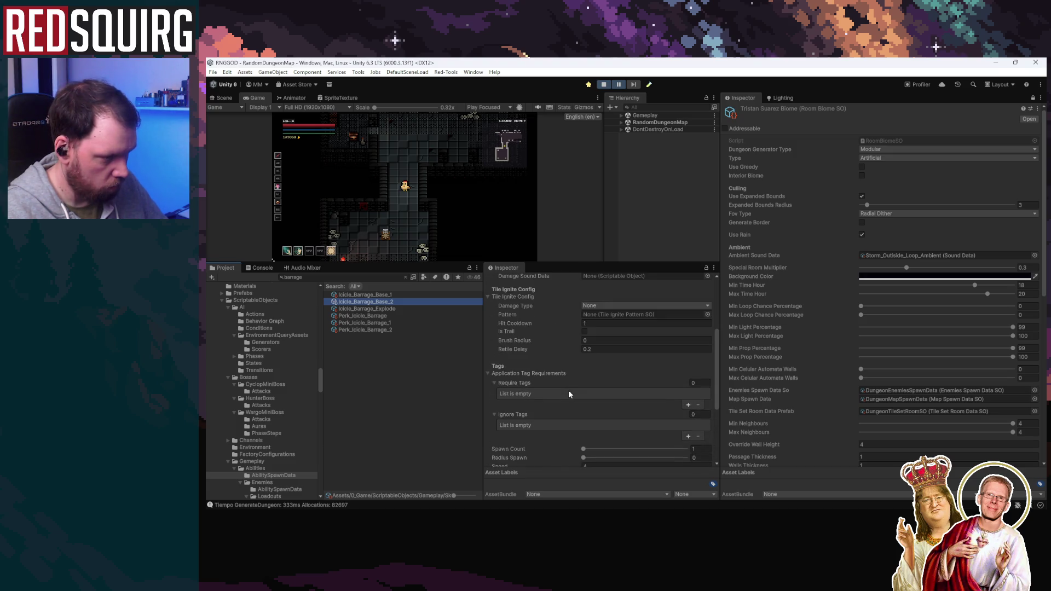
left_click(384, 295)
scroll(562, 369, "up", 3)
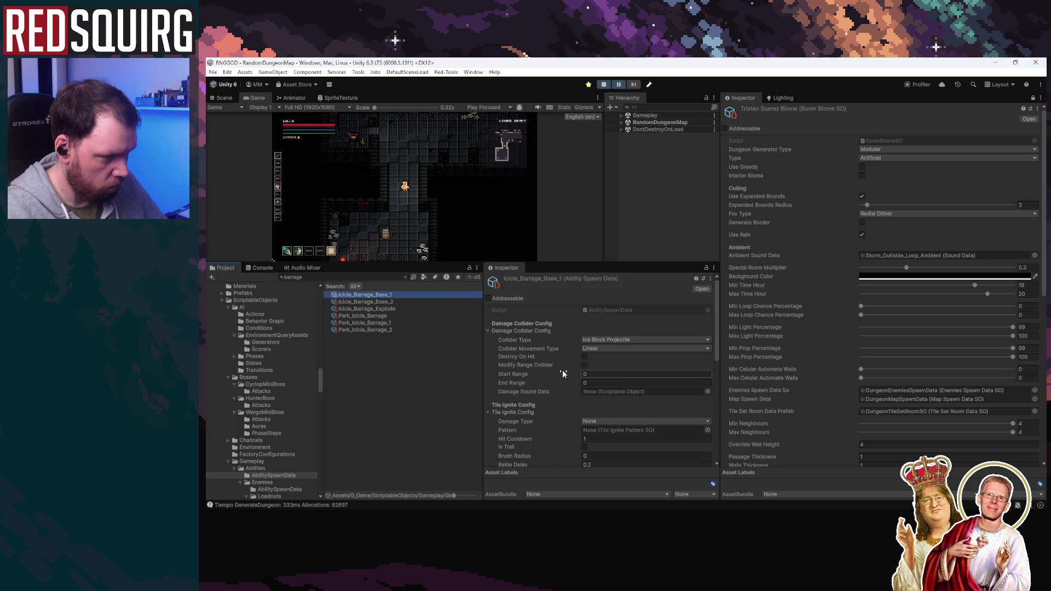
left_click(488, 331)
left_click(488, 352)
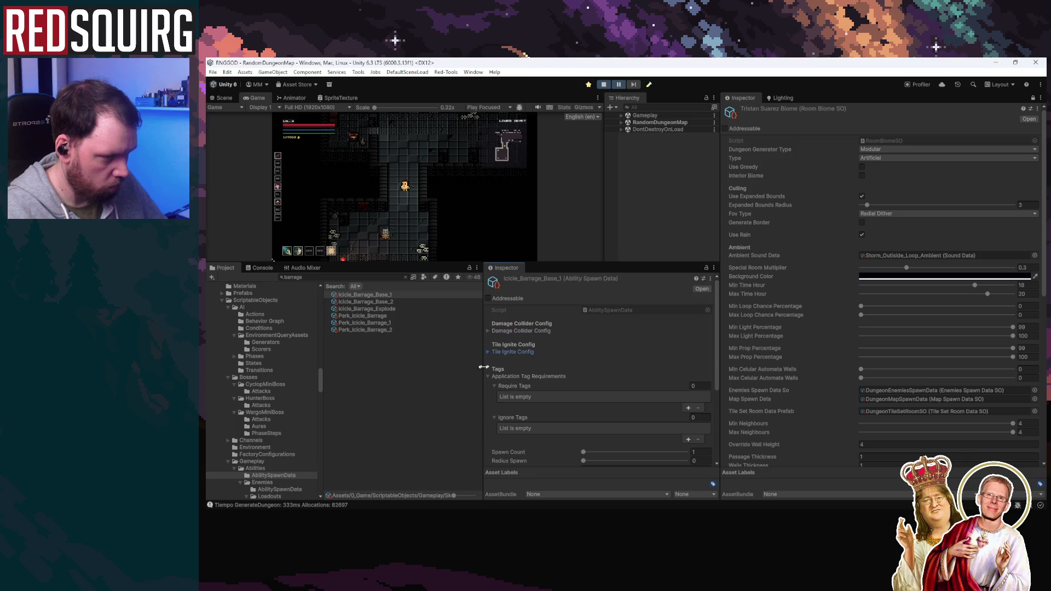
Flip between Base_2 and Base_1, ending on Icicle_Barrage_Explode (Spawn Count 5, Radius 360)
left_click(376, 302)
scroll(554, 370, "down", 3)
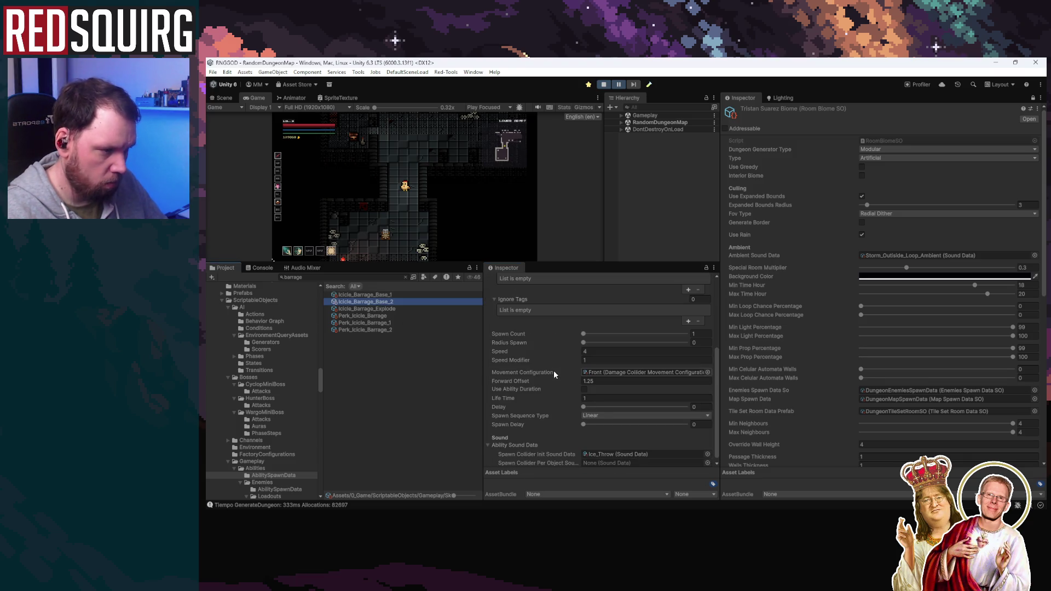
left_click(386, 295)
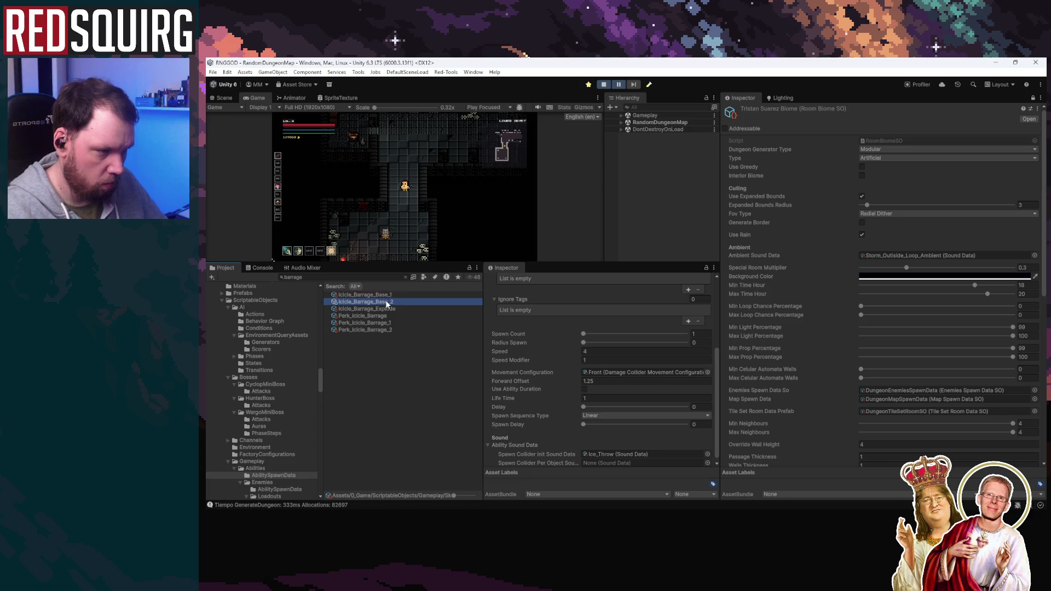
left_click(391, 301)
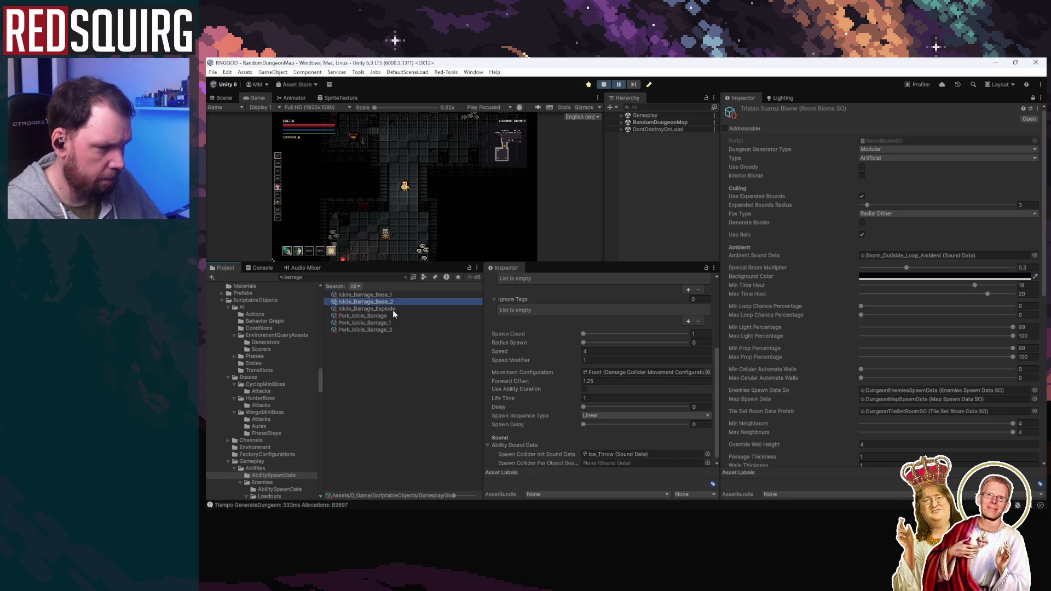
scroll(509, 392, "down", 1)
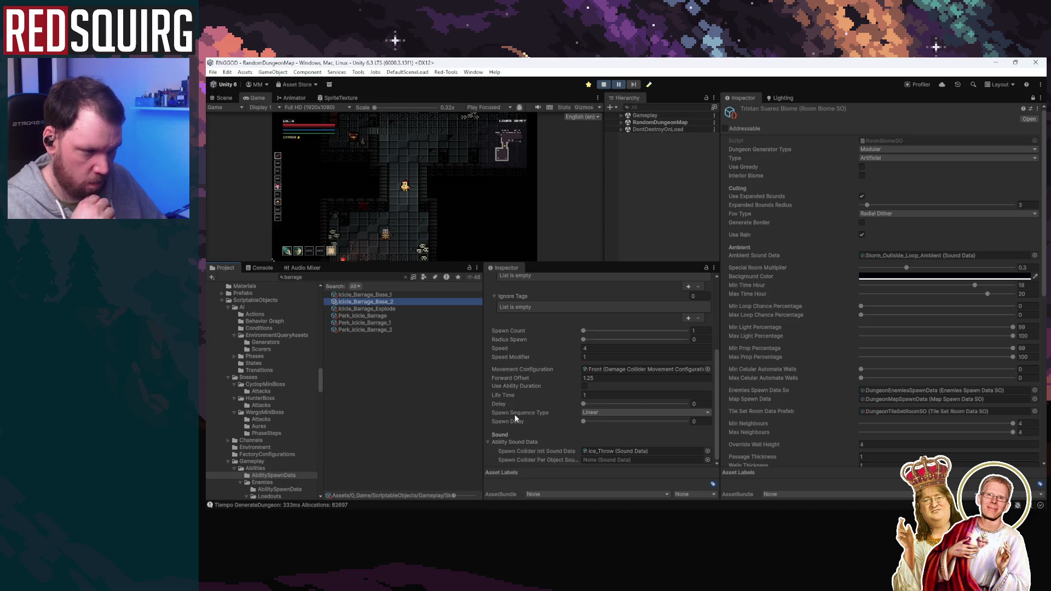
left_click(389, 309)
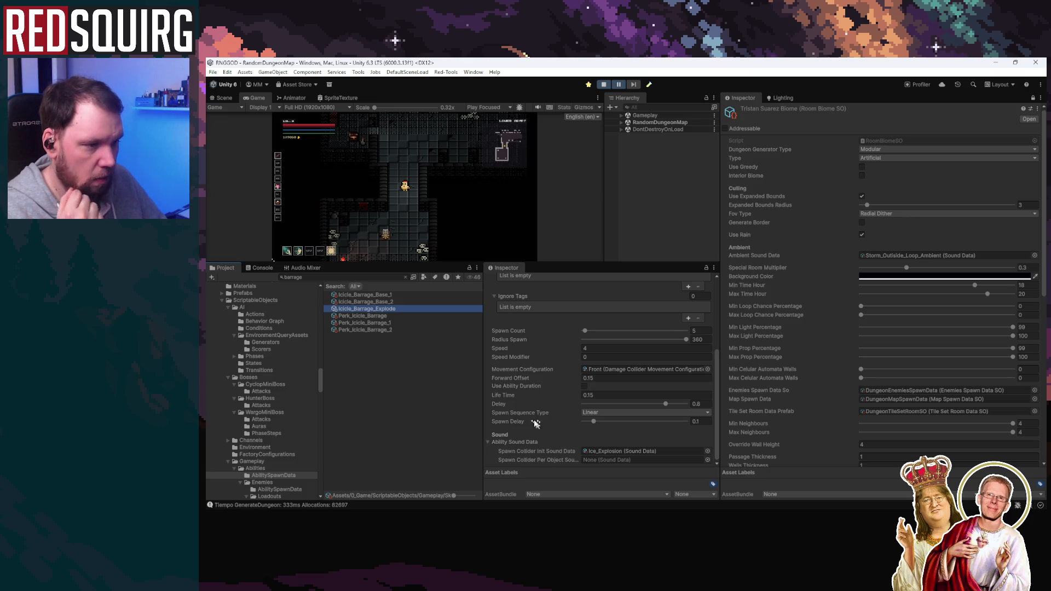
Browse the Perk_Icicle_Barrage perks and Icicle_Barrage_Explode, ending on Perk_Icicle_Barrage's chill-duration levels
left_click(378, 316)
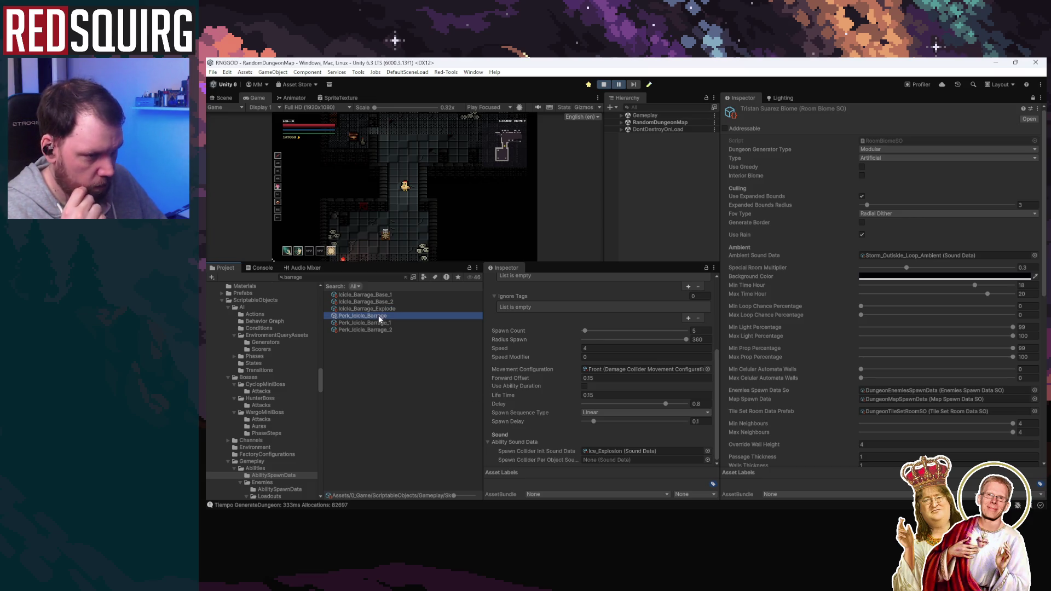
left_click(386, 310)
left_click(385, 329)
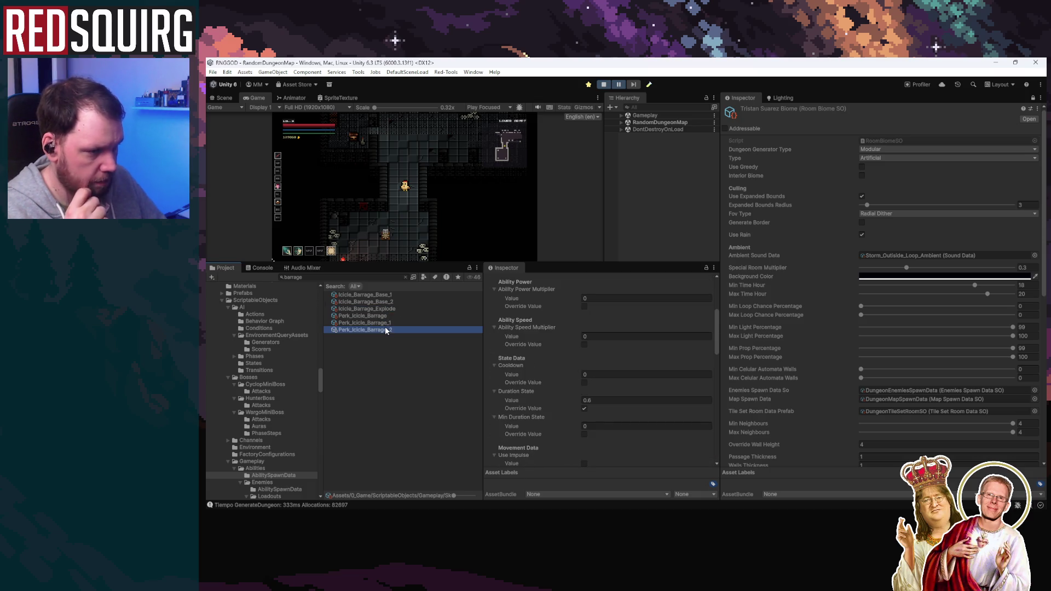
key("Up")
left_click(390, 308)
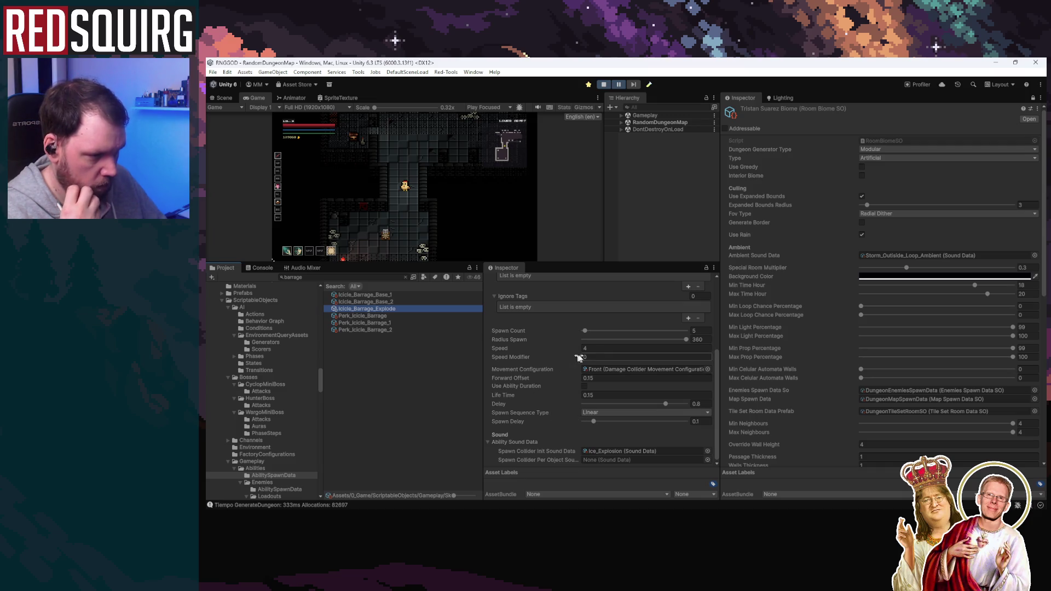
left_click(597, 349)
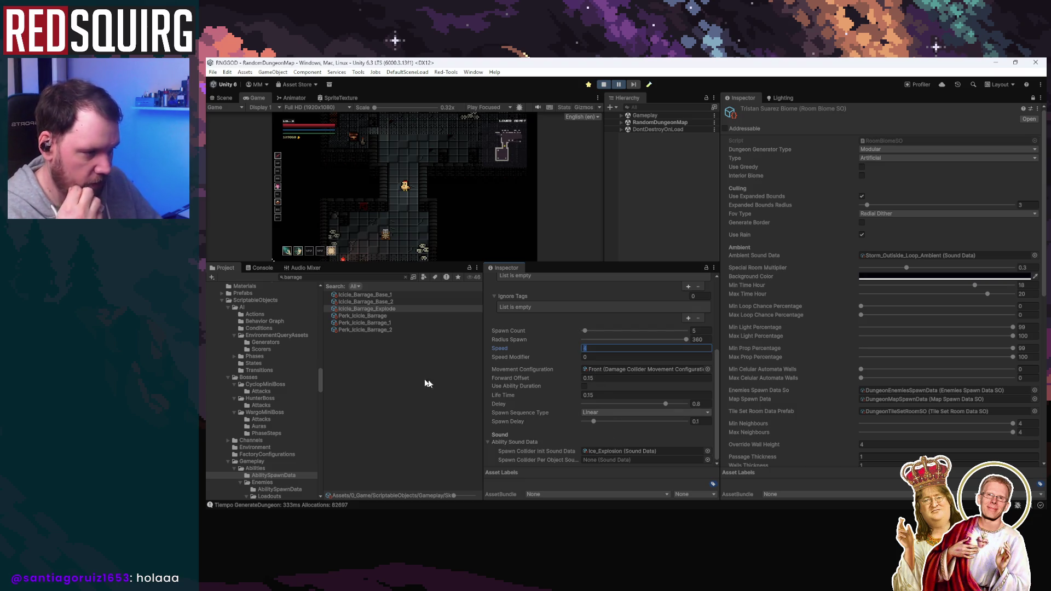
left_click(376, 317)
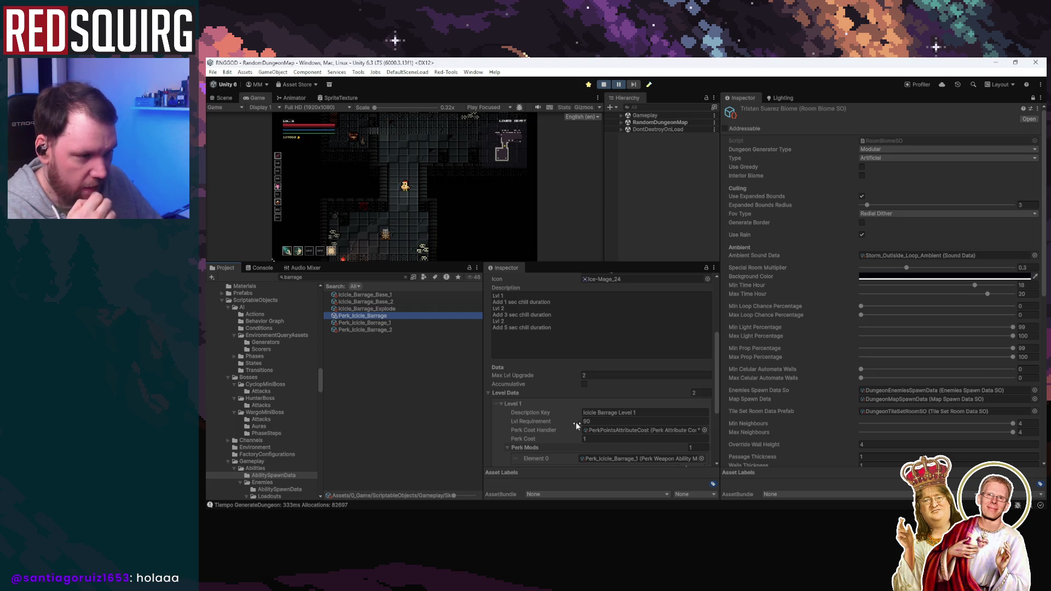
View Perk_Icicle_Barrage_1, then locate the IceSequencialBlastAttack spawn asset among the abilities
scroll(576, 422, "down", 5)
left_click(393, 324)
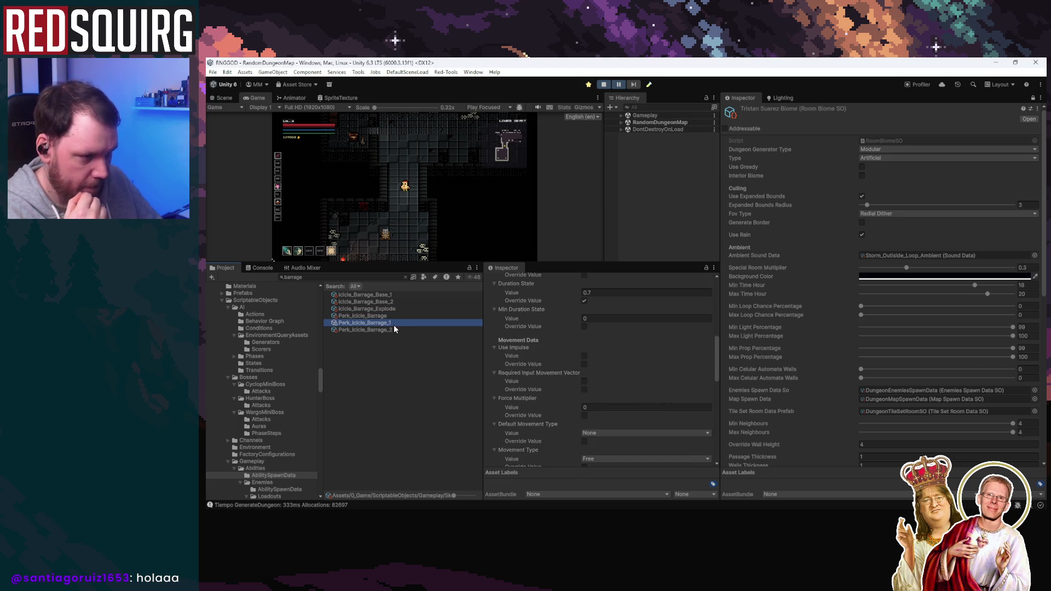
scroll(580, 398, "down", 4)
scroll(580, 402, "down", 5)
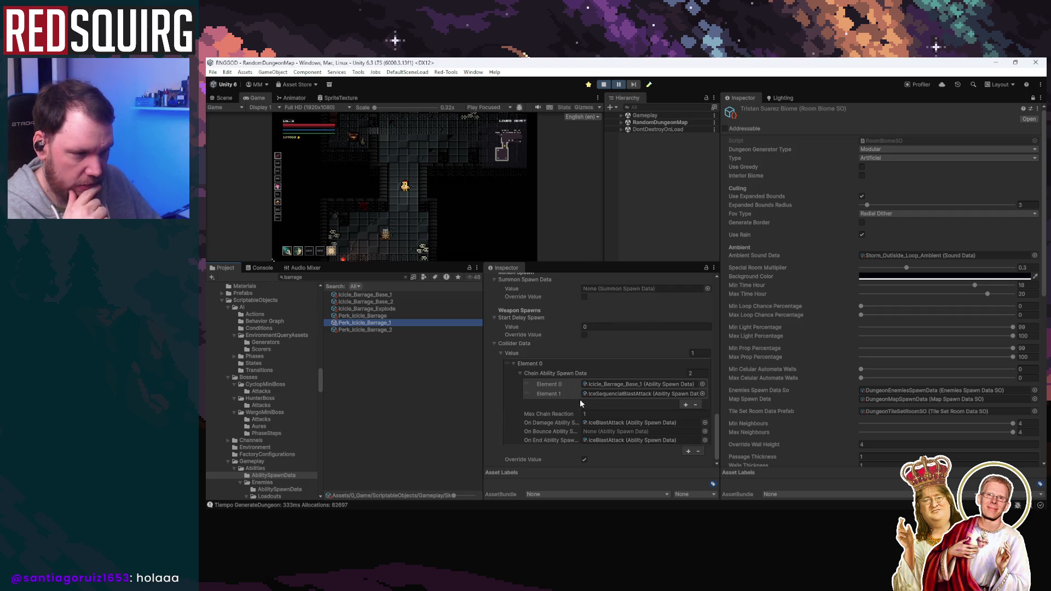
left_click(612, 394)
left_click(389, 349)
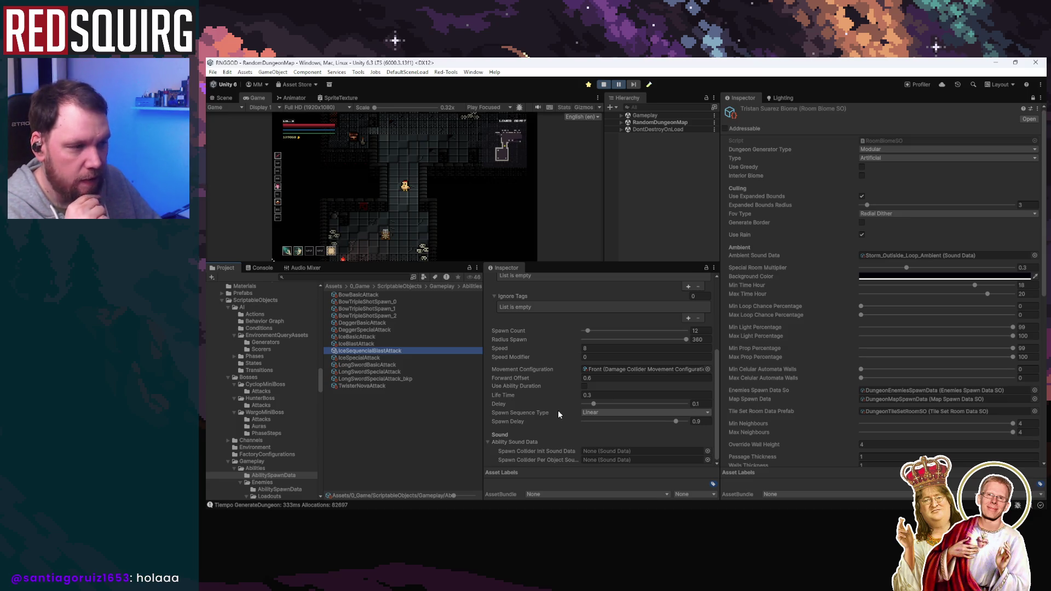
Set IceBlastAttack's Speed to 4, compare with IceSequencialBlastAttack, then minimize the editor
left_click(366, 344)
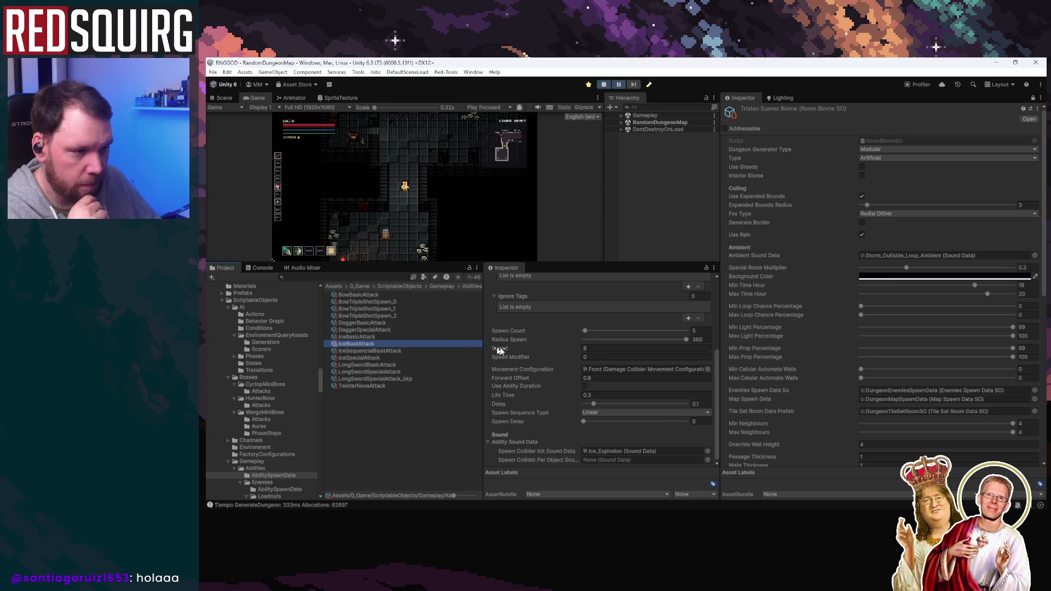
left_click(591, 349)
type("4")
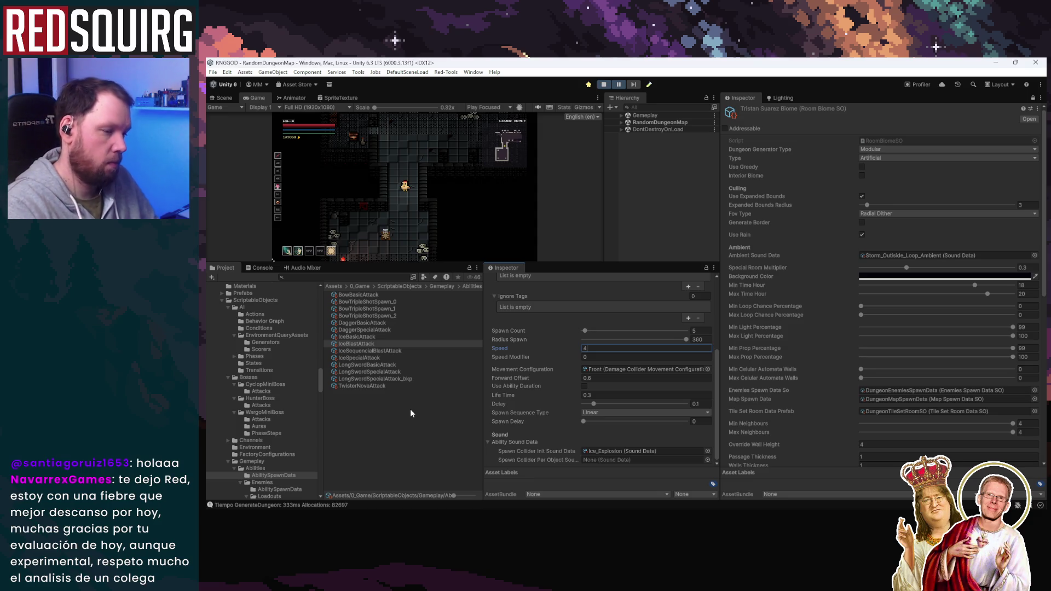
left_click(390, 338)
left_click(384, 351)
left_click(387, 345)
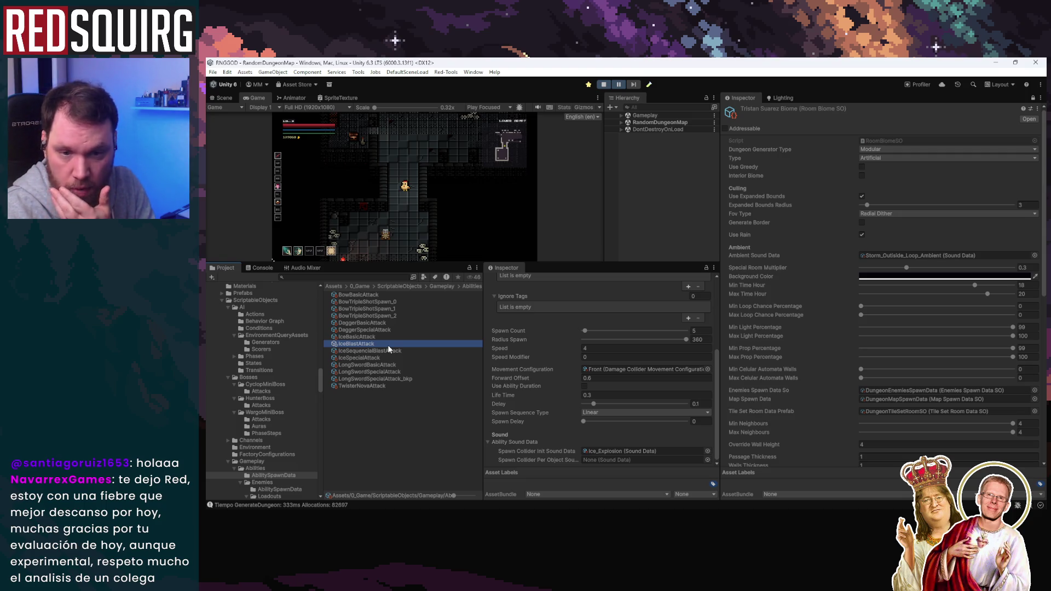
mouse_move(318, 507)
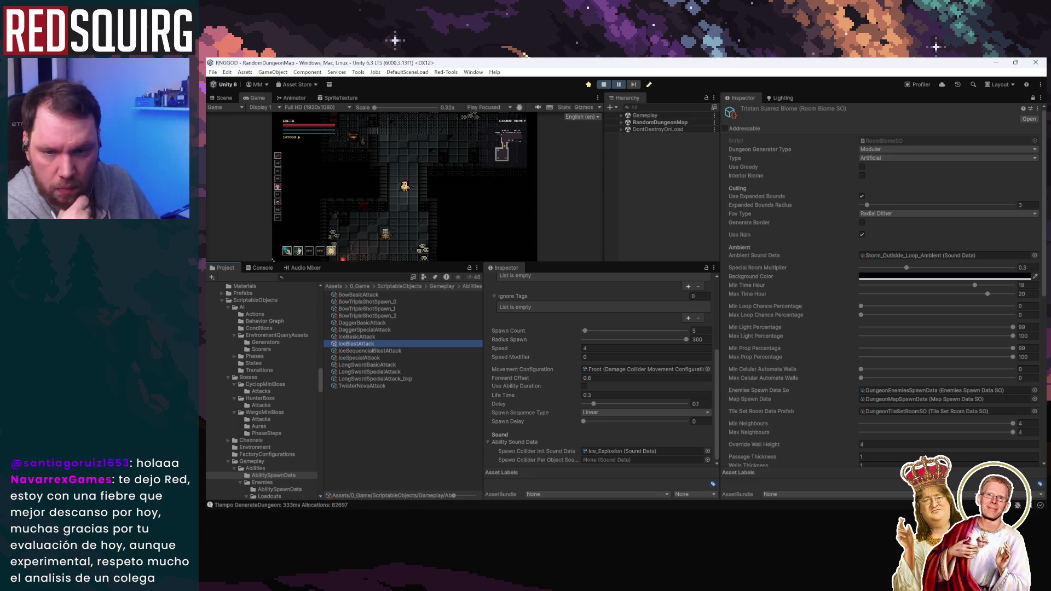
left_click(1001, 62)
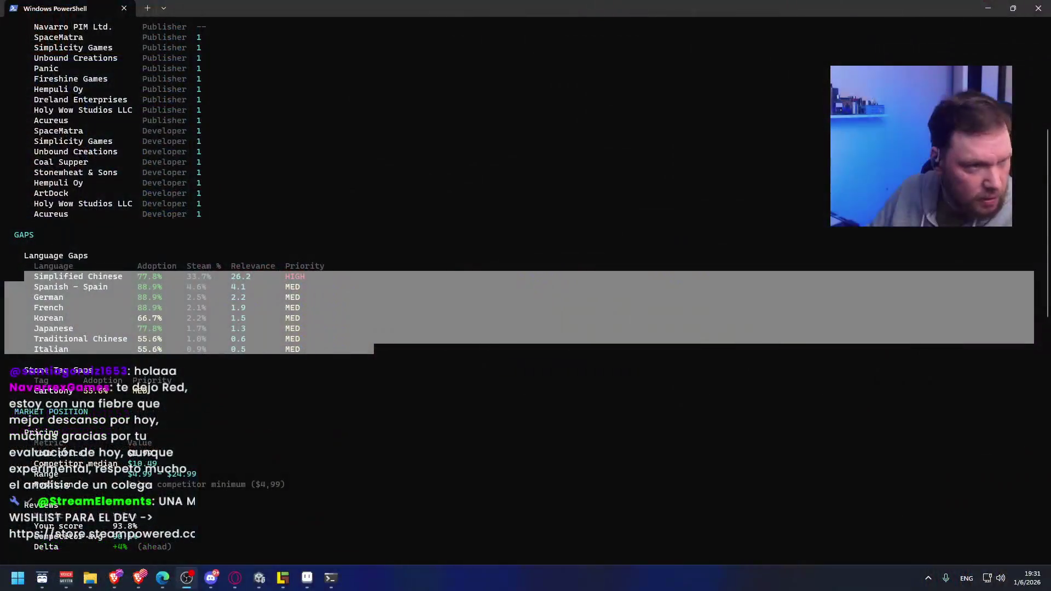
Copy the French, Korean and Japanese rows from the Language Gaps table
left_click(707, 320)
mouse_move(24, 273)
left_mouse_down()
mouse_move(370, 352)
mouse_move(1034, 353)
left_mouse_up()
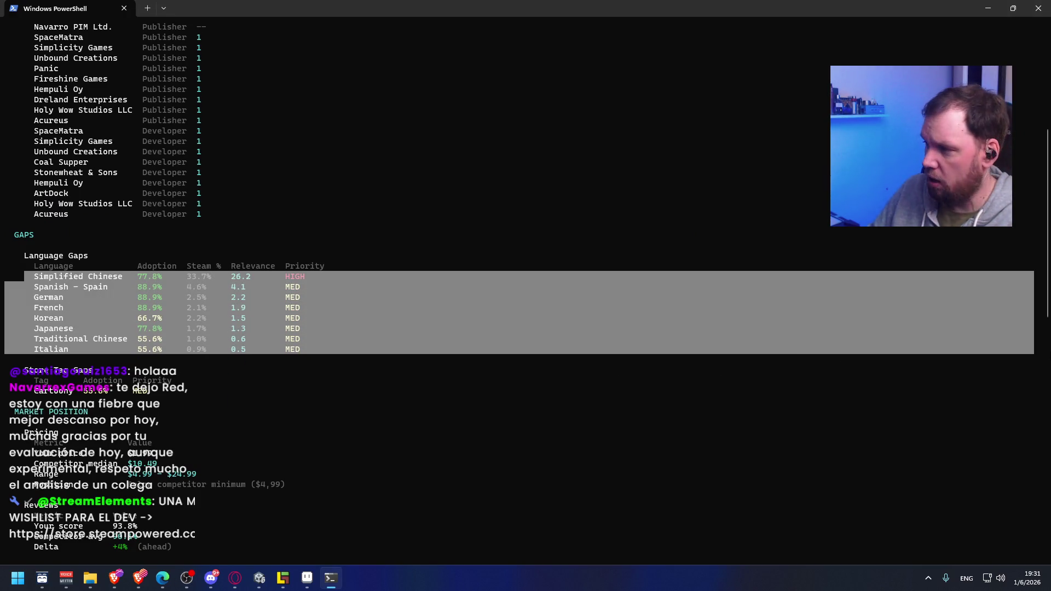
left_click(386, 323)
left_click_drag(25, 318, 431, 323)
key("ctrl+c")
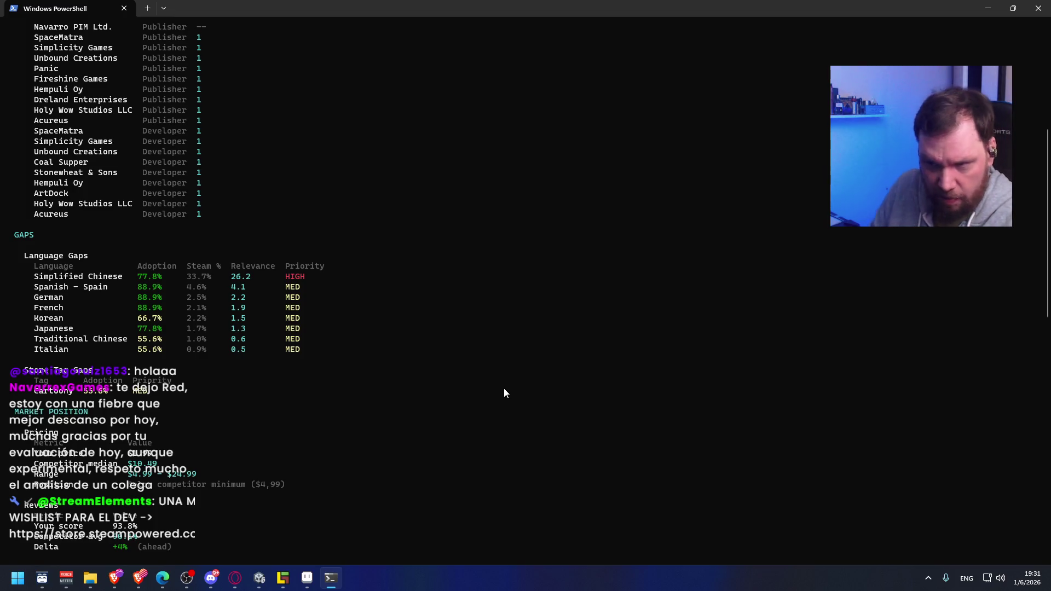
mouse_move(68, 316)
left_mouse_down()
mouse_move(327, 307)
mouse_move(335, 321)
left_mouse_up()
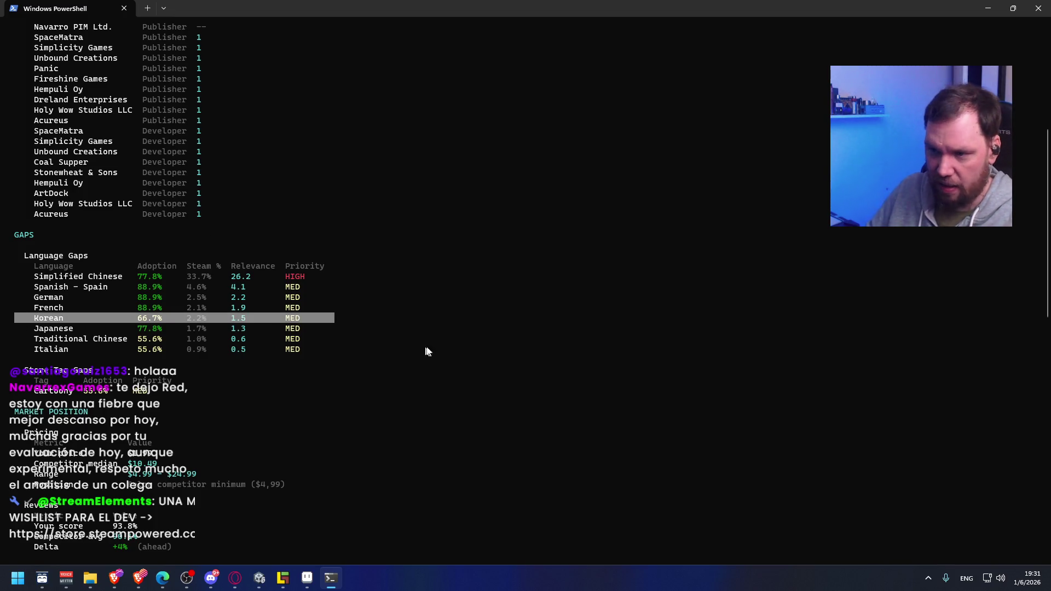
key("ctrl+c")
left_click_drag(21, 309, 467, 328)
key("ctrl+c")
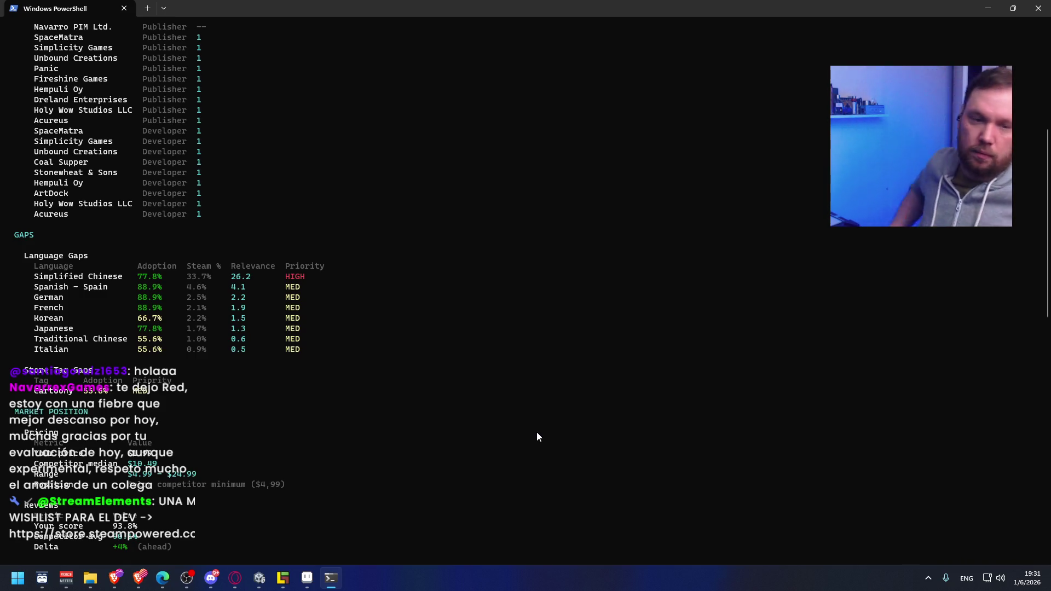
Scroll through the report output, then close PowerShell
scroll(525, 339, "down", 5)
scroll(544, 334, "down", 15)
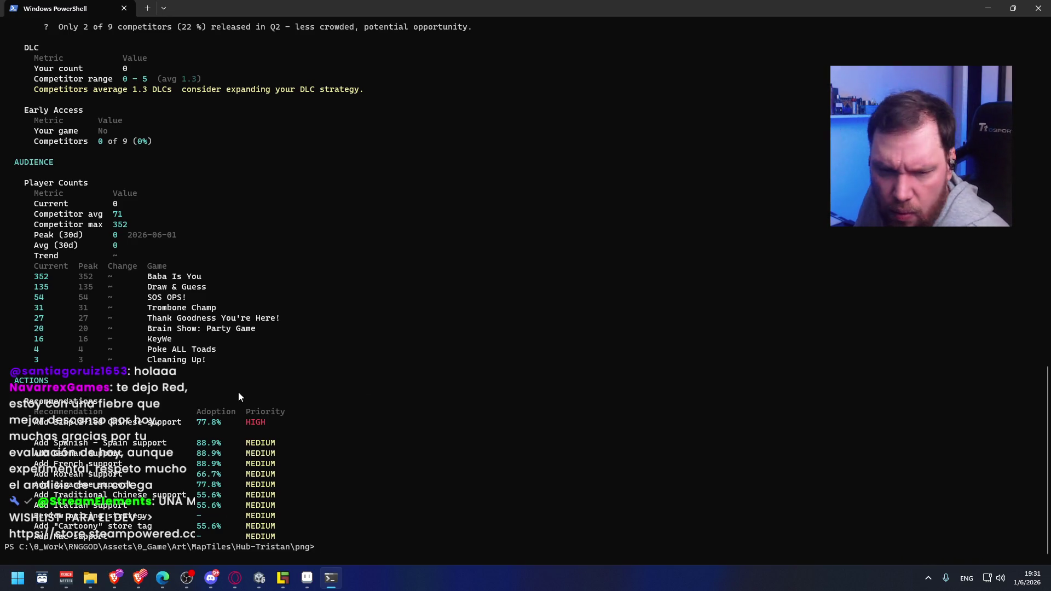
scroll(238, 392, "up", 20)
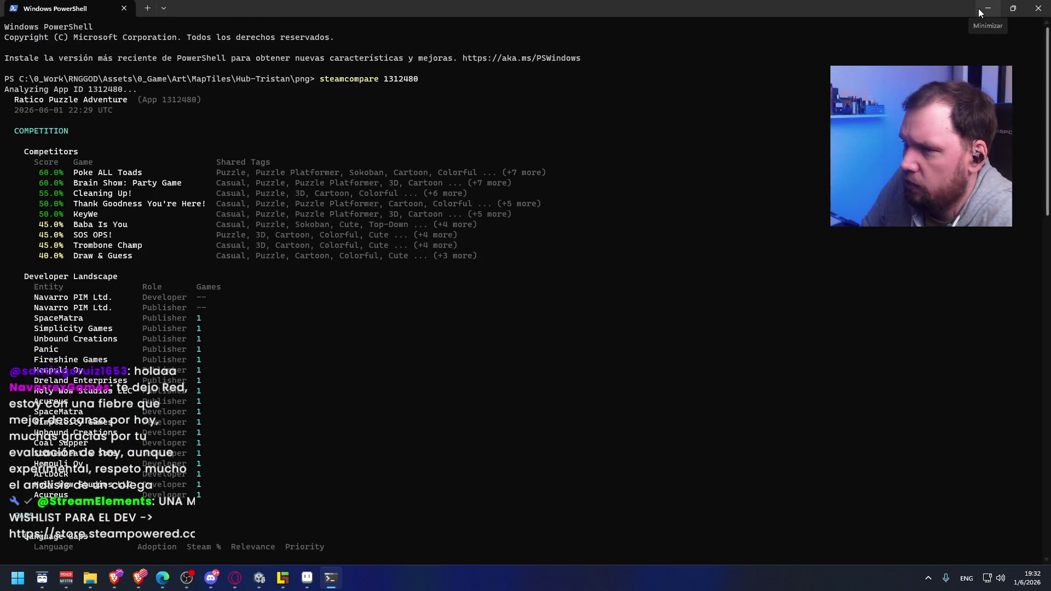
left_click(1038, 9)
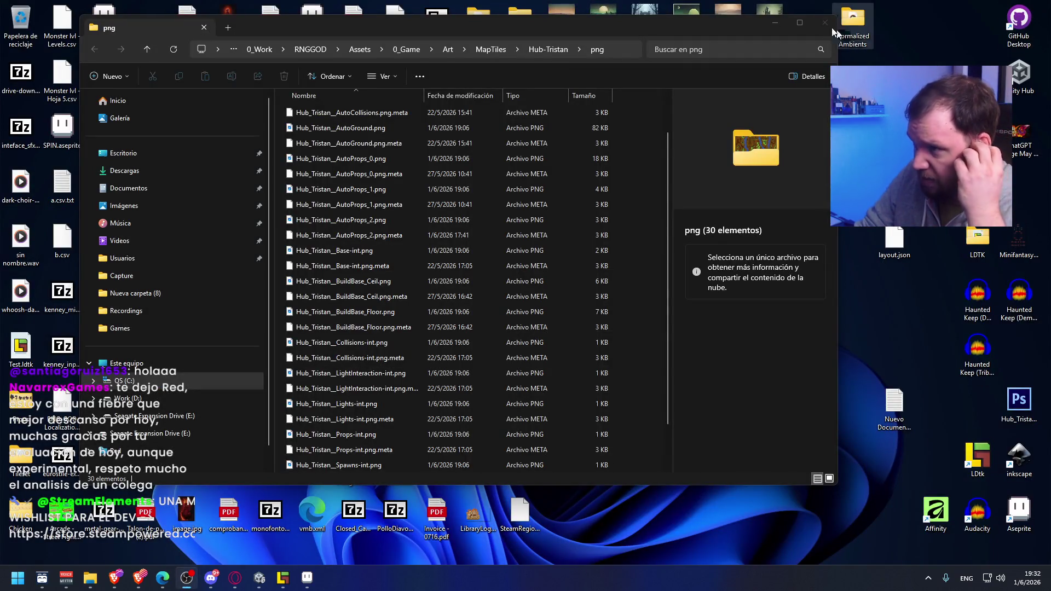
Minimize the png folder's File Explorer window
left_click(776, 25)
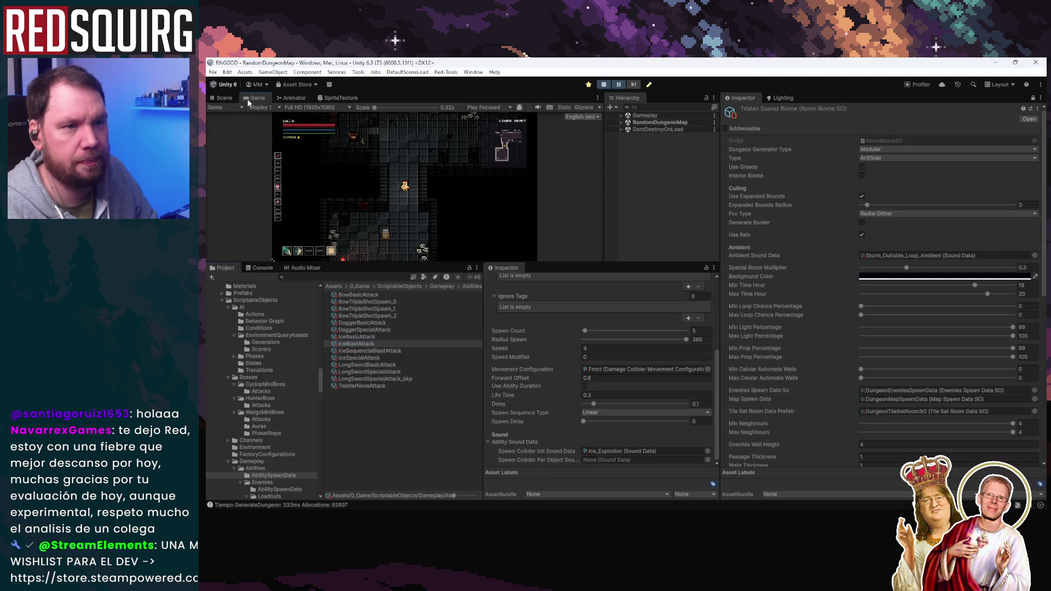
Walk the character briefly through the Lower Crypt in maximized Game view, then stop play
double_click(249, 99)
key("d")
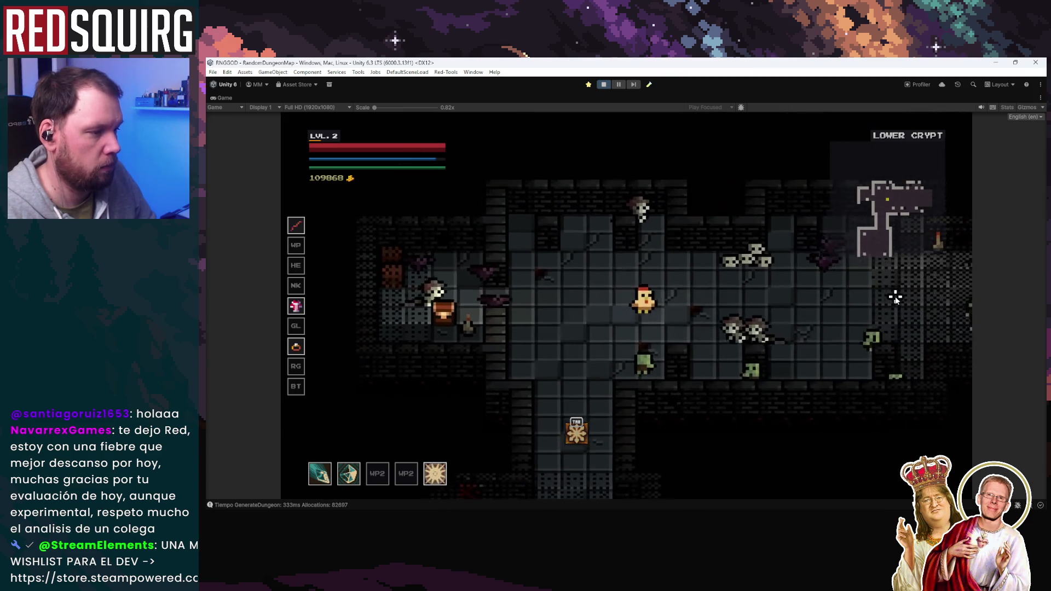
key("a")
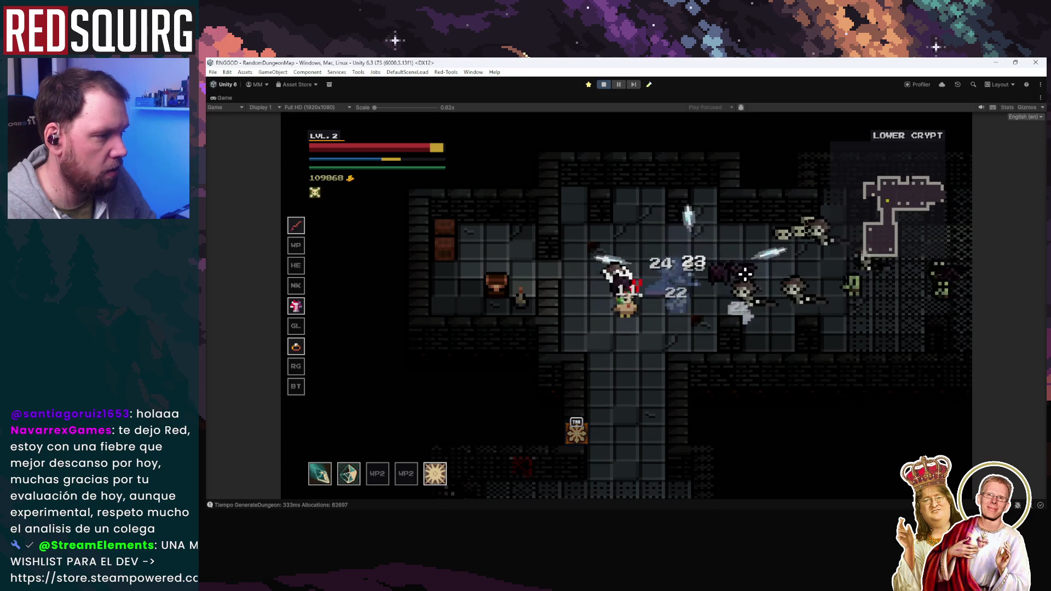
key("s")
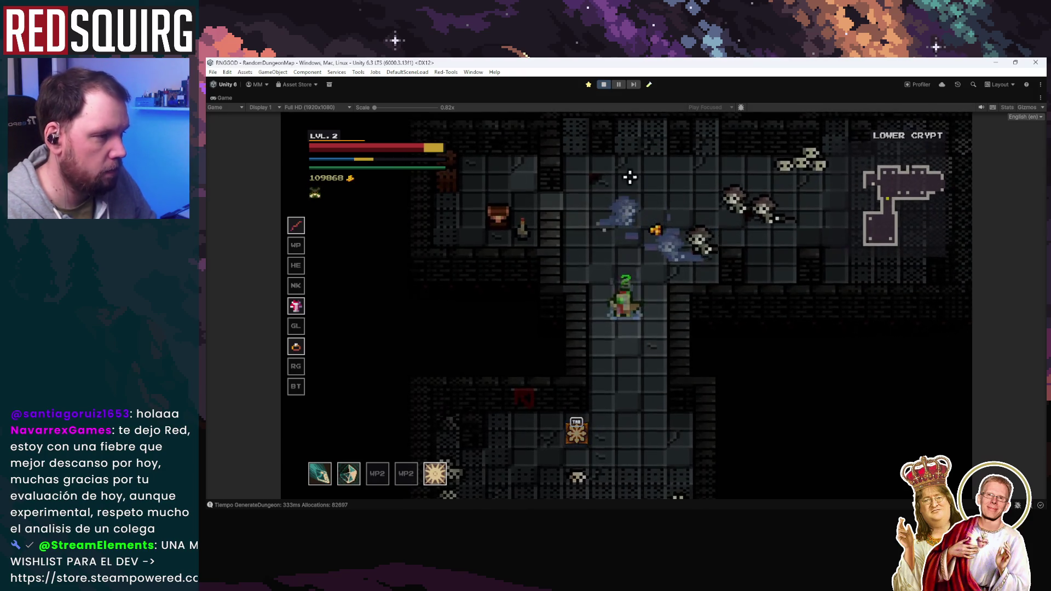
key("ctrl+p")
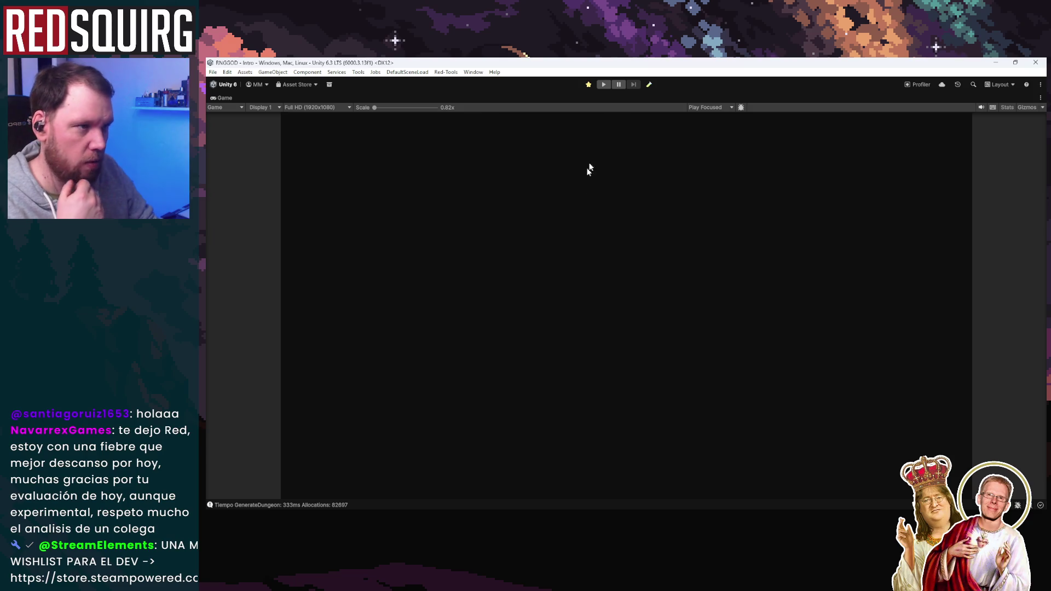
double_click(241, 99)
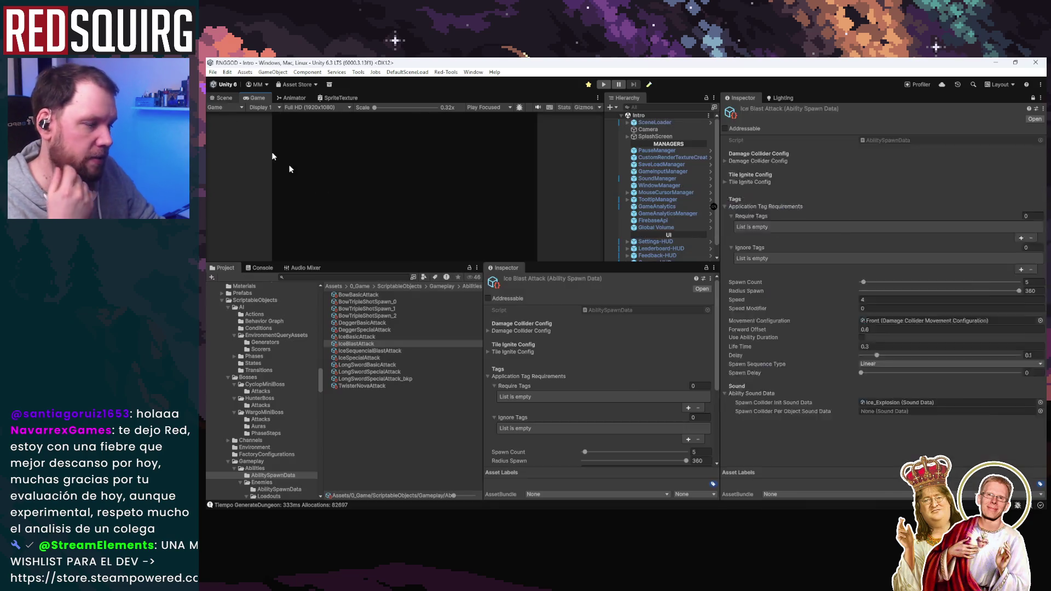
Set IceSequencialBlastAttack's Spawn Count to 9 and run the game maximized
left_click(399, 351)
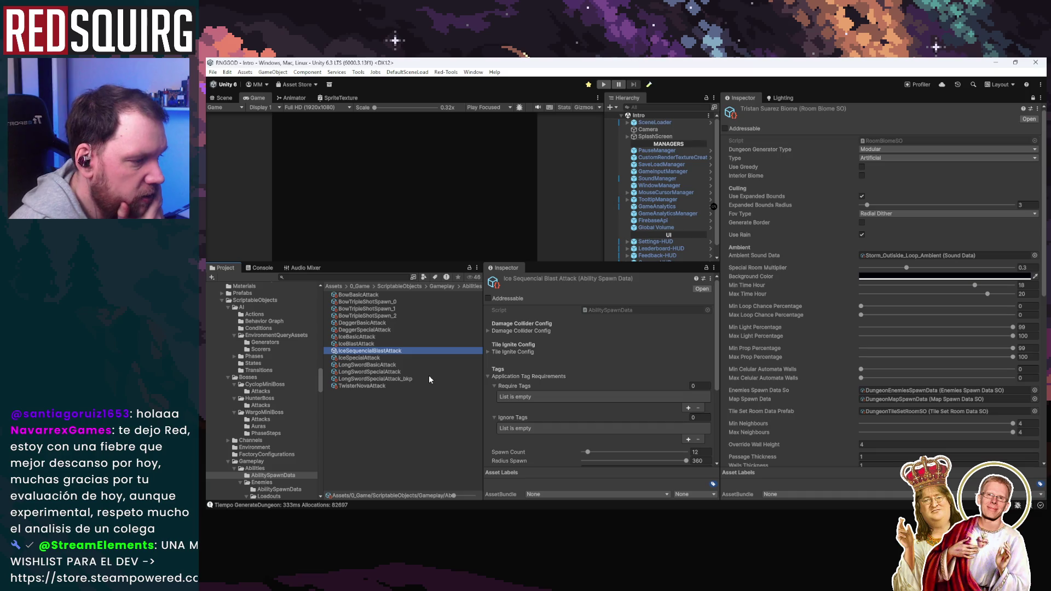
scroll(547, 404, "down", 3)
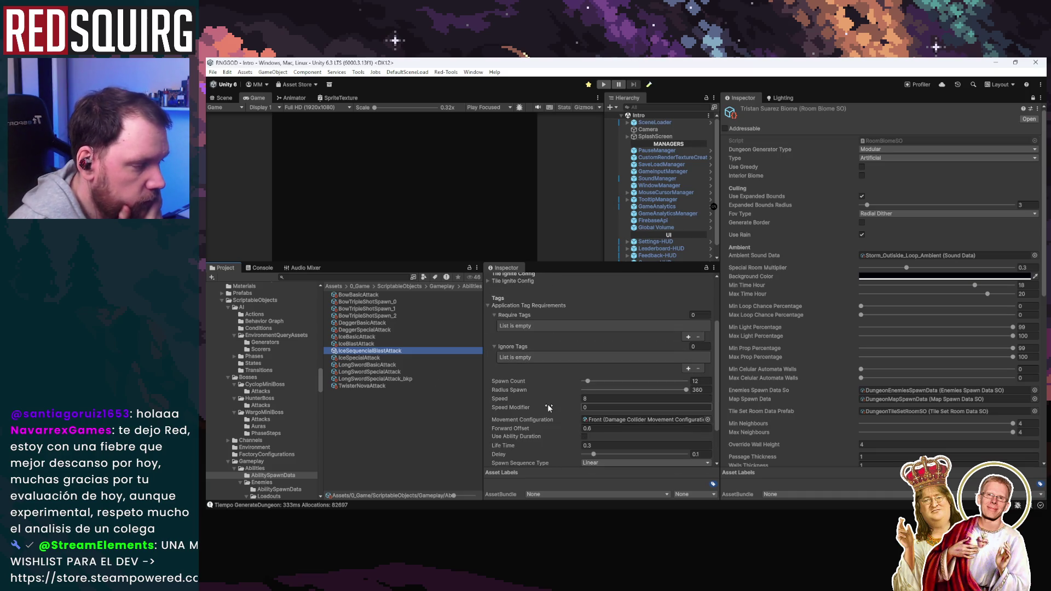
scroll(549, 406, "down", 1)
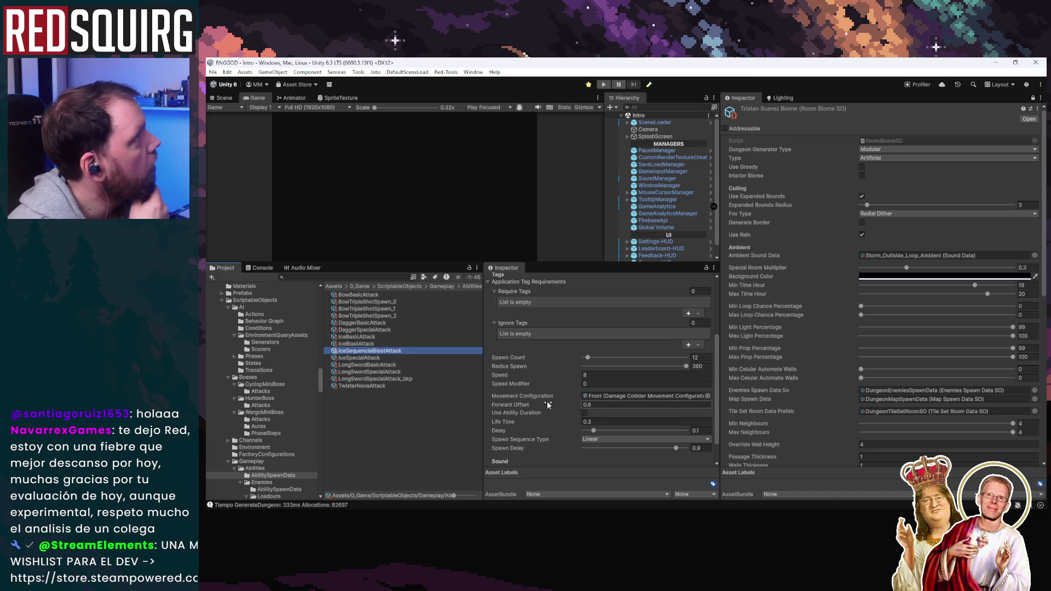
left_click(704, 357)
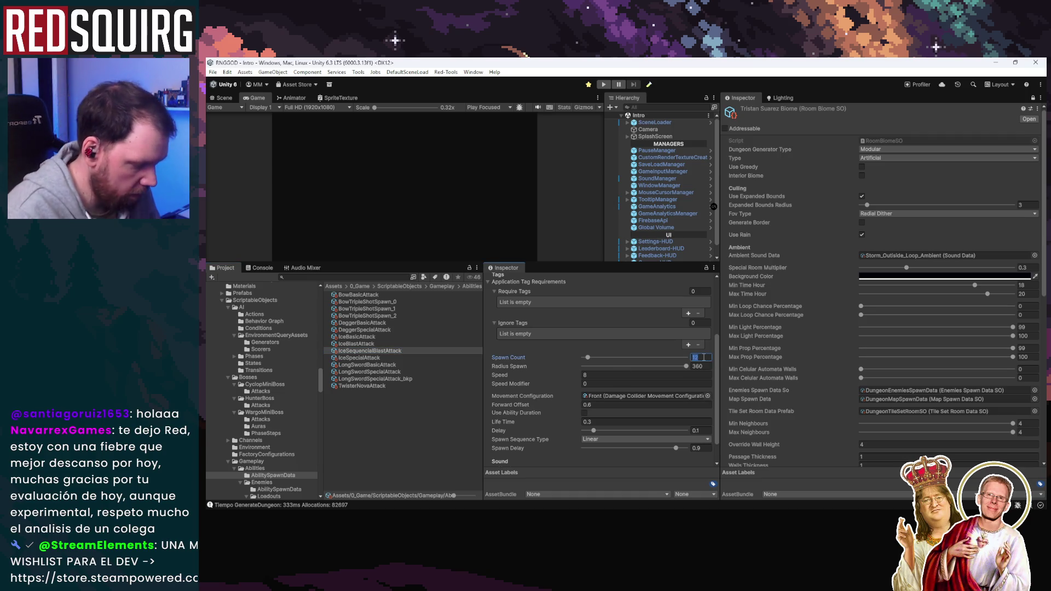
left_click(603, 85)
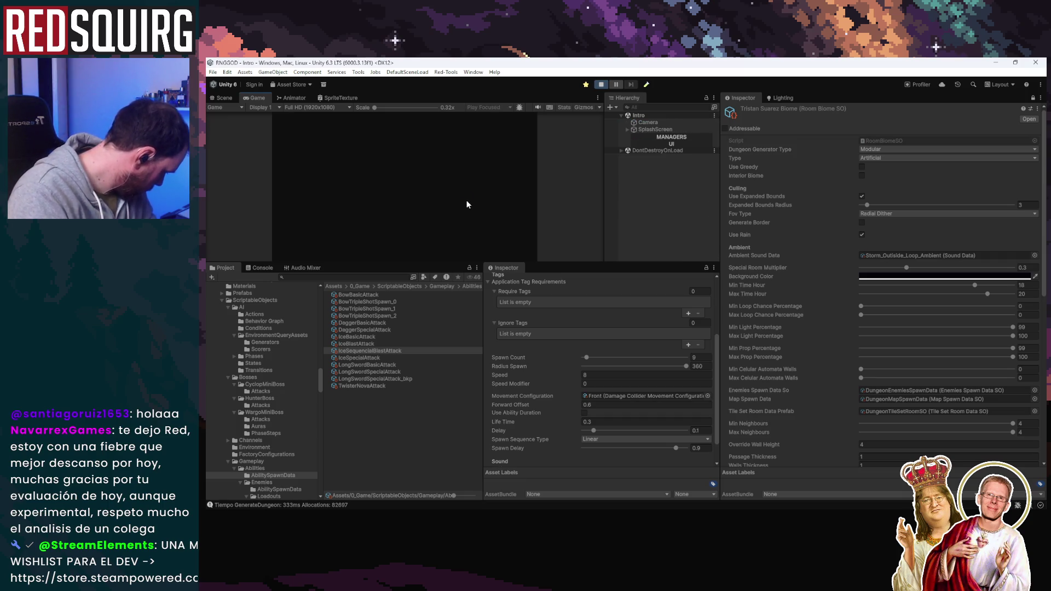
double_click(261, 98)
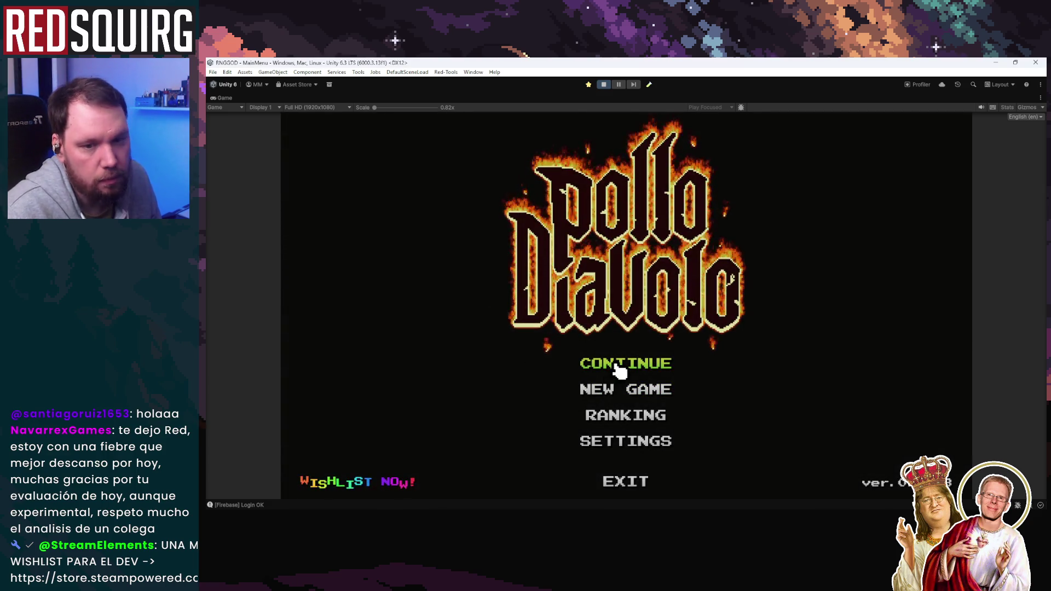
Resume the saved game as the Trocketh Cryomancer and walk into the village
left_click(617, 365)
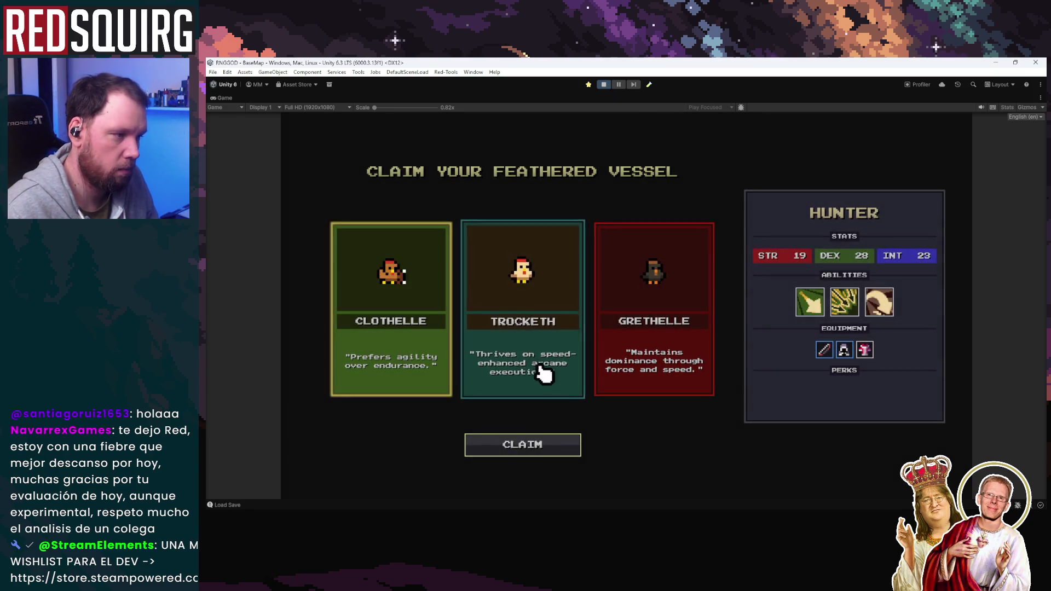
left_click(543, 381)
left_click(544, 446)
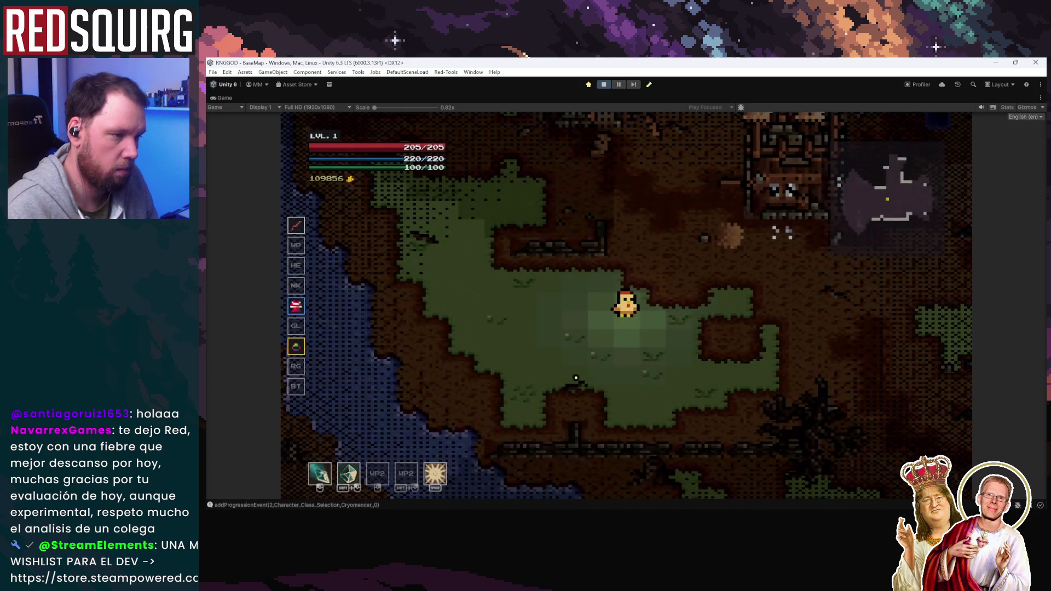
key("w")
key("d")
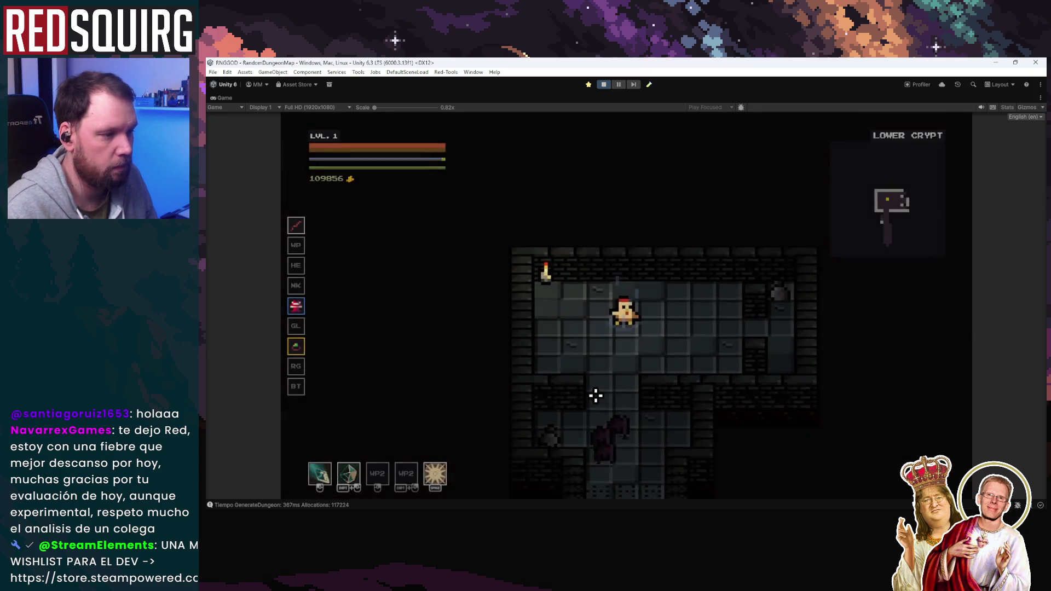
Attack the surrounding enemies while moving down and back up the crypt corridor
left_click(603, 406)
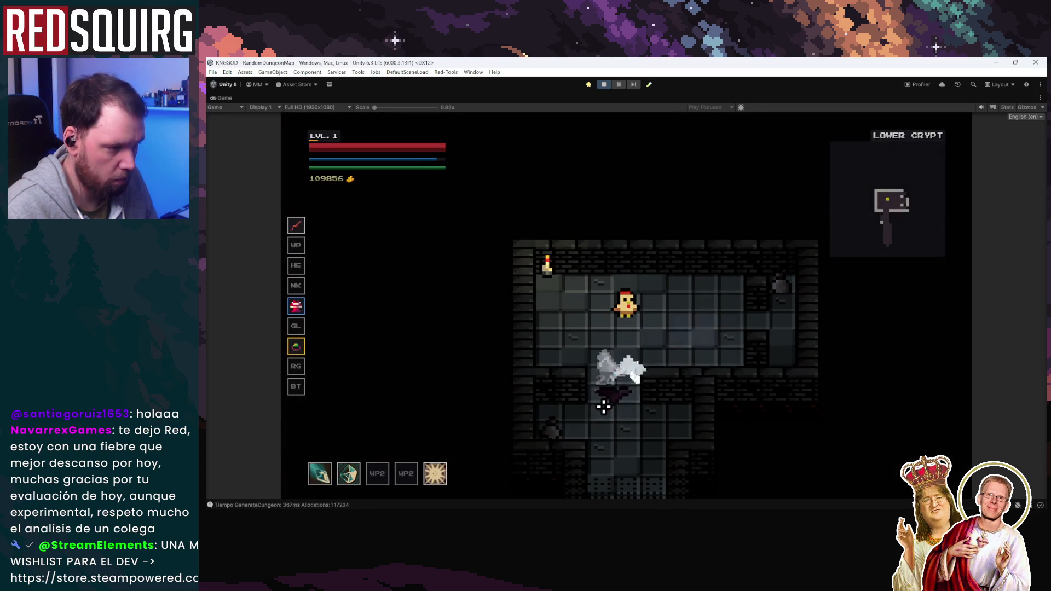
key("s")
key("s")
left_click(629, 394)
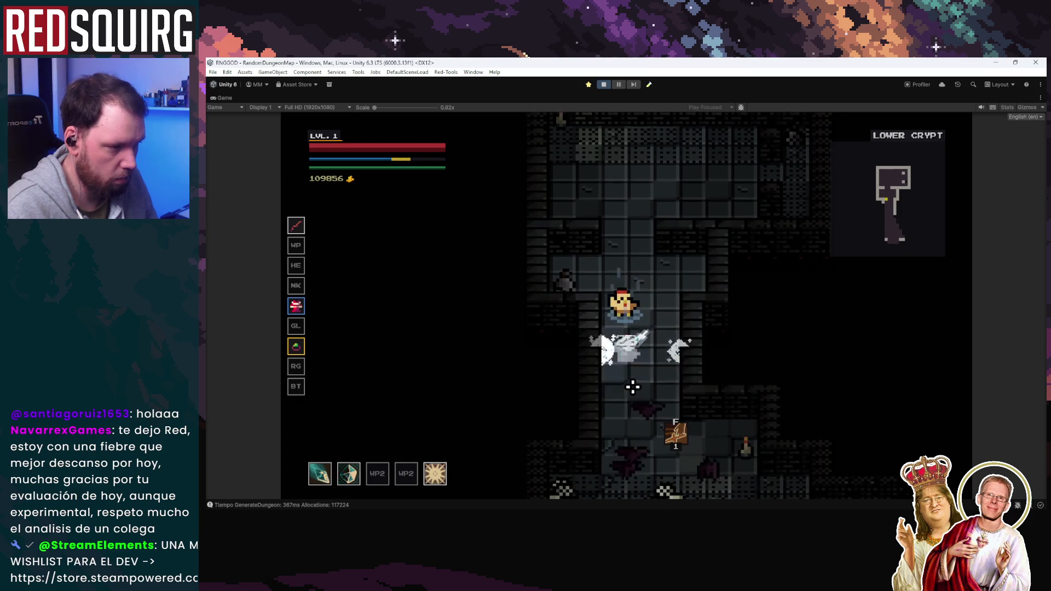
left_click(642, 381)
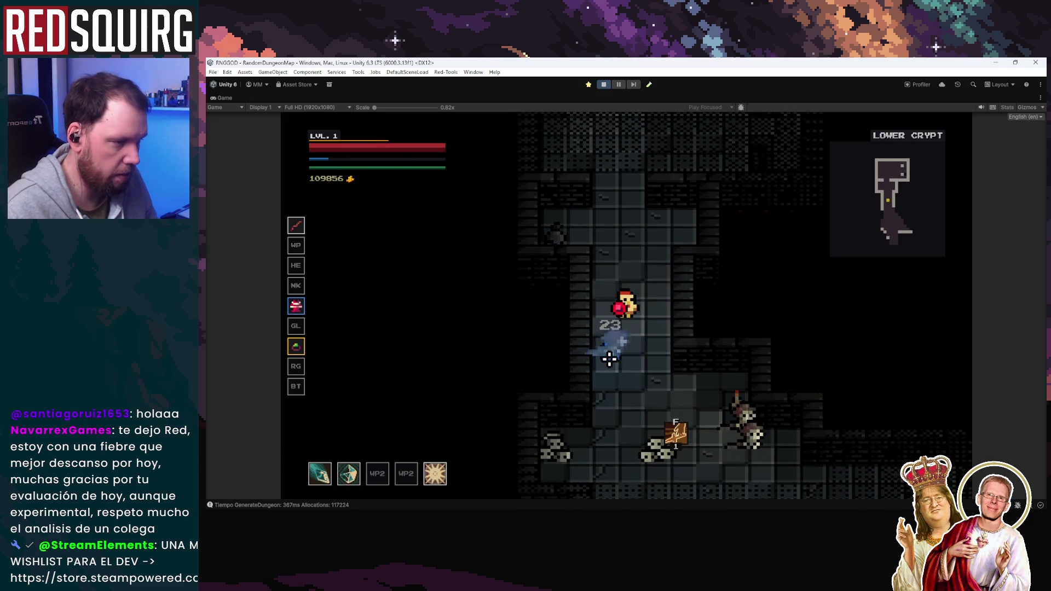
key("w")
left_click(618, 355)
Spend the perk point on Icicle Barrage in the Cryomancer skill tree
key("k")
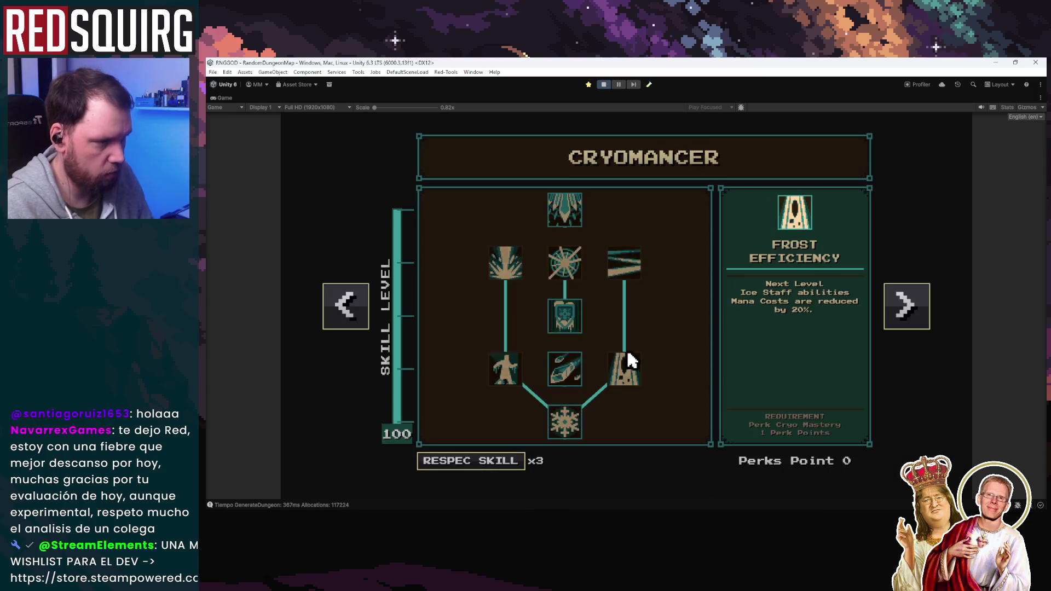
left_click(571, 222)
key("k")
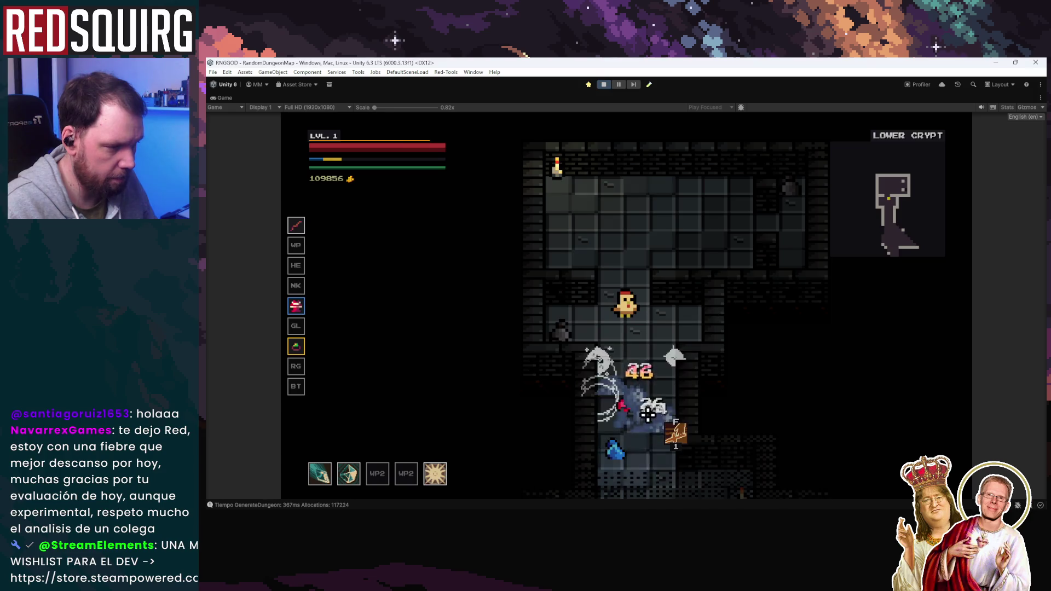
Clear the skeleton and zombie rooms, level up, and take the Intellect bonus
key("s")
left_click(637, 397)
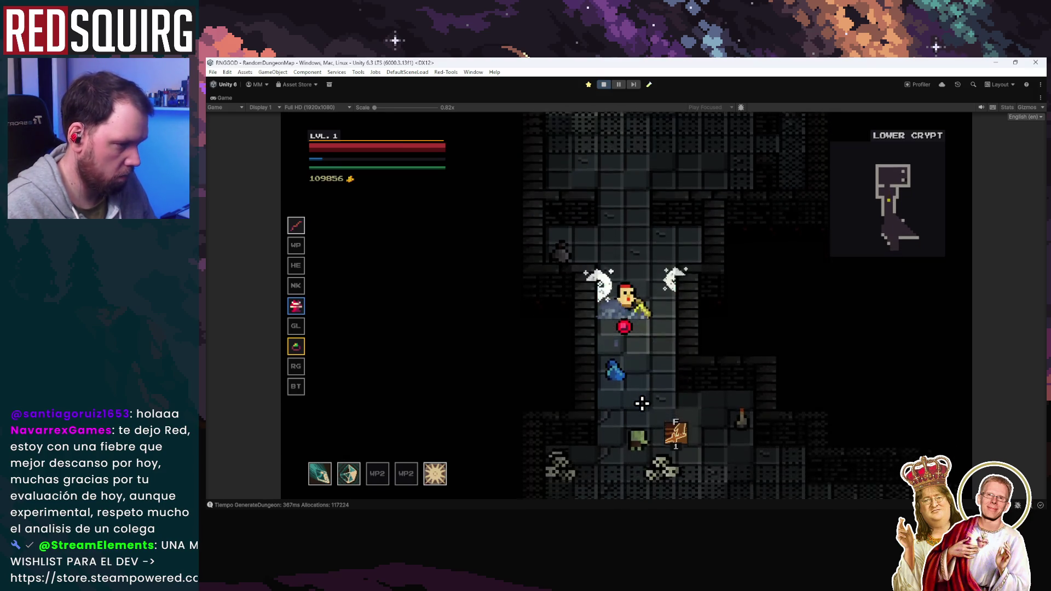
left_click(632, 390)
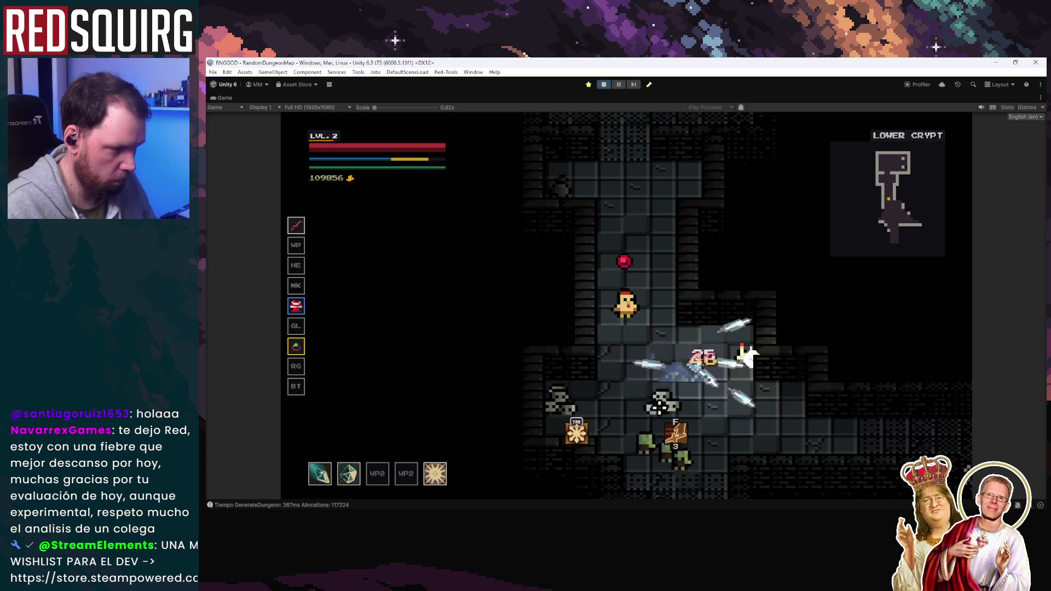
key("s")
left_click(627, 403)
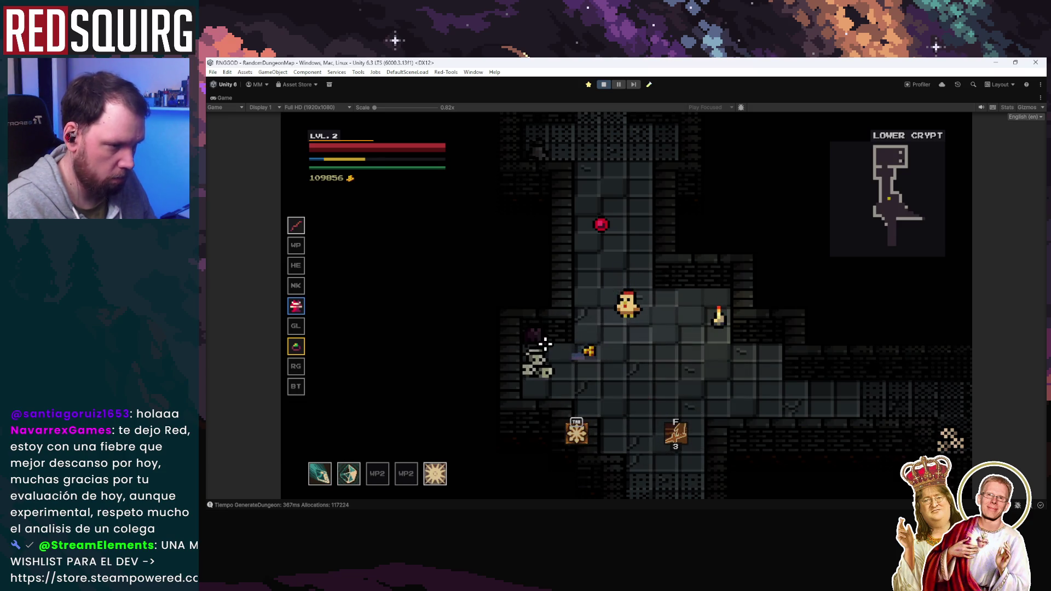
key("w")
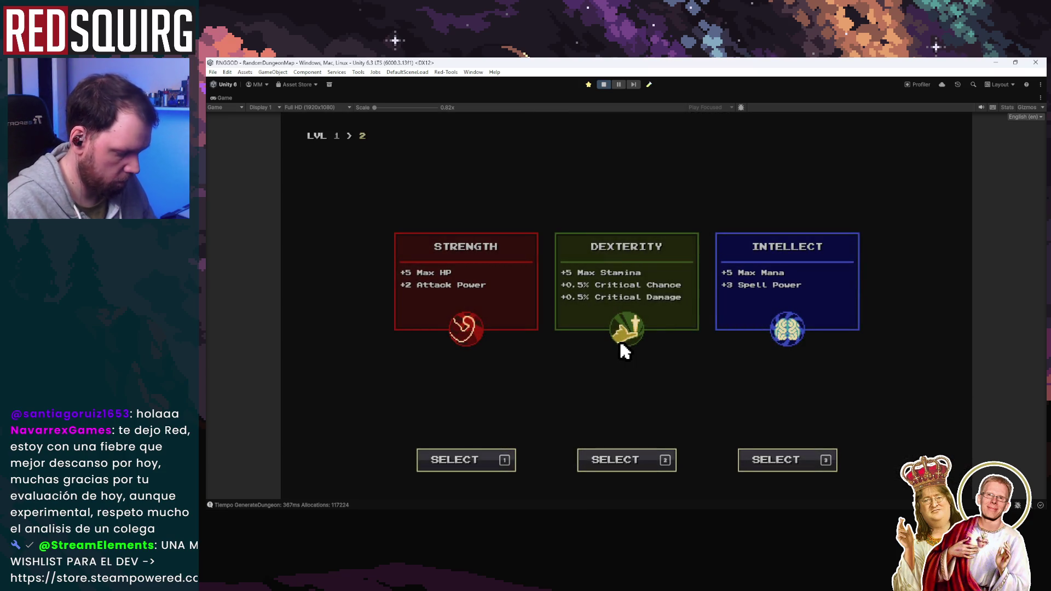
left_click(809, 328)
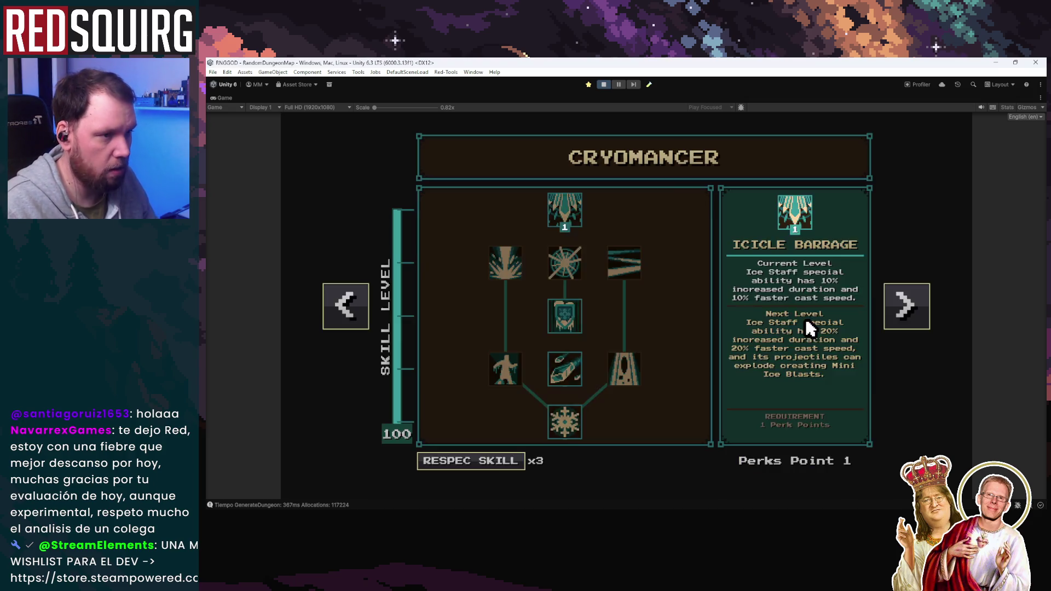
Fight through the crypt corridors and the vertical passage
key("w")
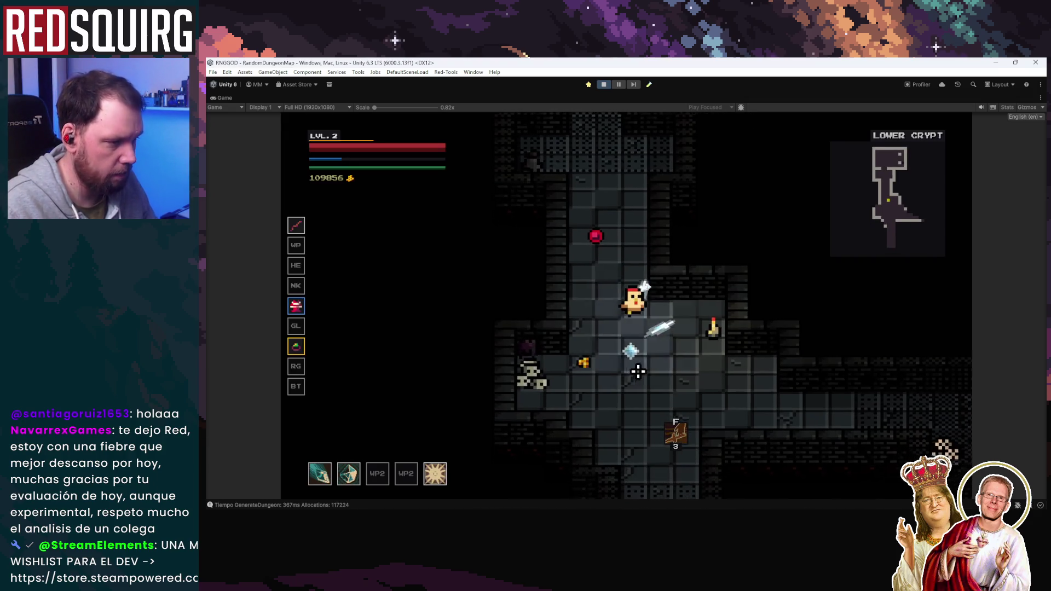
key("d")
key("d")
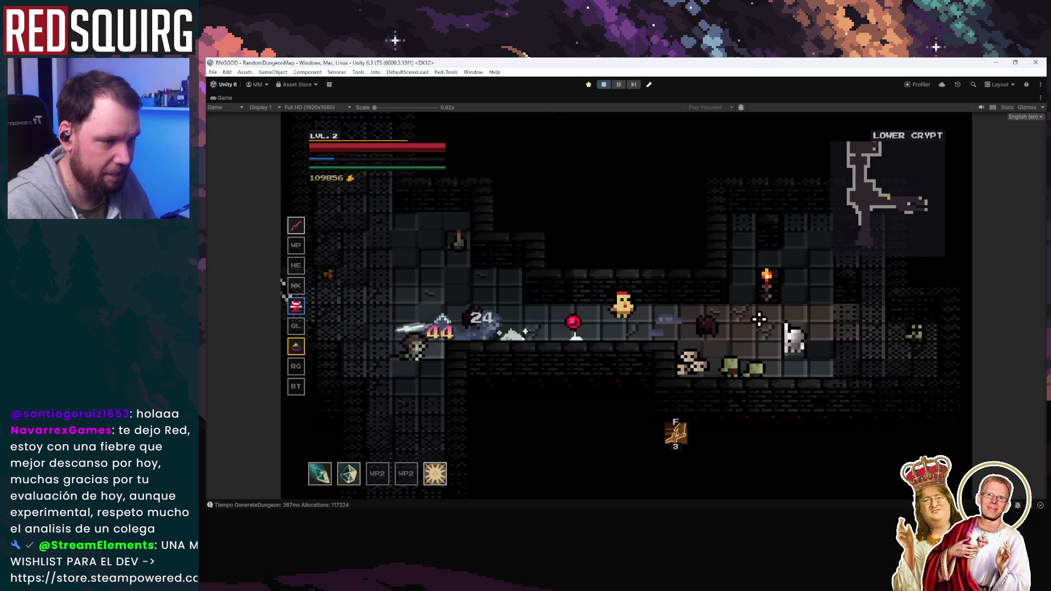
key("a")
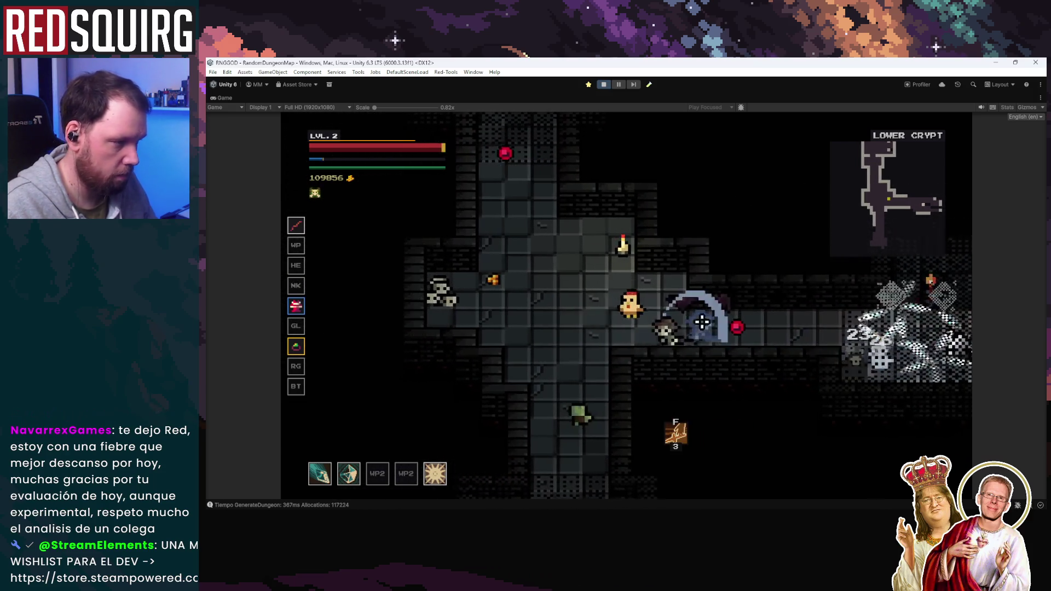
key("d")
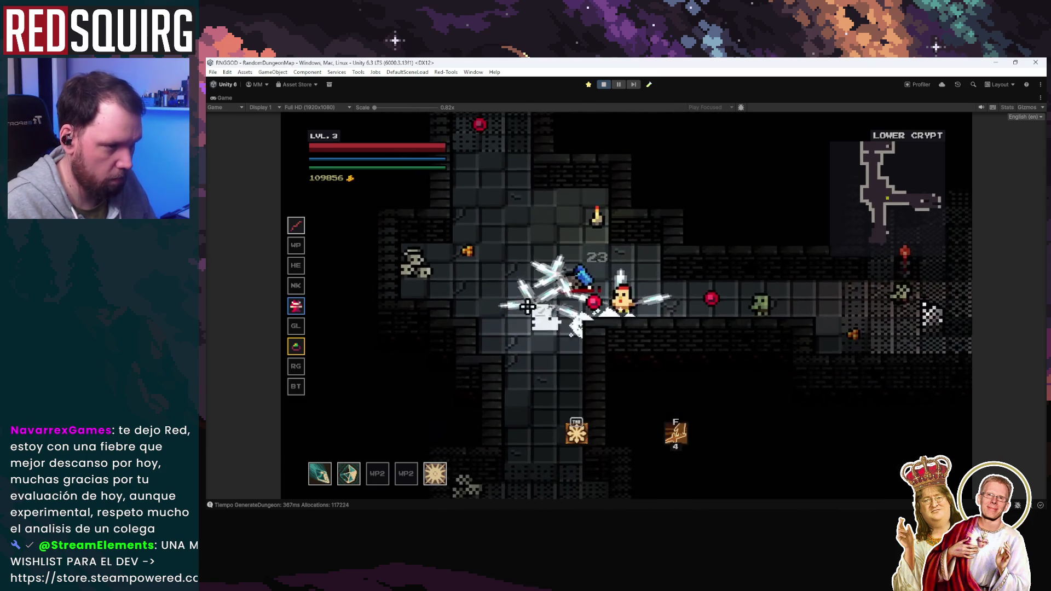
key("d")
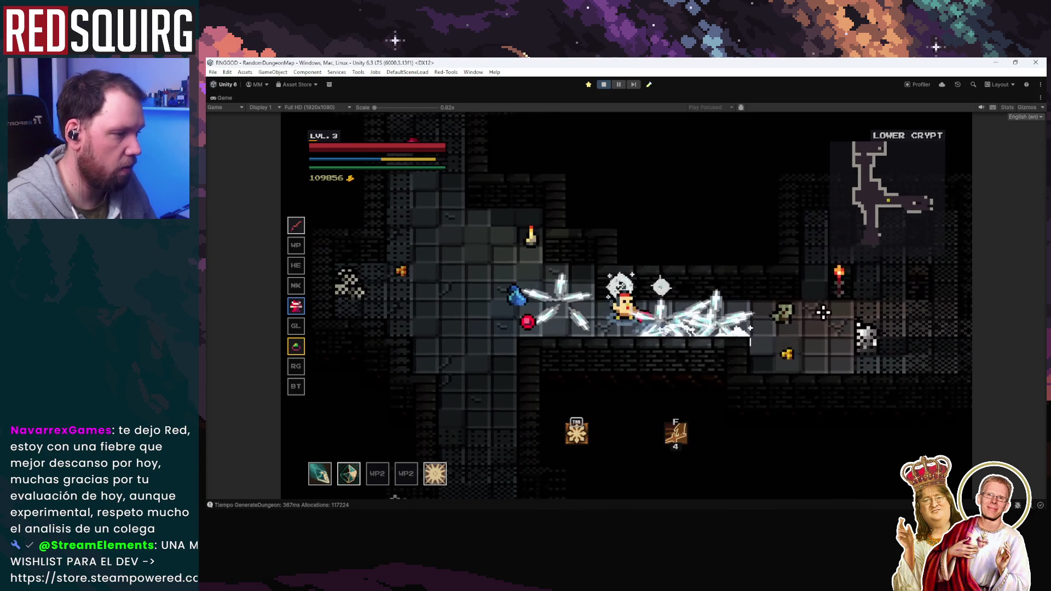
key("d")
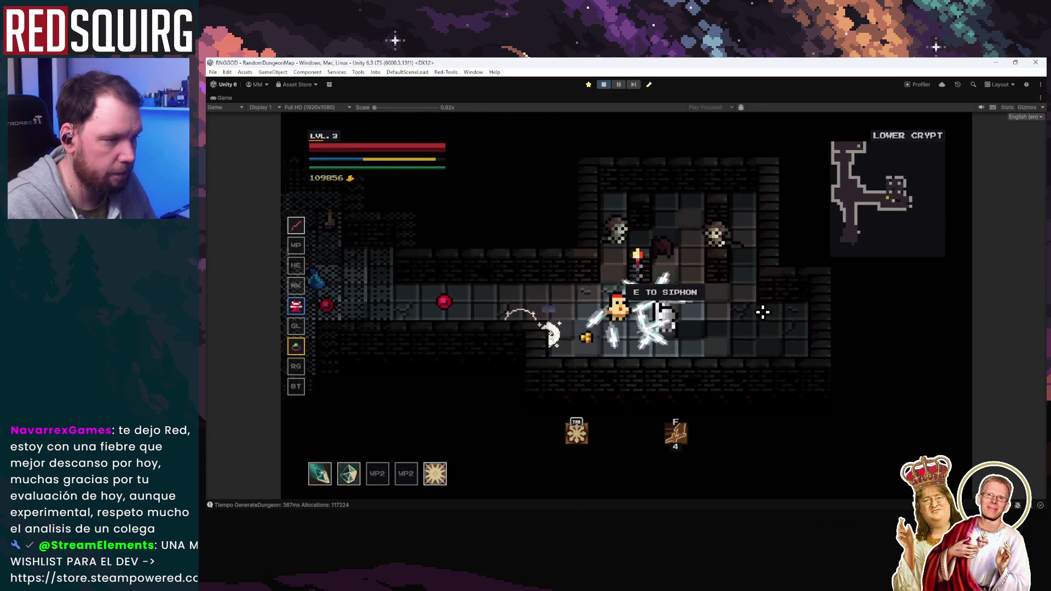
key("w")
key("a")
key("w")
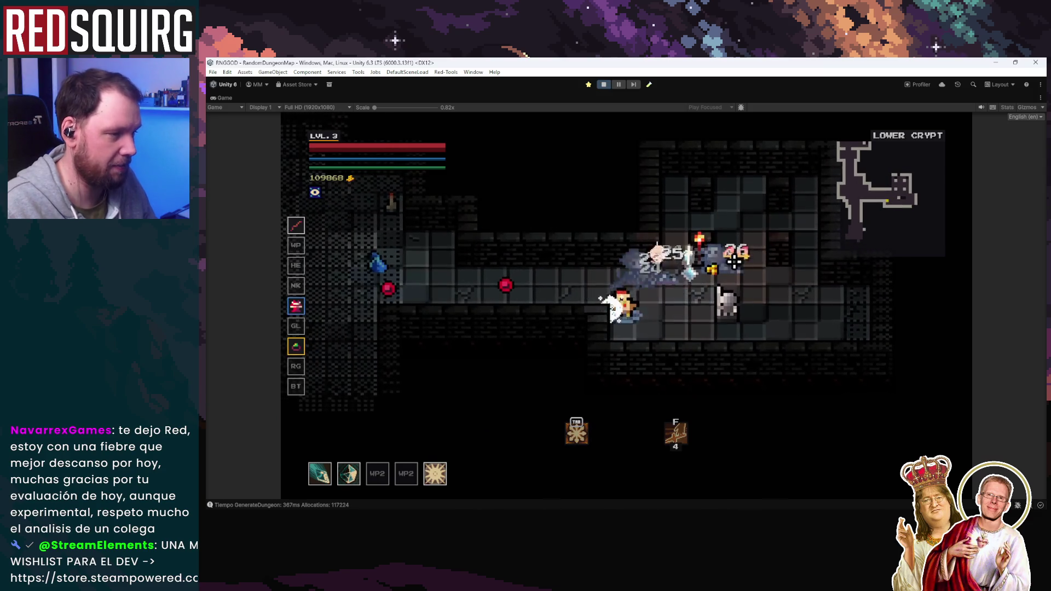
key("a")
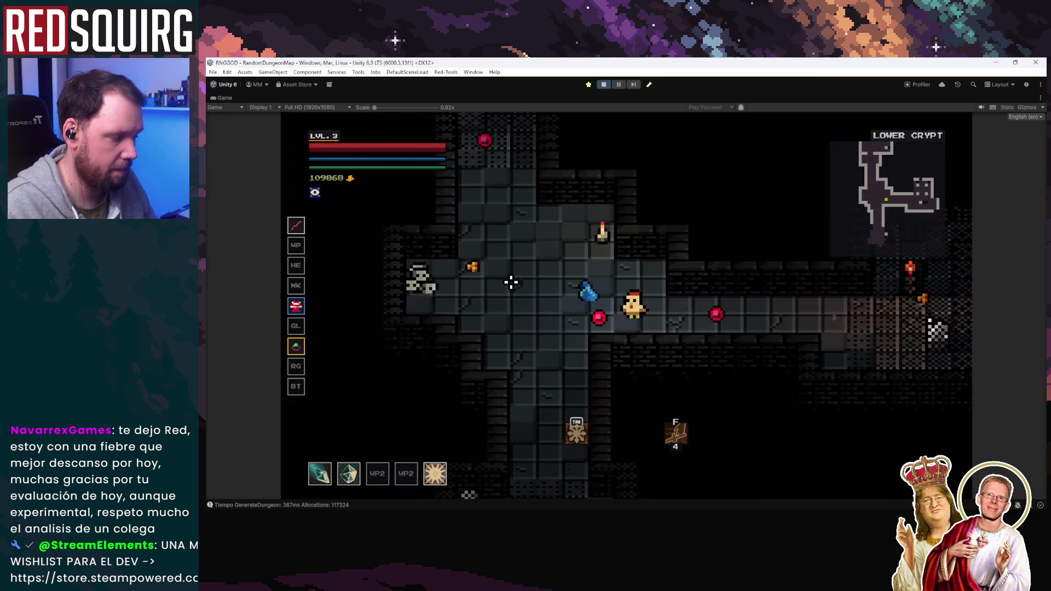
key("s")
key("s")
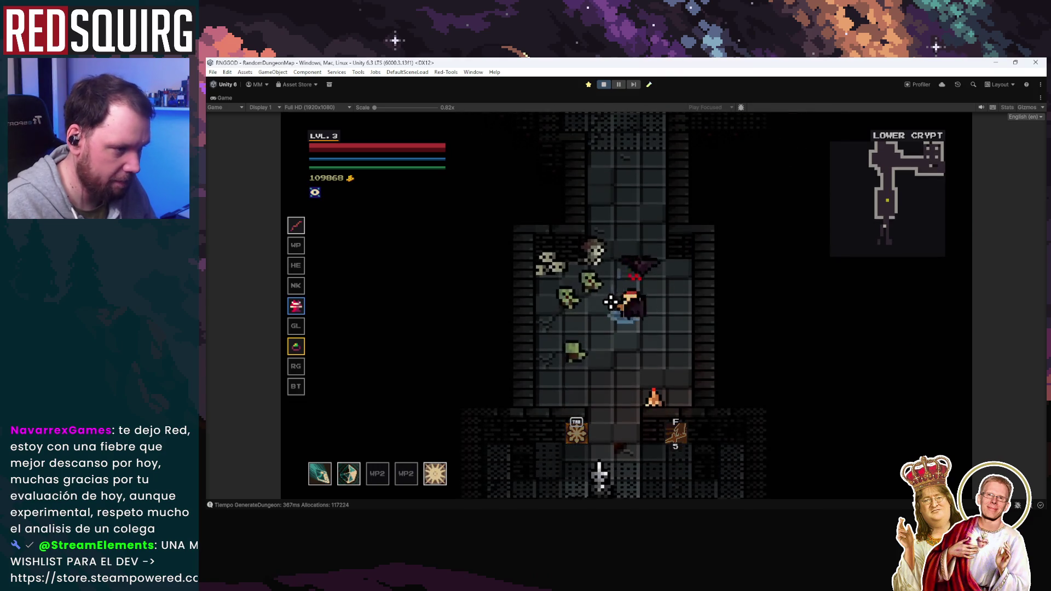
Move down through the lower crypt rooms and back up into the next room
key("w")
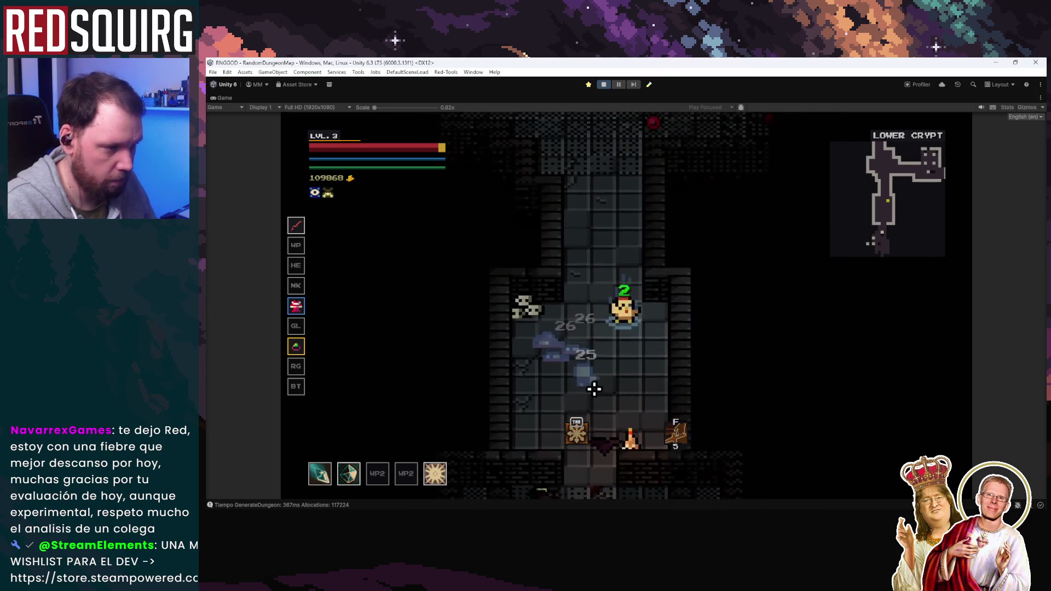
key("s")
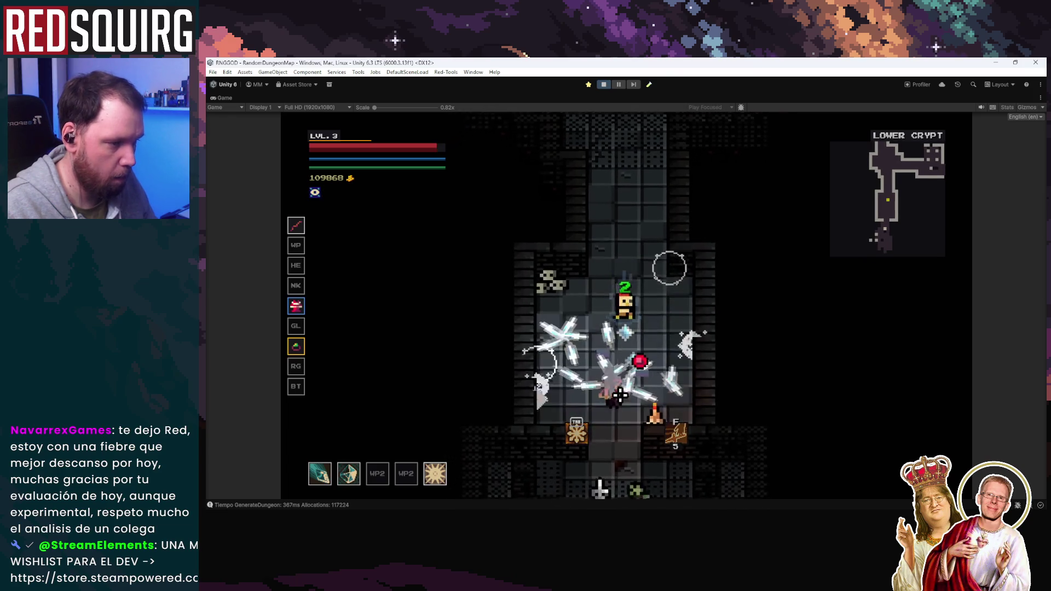
key("s")
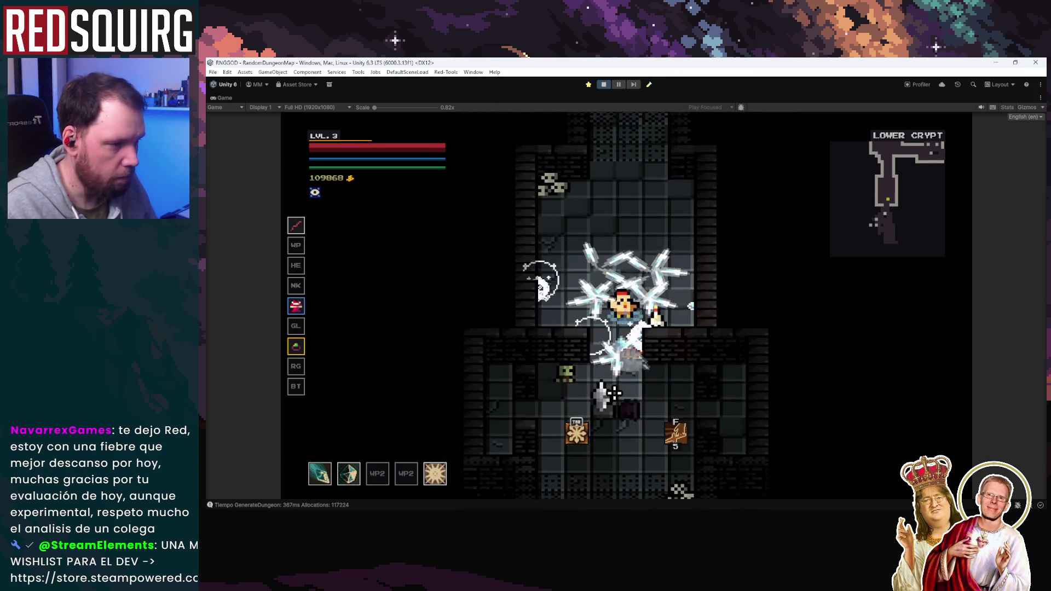
key("s")
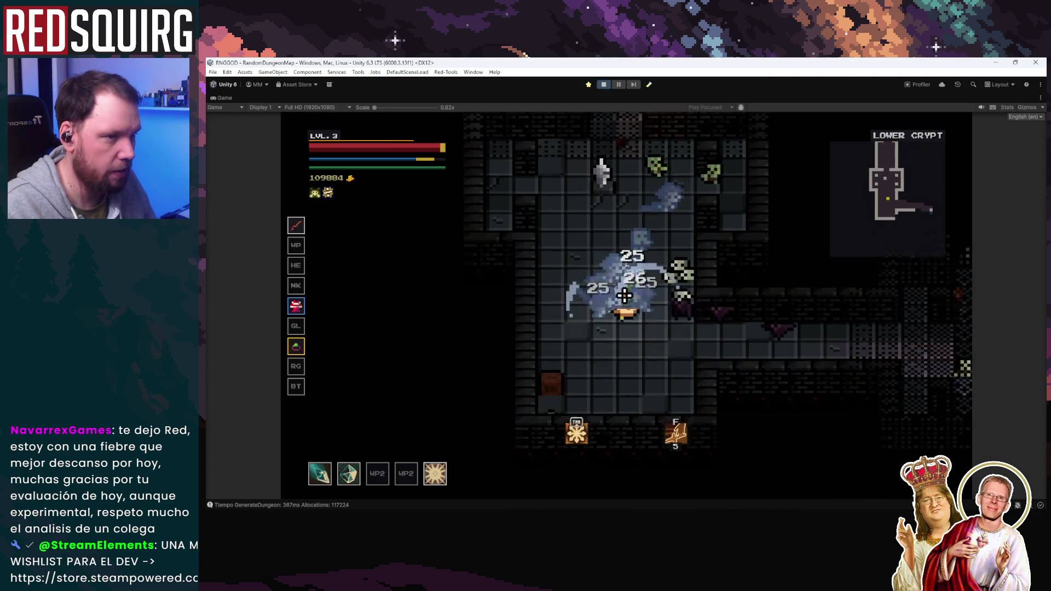
key("s")
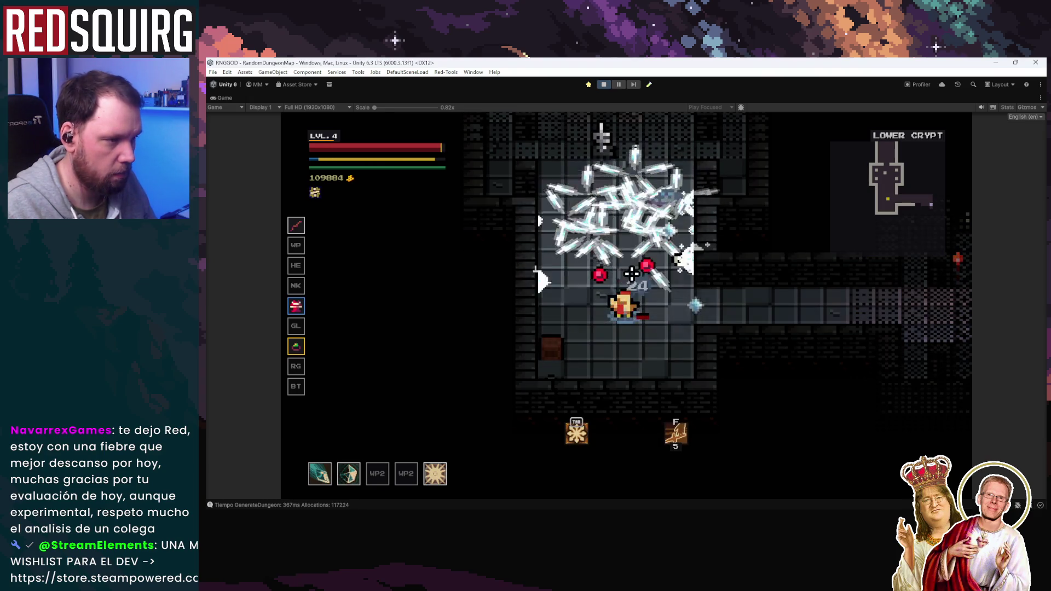
key("w")
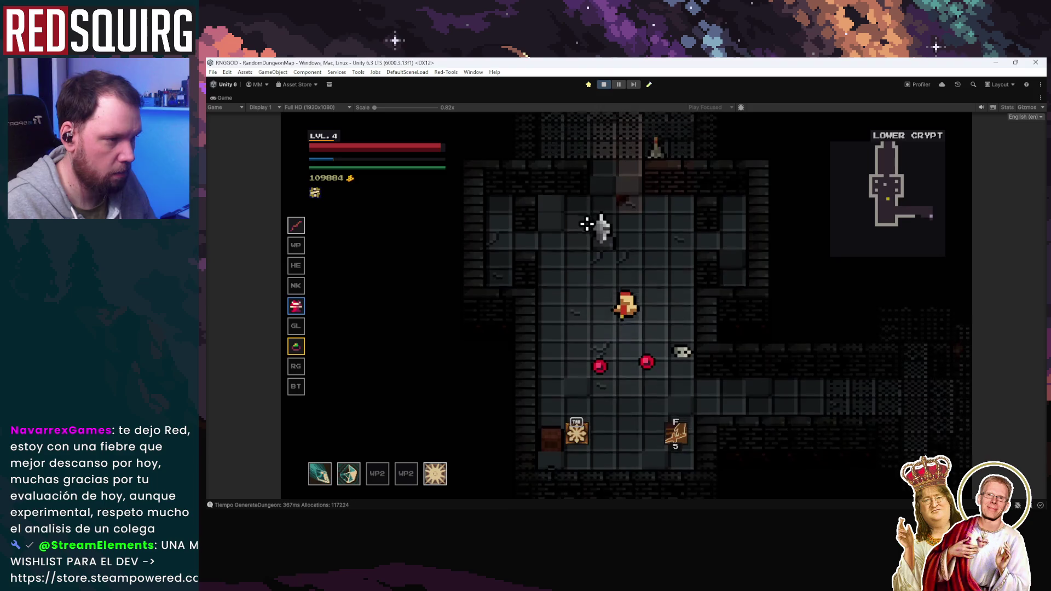
Walk east through the blue portal room, clear its enemies, and head north
key("d")
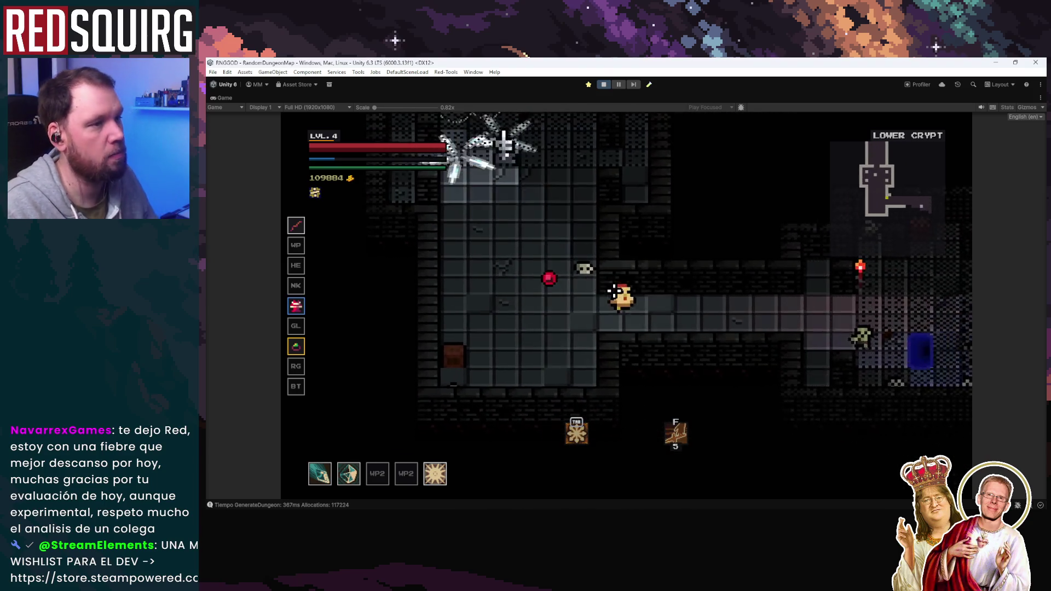
key("d")
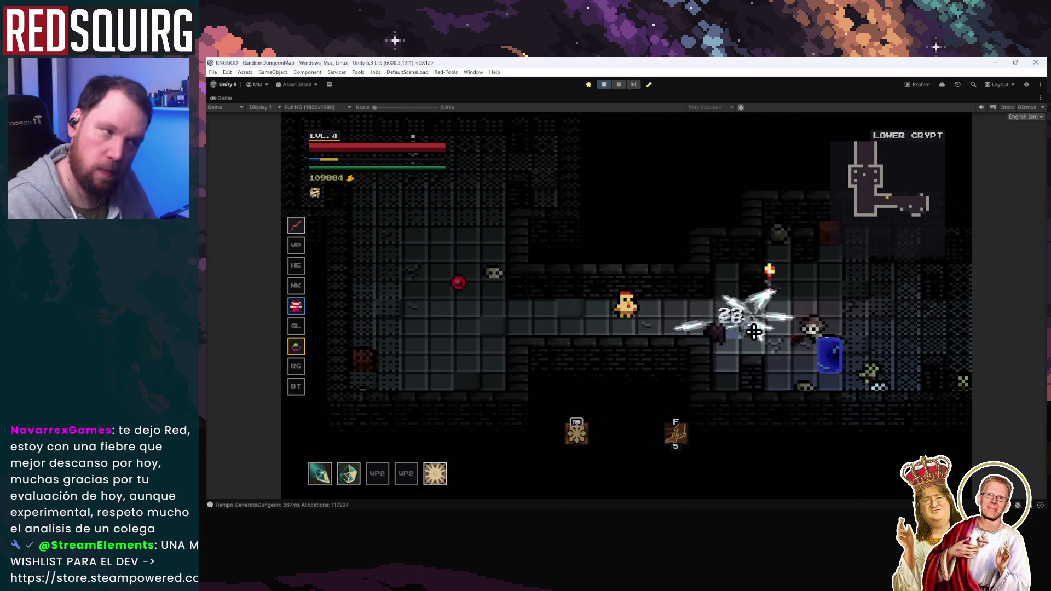
key("d")
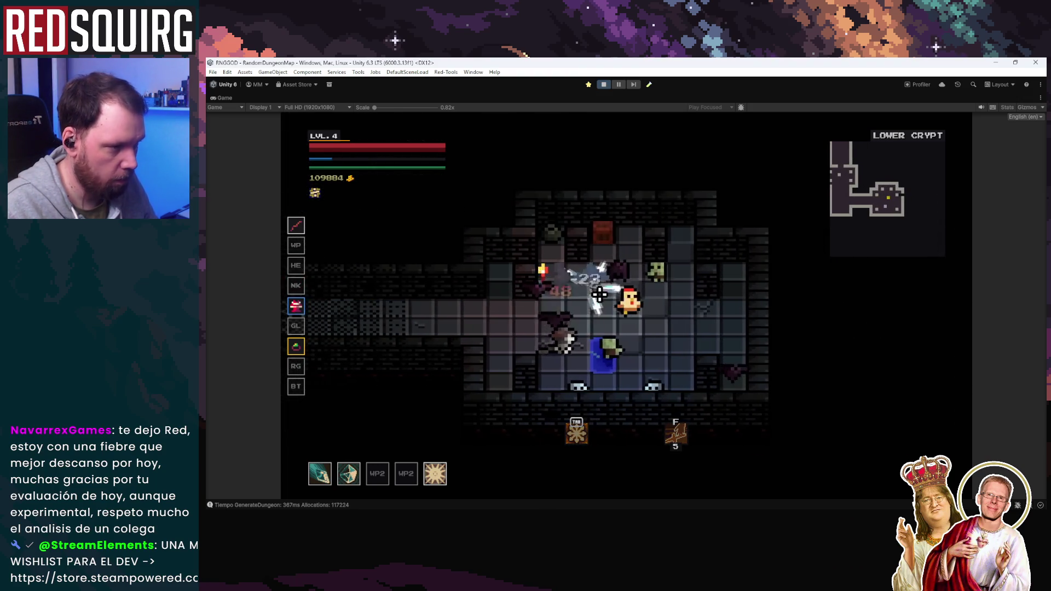
key("a")
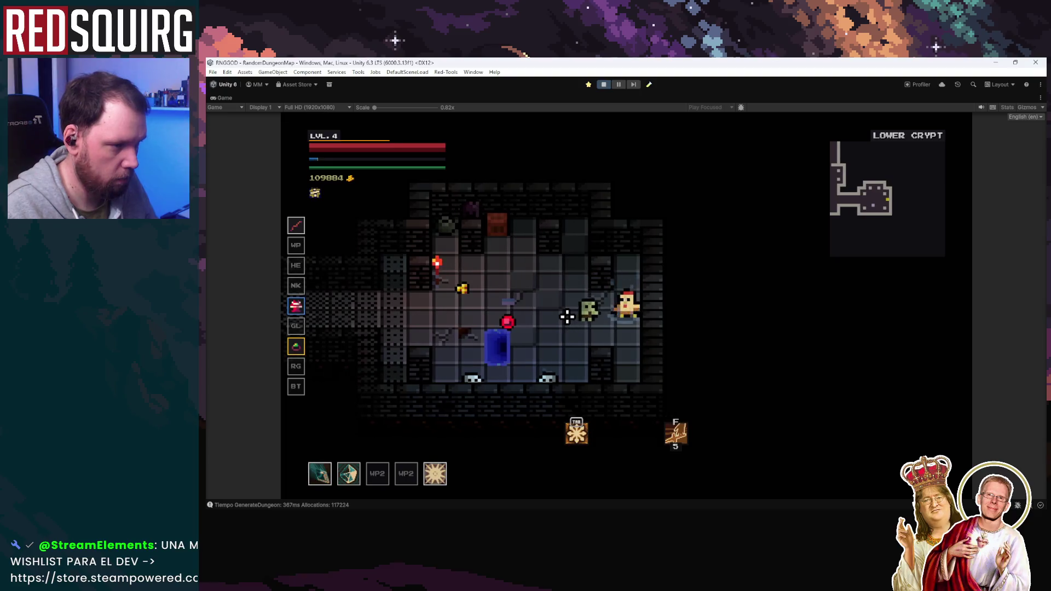
key("w")
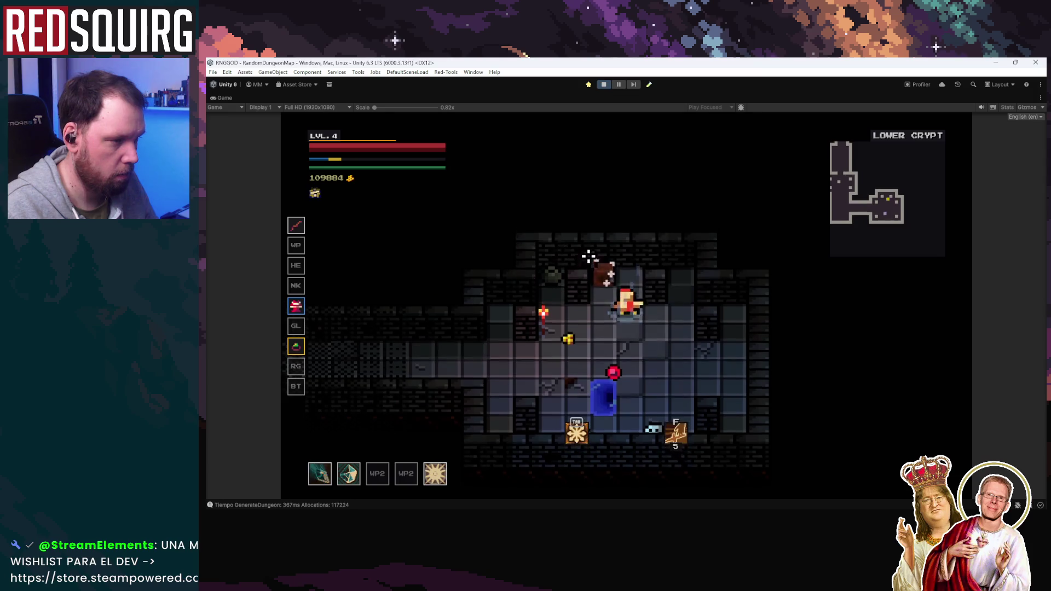
key("w")
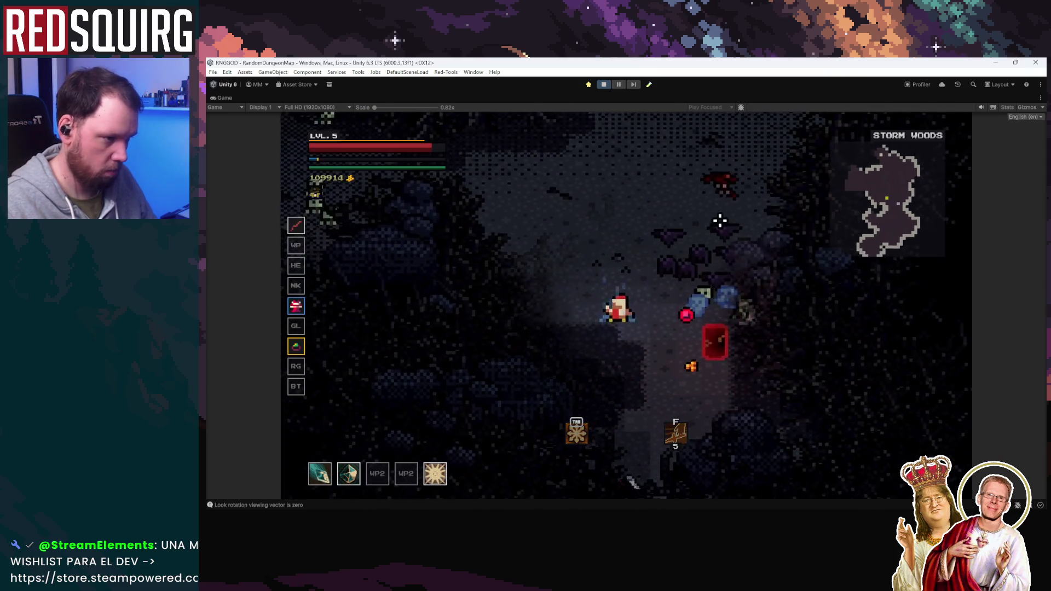
Fight the Storm Woods ghosts with mouse attacks and blade slashes
left_click(596, 219)
key("s")
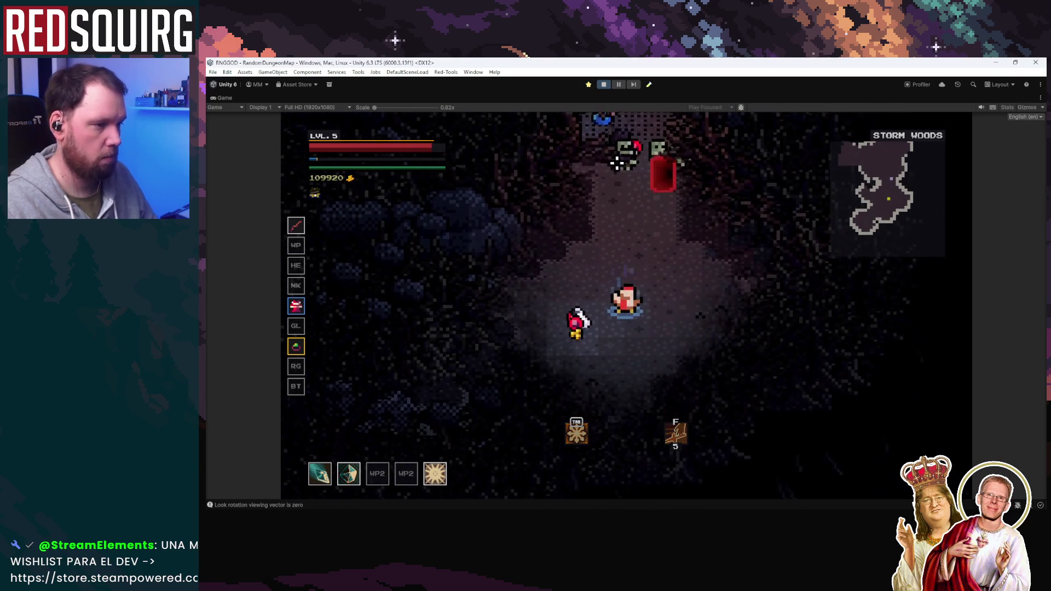
left_click(617, 162)
left_click(616, 161)
left_click(630, 174)
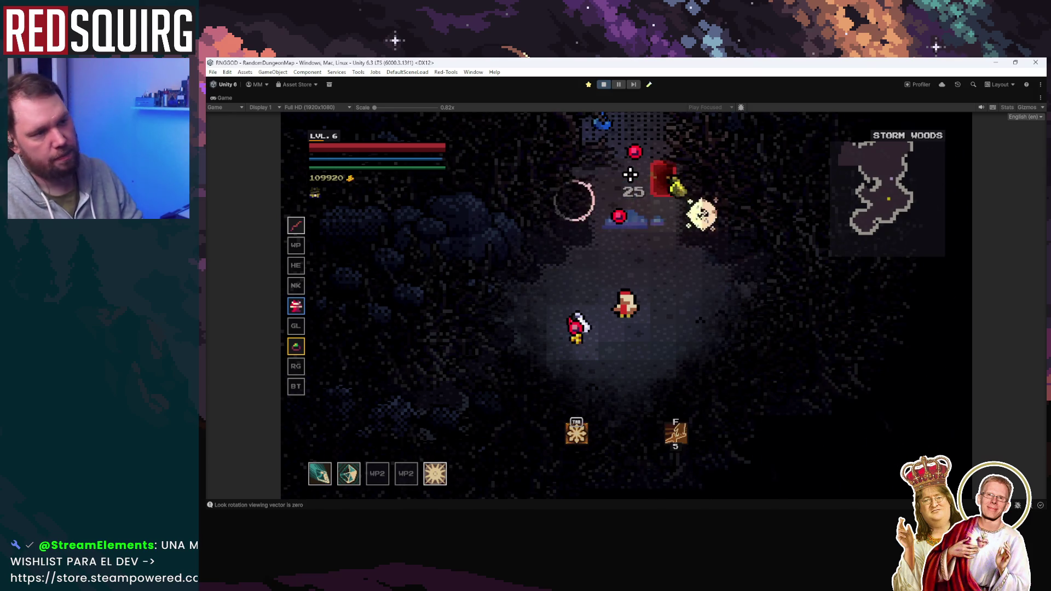
key("w")
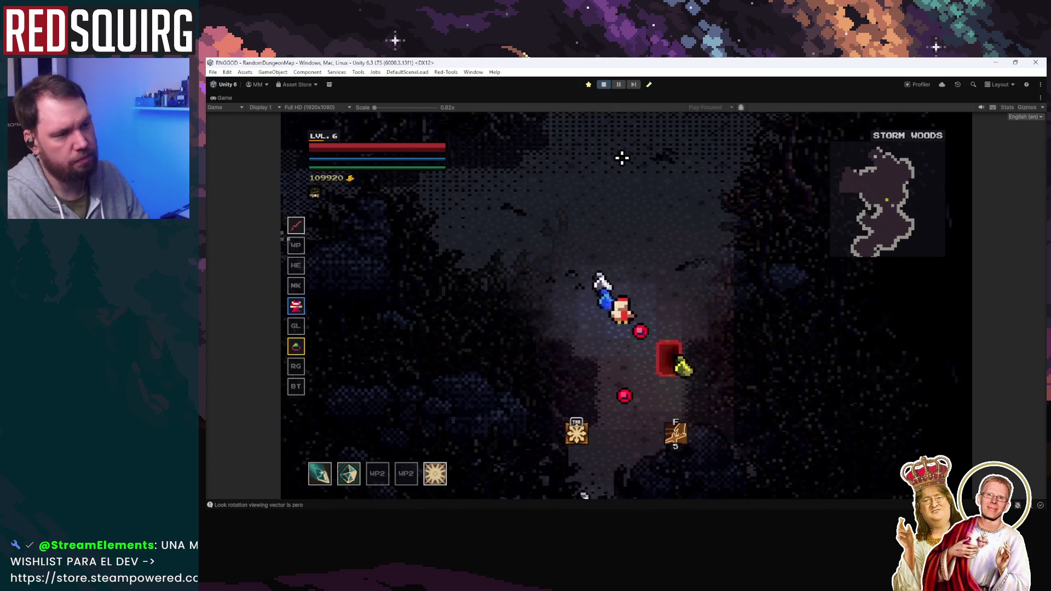
key("a")
left_click(374, 299)
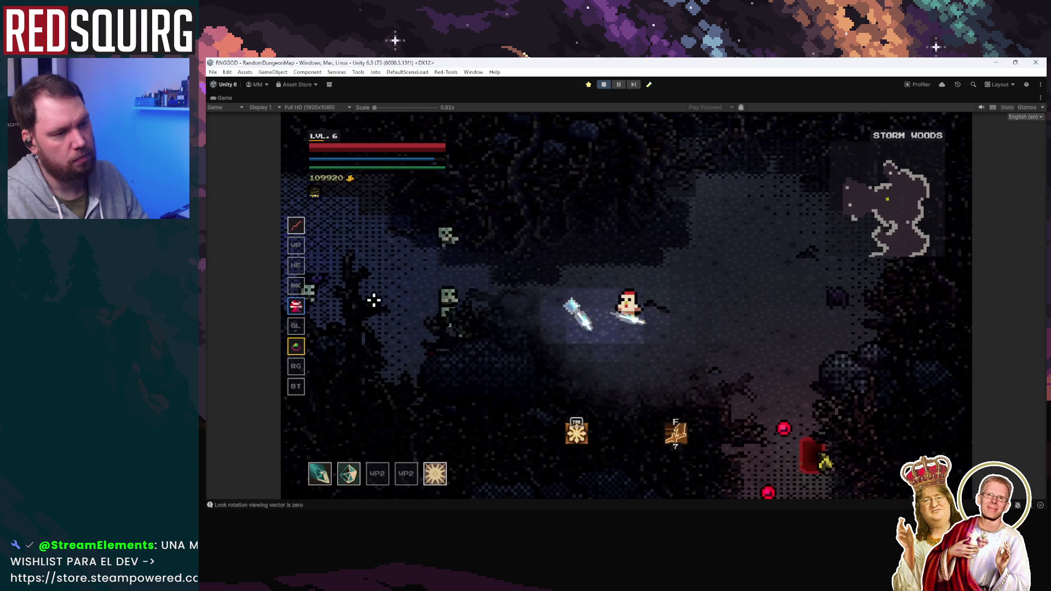
key("d")
key("s")
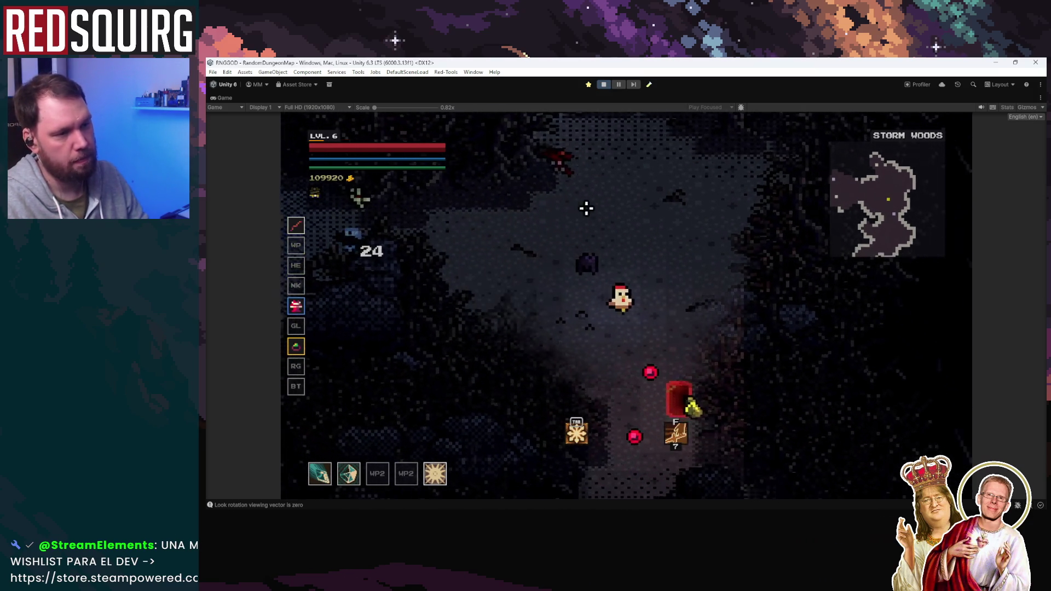
left_click(481, 251)
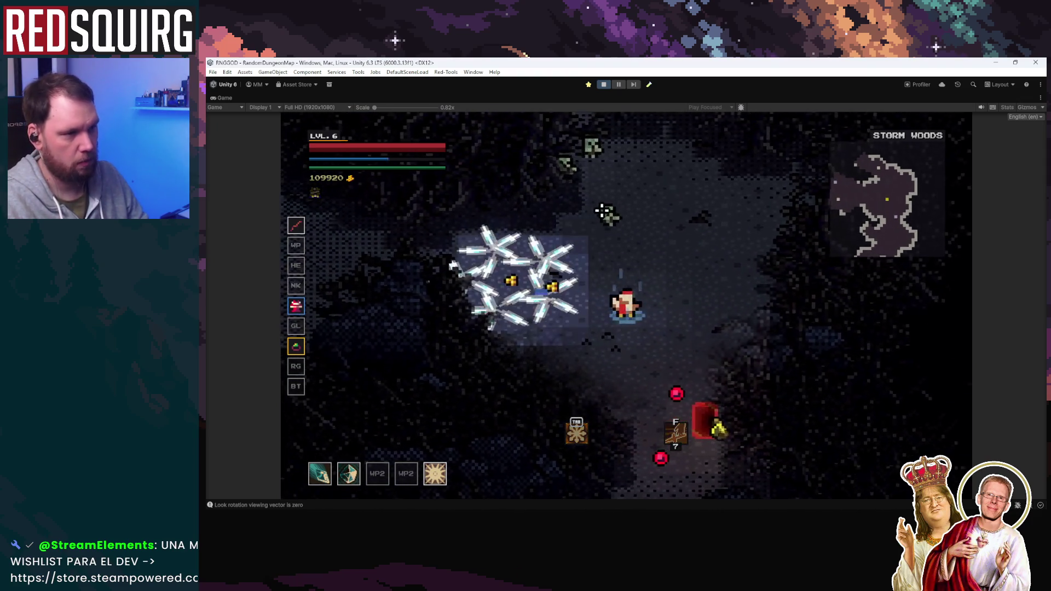
Strafe left and right, hitting nearby enemies with ice-shard bursts
key("a")
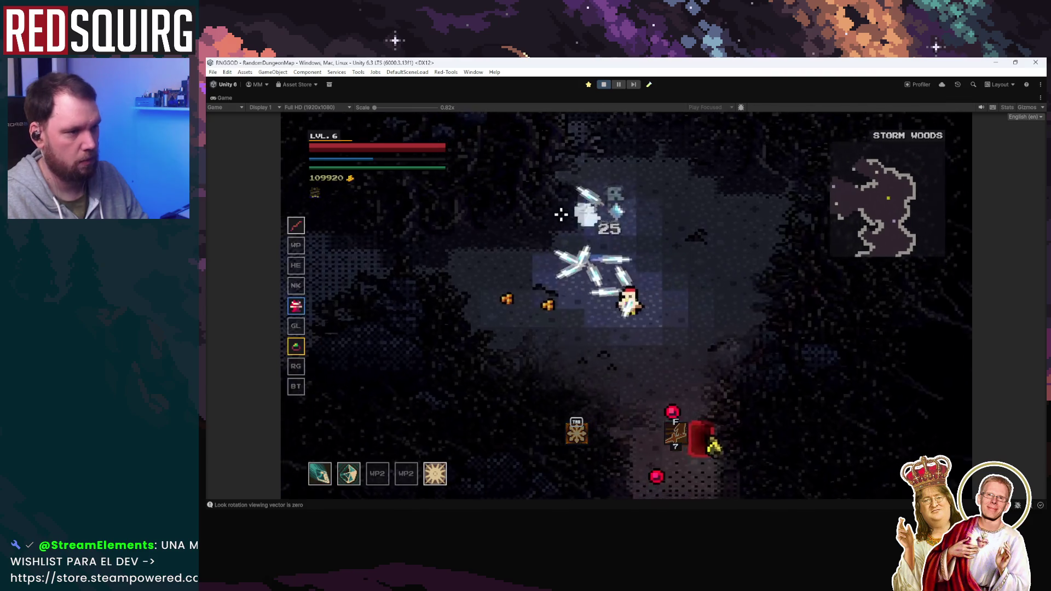
key("d")
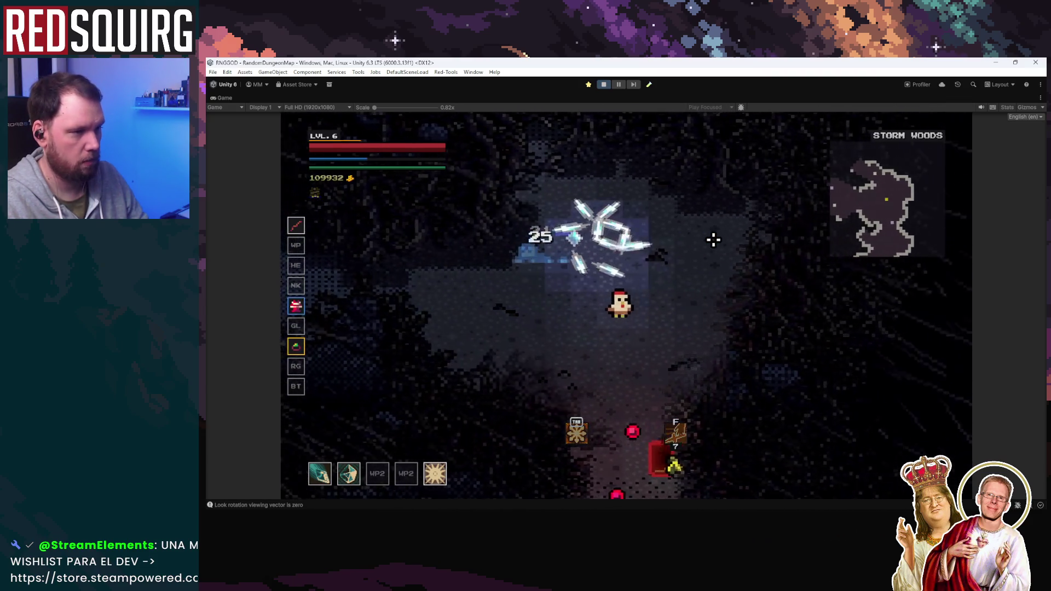
key("a")
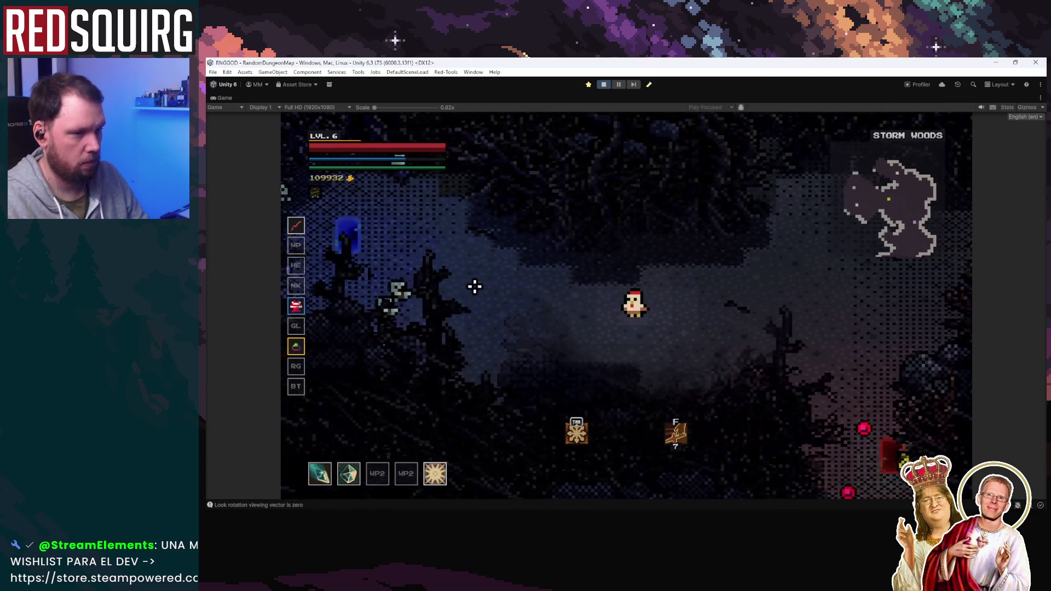
key("d")
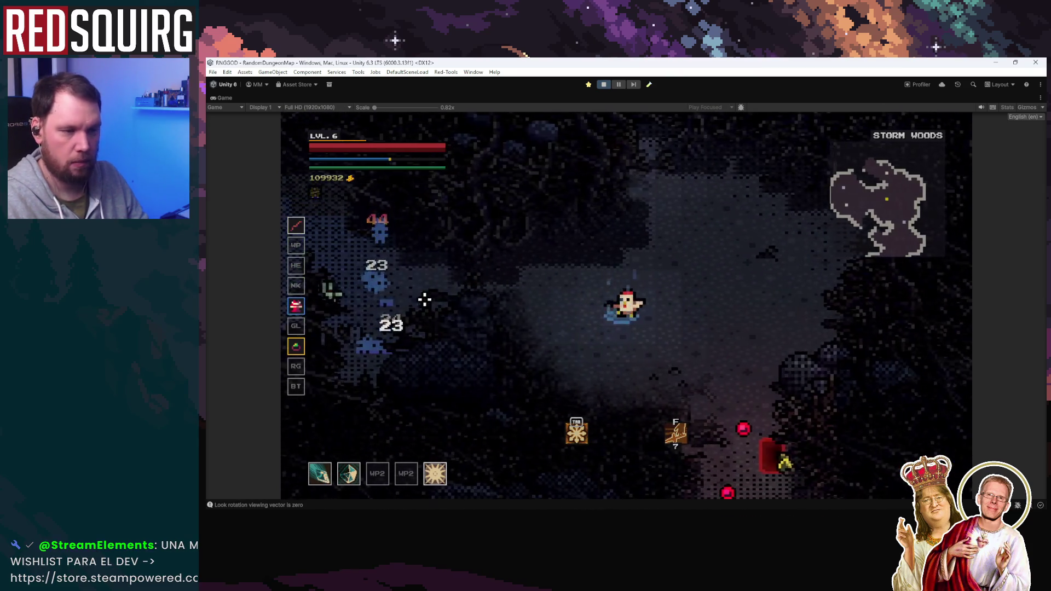
key("a")
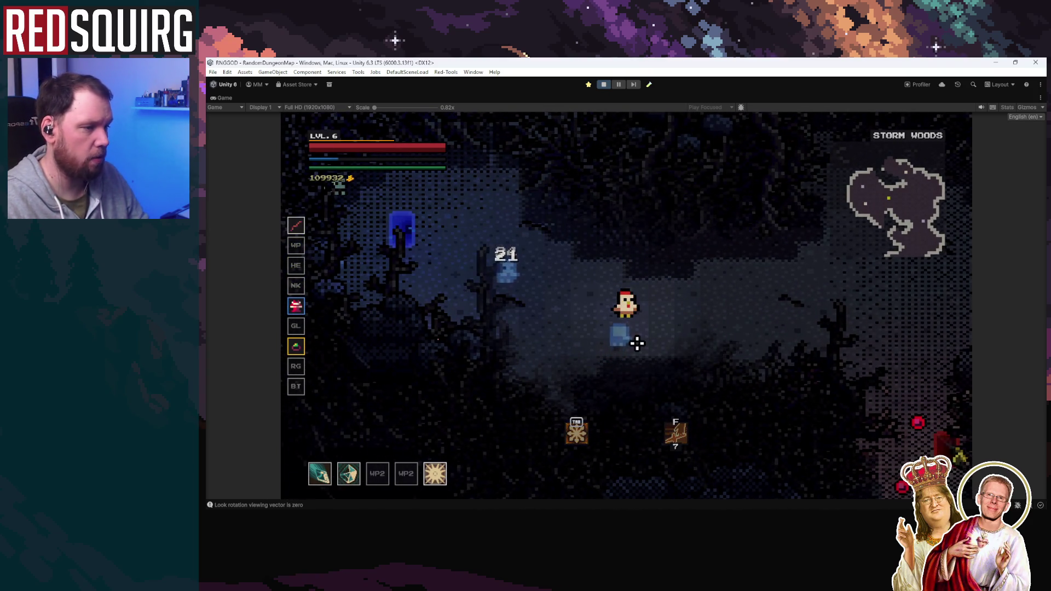
key("d")
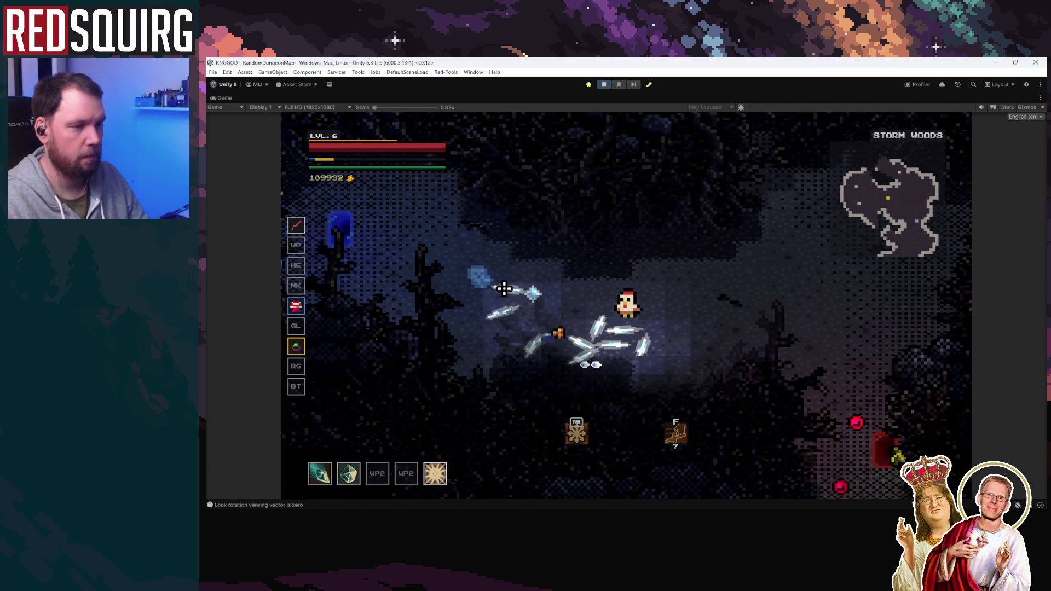
key("a")
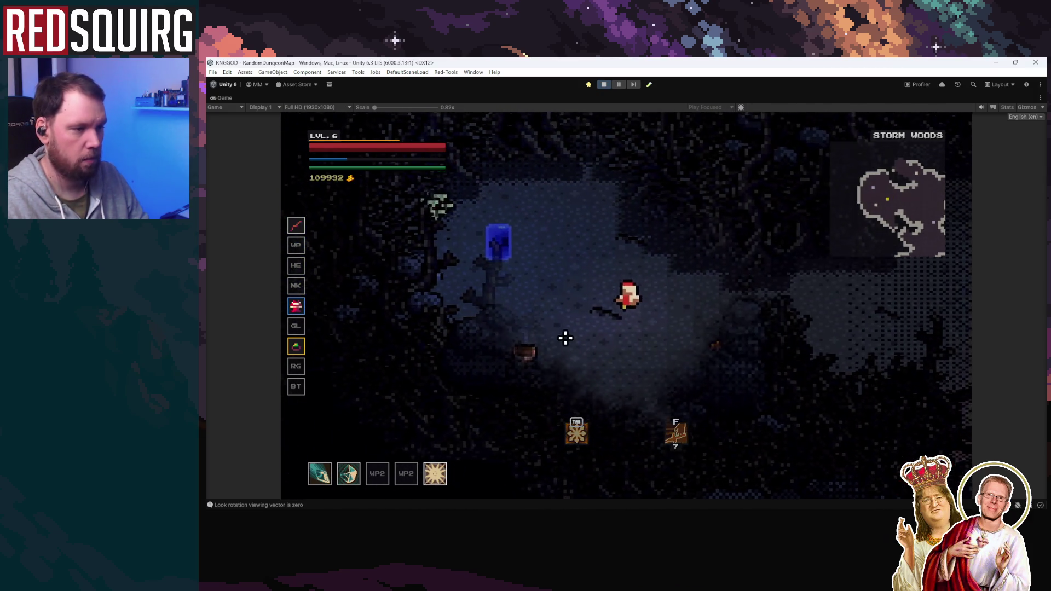
key("w")
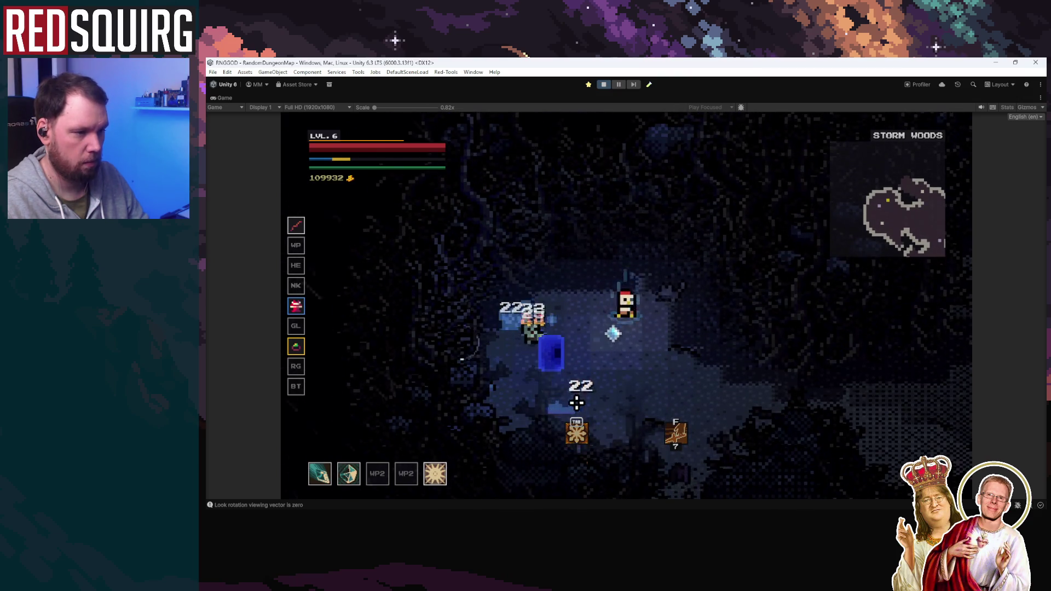
key("d")
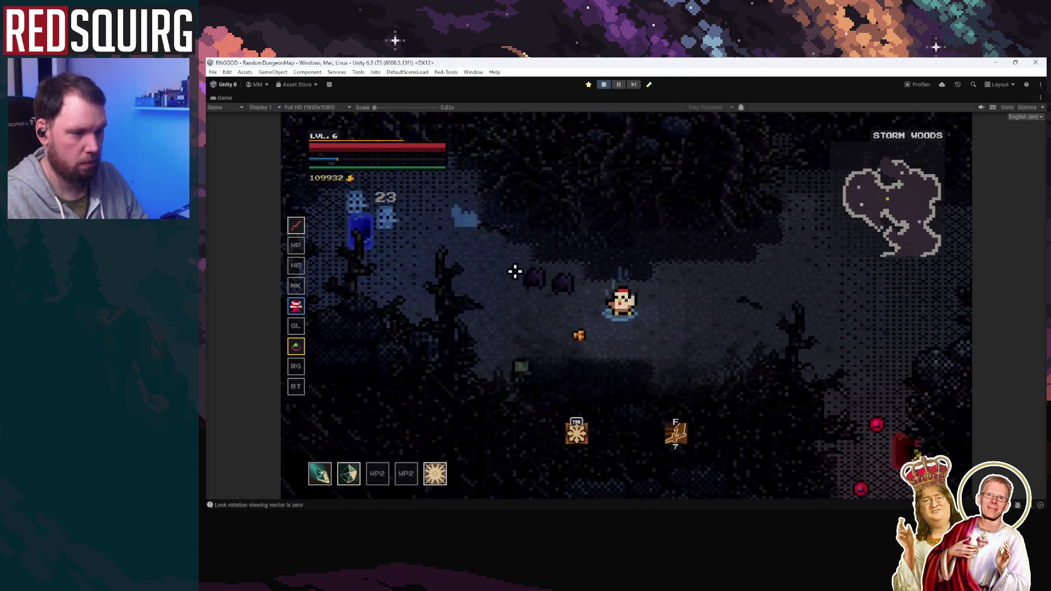
key("a")
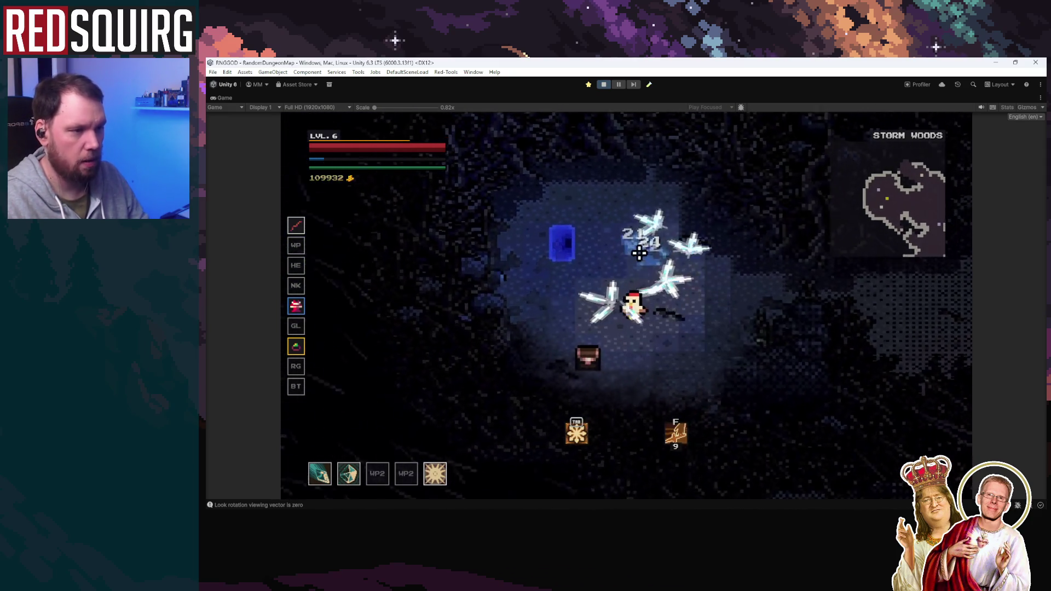
Open the pause menu, pause the editor, and restore the full editor layout
key("Escape")
key("Escape")
key("ctrl+shift+p")
key("shift+space")
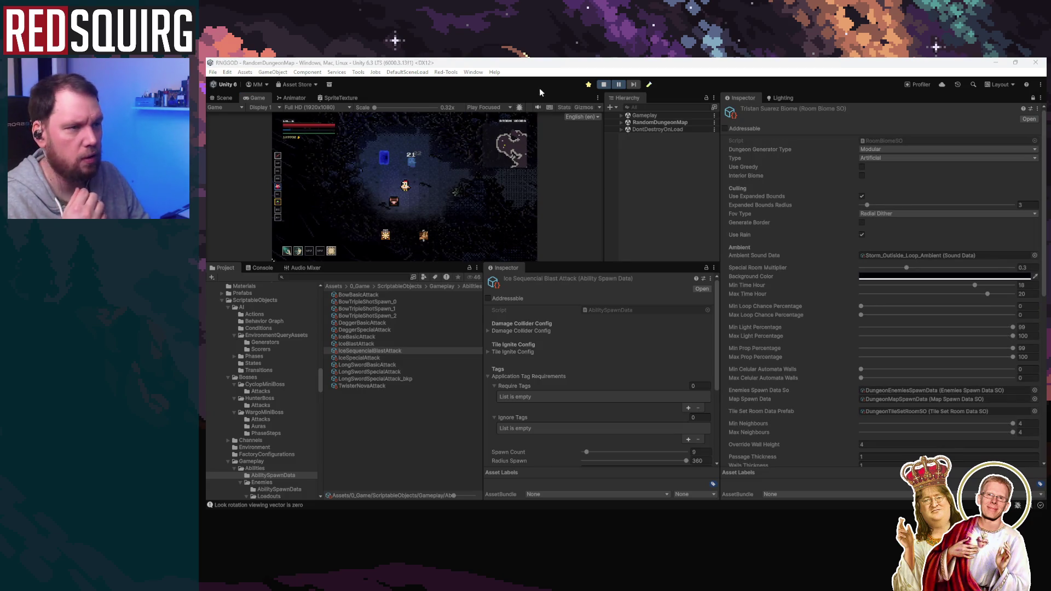
Restart Play mode from the Intro scene, then save the project via File > Save
left_click(605, 85)
left_click(604, 85)
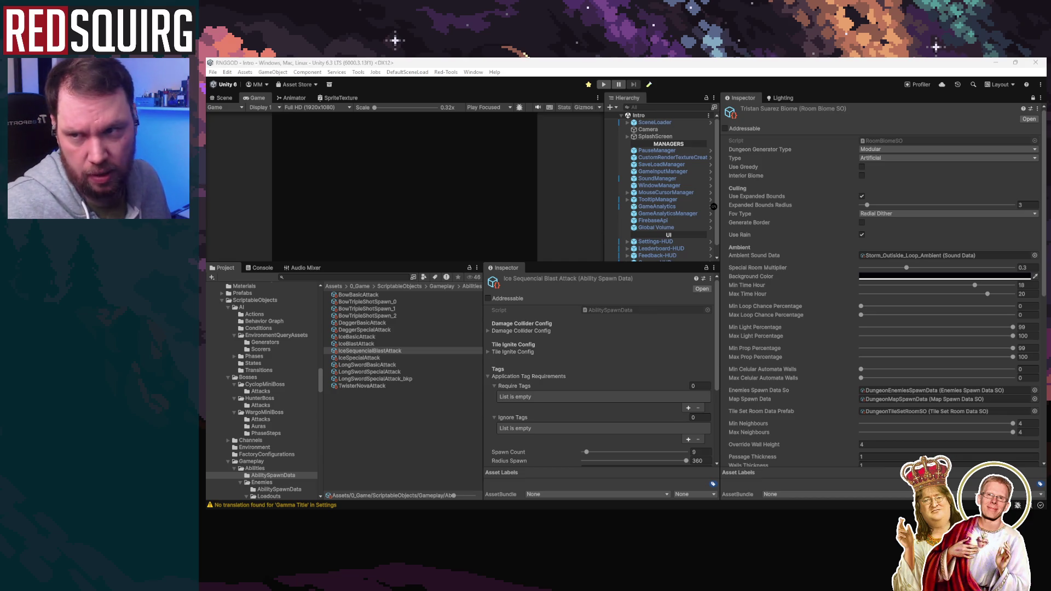
left_click(213, 72)
left_click(234, 115)
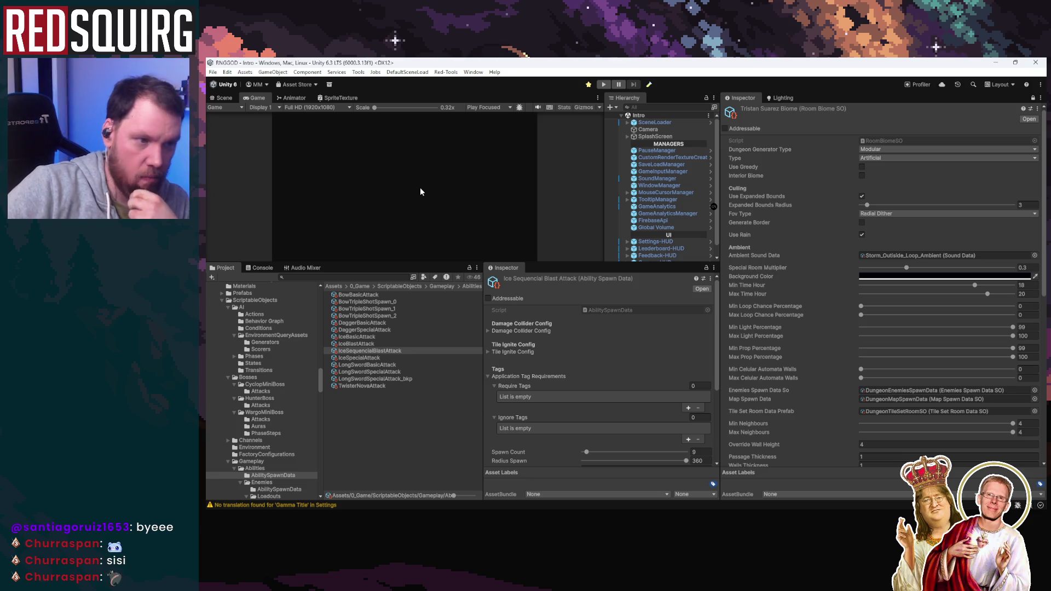
mouse_move(310, 506)
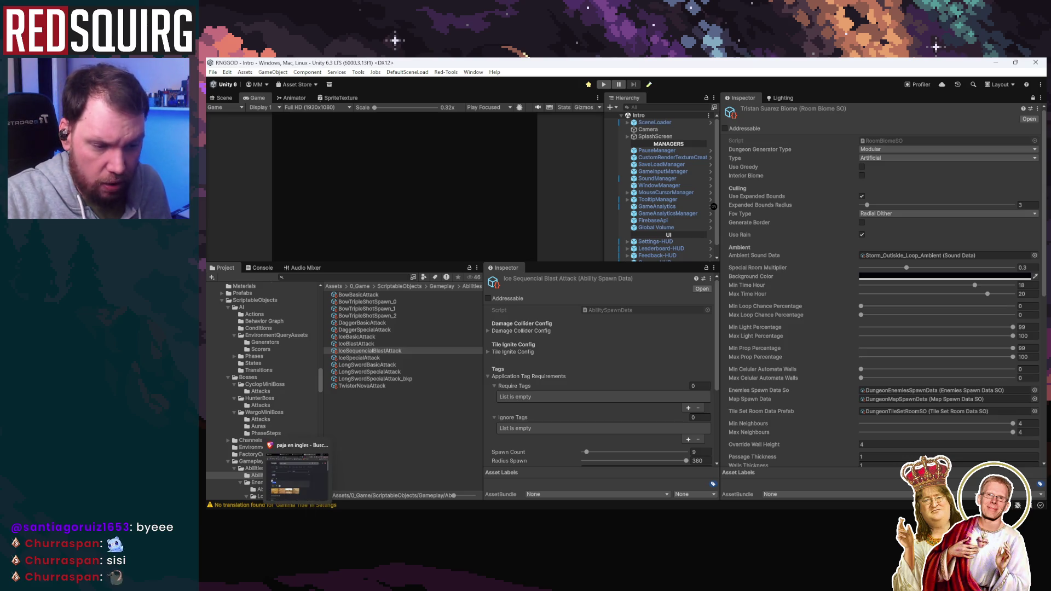